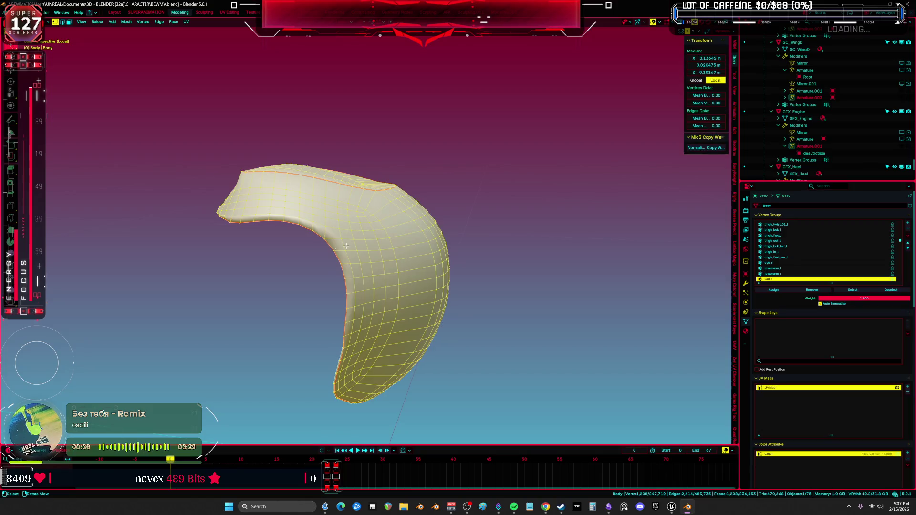
- Mark the inner-edge face loop as a seam and select the piece's linked shell
middle_drag(401, 262, 486, 292)
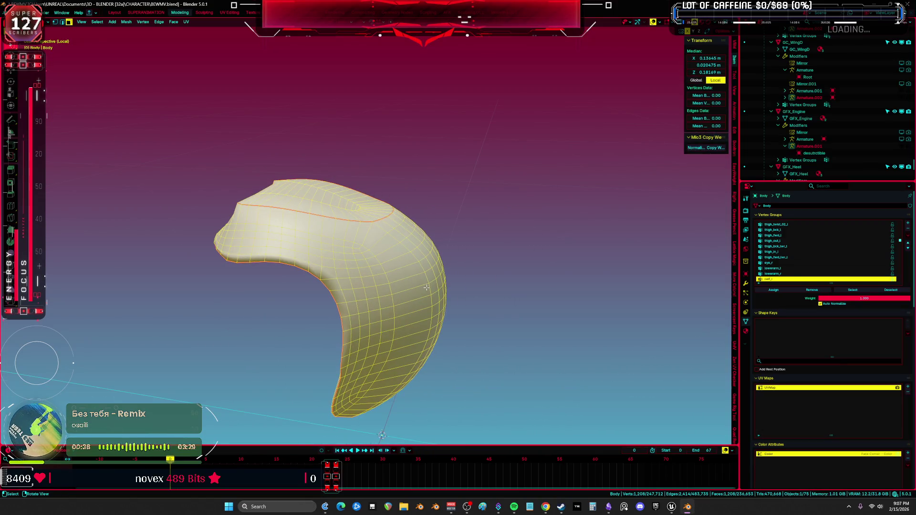
key(shift+l)
middle_drag(362, 228, 401, 275)
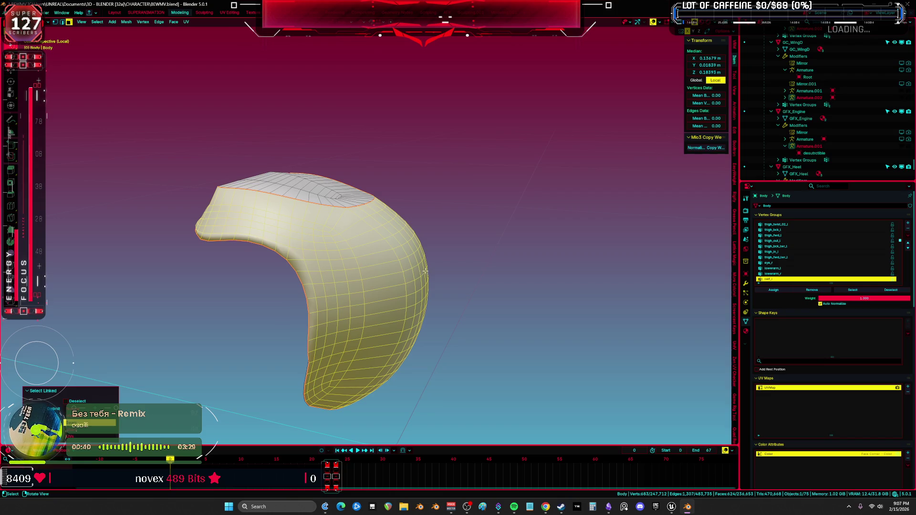
alt+click(307, 398)
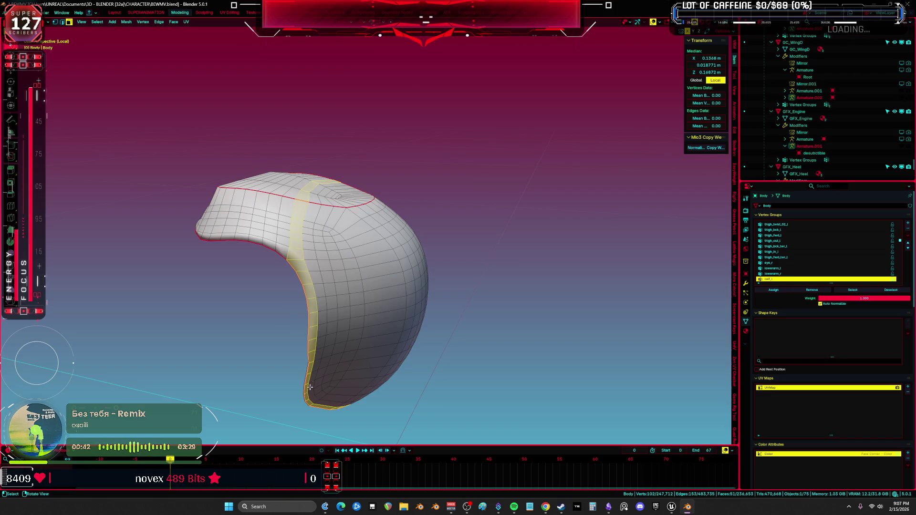
key(ctrl+e)
key(l)
- Run Smooth Vertices on the selection, lowering the Smoothing amount so the bulge shrinks
middle_drag(420, 306, 451, 291)
right_click(451, 291)
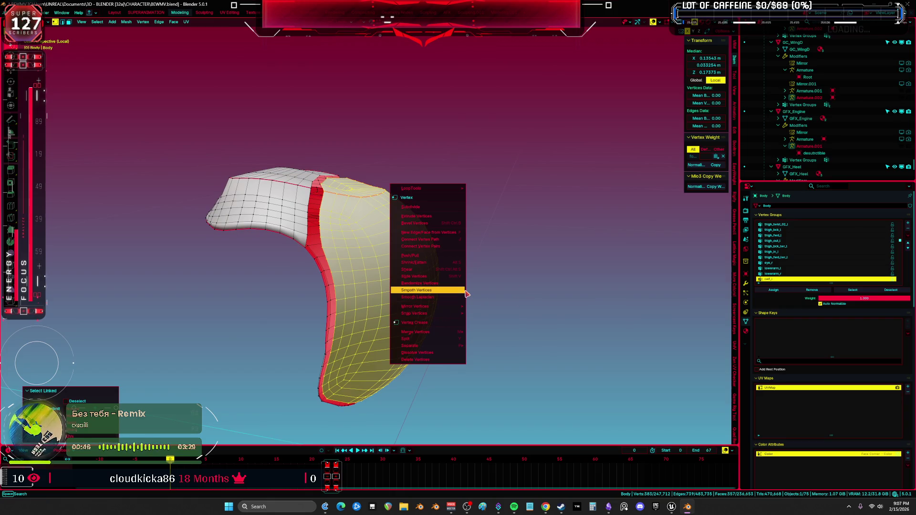
click(463, 290)
scroll(462, 282, up, 2)
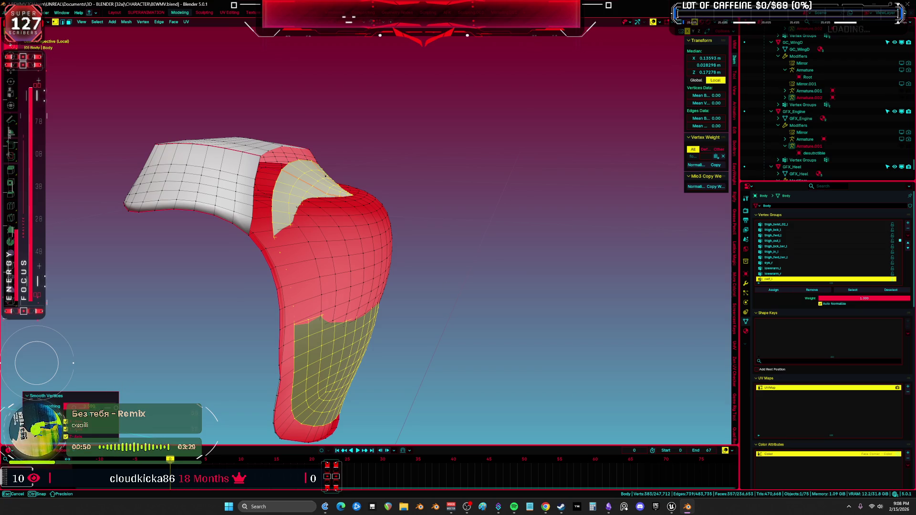
drag(91, 406, 86, 406)
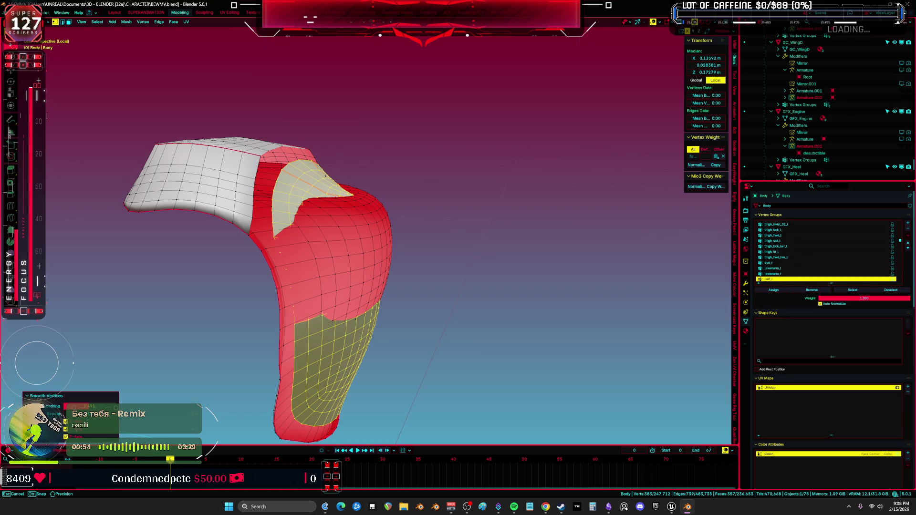
drag(87, 406, 64, 409)
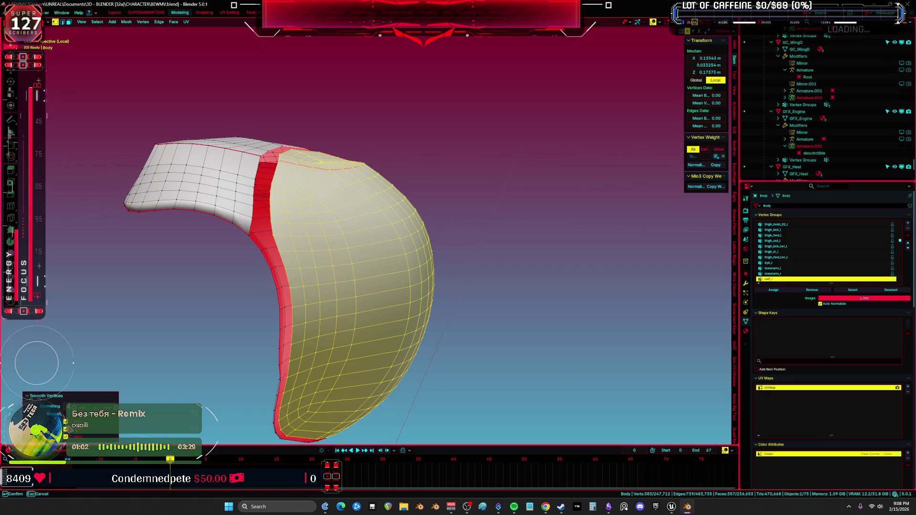
drag(69, 429, 70, 429)
- Exit local view and Edit Mode, then put the armature into Pose Mode
middle_drag(400, 334, 159, 372)
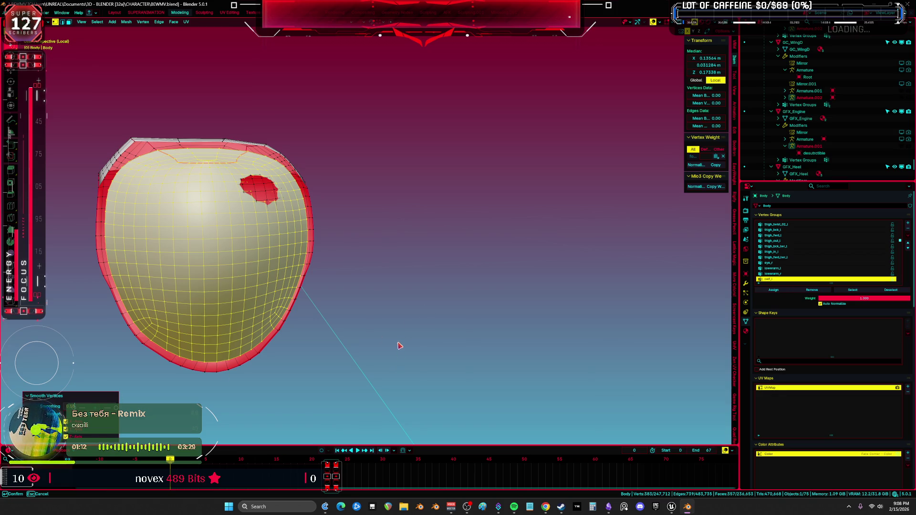
mouse_move(399, 344)
middle_down()
mouse_move(480, 337)
mouse_move(403, 307)
mouse_move(450, 264)
mouse_move(443, 251)
middle_up()
key(KP_Divide)
key(Tab)
click(443, 247)
key(ctrl+Tab)
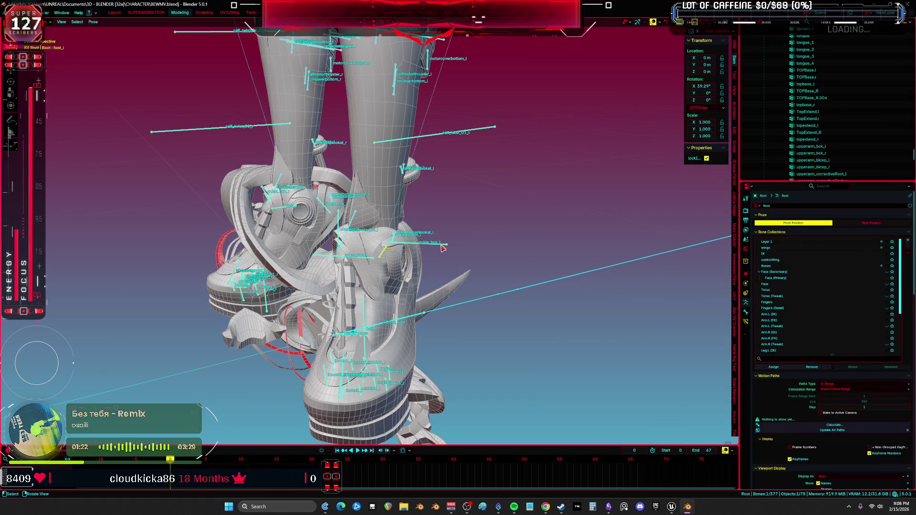
- Trackball-rotate the ankle_bck_l and foot_l bones to test the boot's deformation
right_click(443, 247)
mouse_move(446, 280)
middle_down()
mouse_move(451, 252)
mouse_move(404, 244)
mouse_move(415, 245)
middle_up()
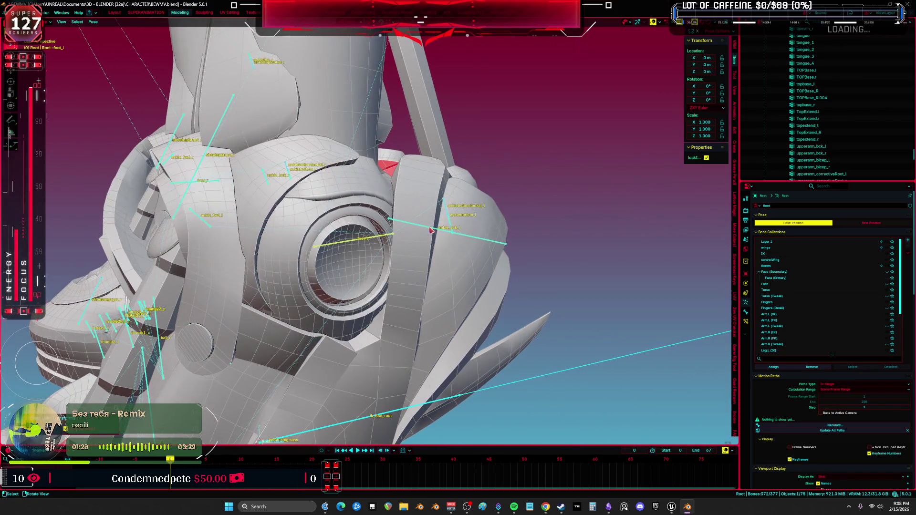
click(487, 242)
key(r)
key(r)
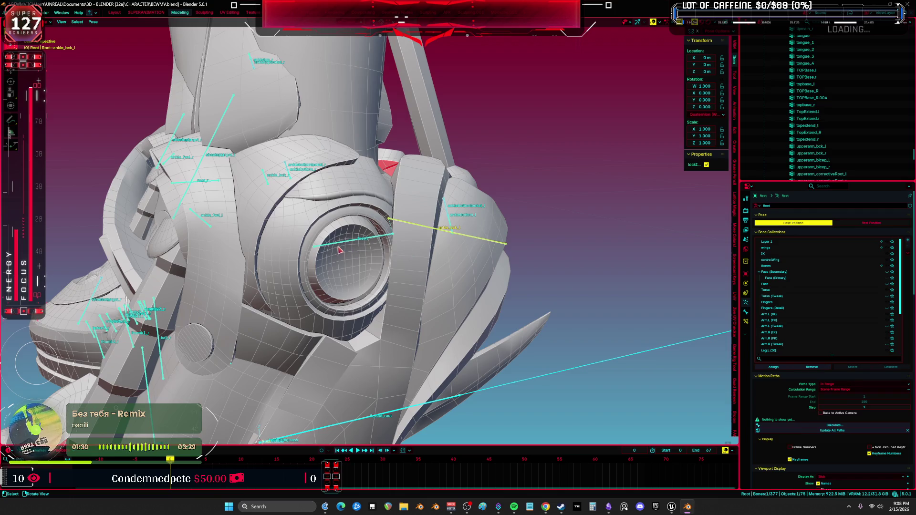
click(517, 256)
click(355, 237)
key(r)
key(r)
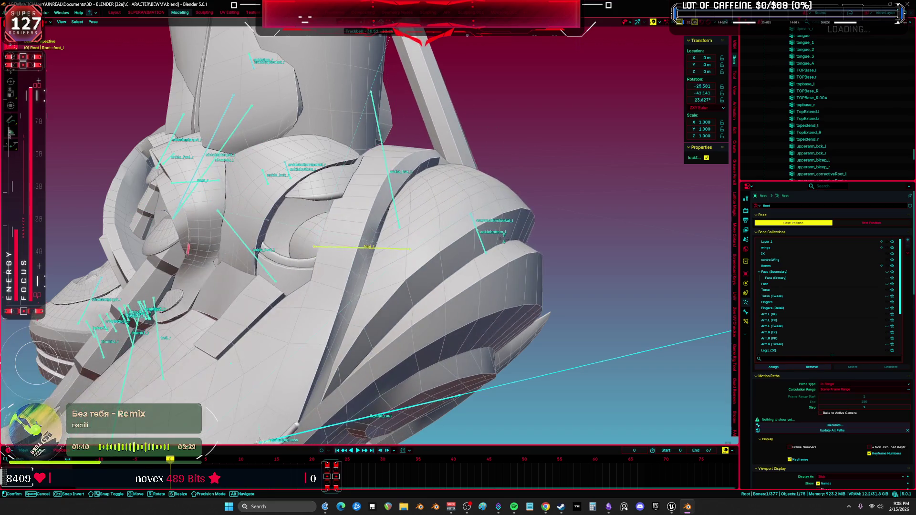
click(519, 237)
mouse_move(519, 237)
middle_down()
mouse_move(561, 229)
mouse_move(434, 250)
mouse_move(389, 315)
mouse_move(419, 256)
middle_up()
- Enter Edit Mode on the Body mesh, deselect all, and pick a foot face
key(Tab)
key(alt+a)
click(419, 256)
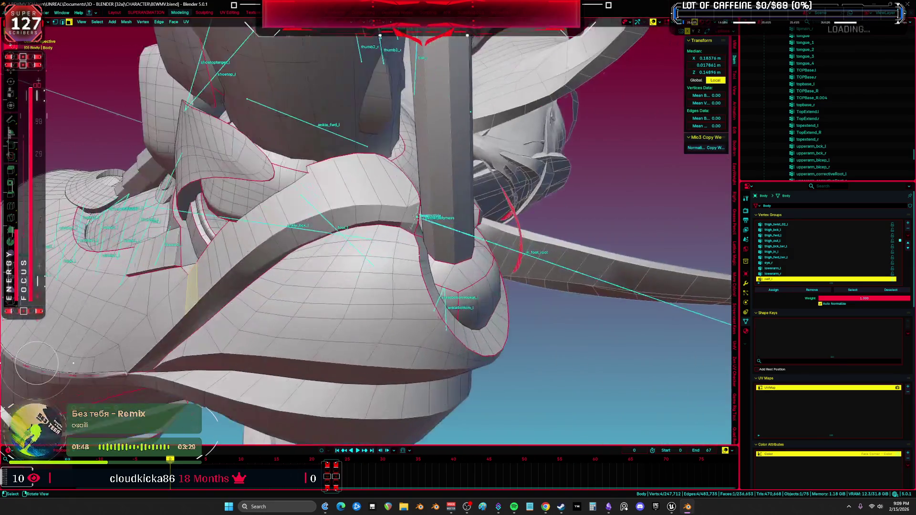
- Select a strip of foot faces and Shrink/Fatten them slightly along their normals
middle_drag(380, 207, 313, 203)
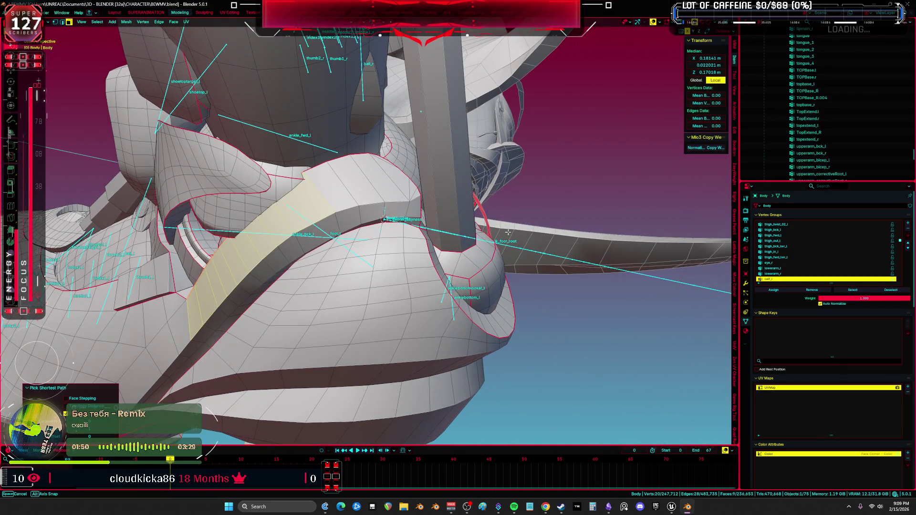
middle_drag(507, 232, 375, 216)
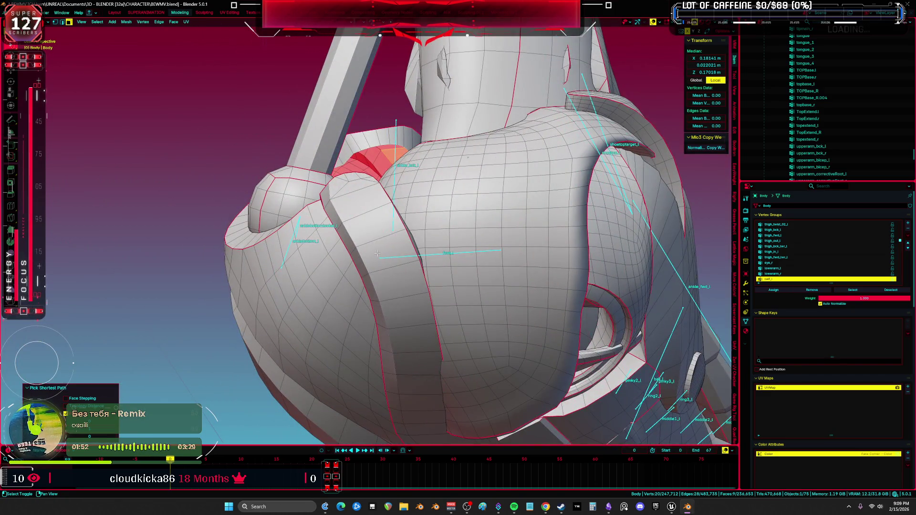
mouse_move(377, 253)
middle_down()
mouse_move(384, 269)
mouse_move(375, 219)
mouse_move(417, 226)
mouse_move(338, 298)
middle_up()
shift+click(394, 406)
ctrl+click(353, 215)
ctrl+click(383, 243)
middle_drag(343, 197, 327, 267)
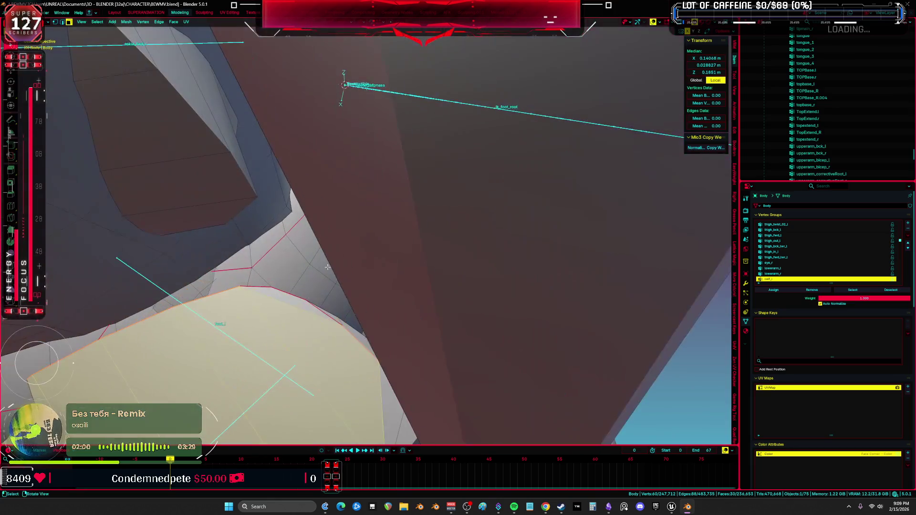
ctrl+click(287, 298)
mouse_move(287, 298)
middle_down()
mouse_move(342, 248)
mouse_move(398, 218)
middle_up()
key(alt+s)
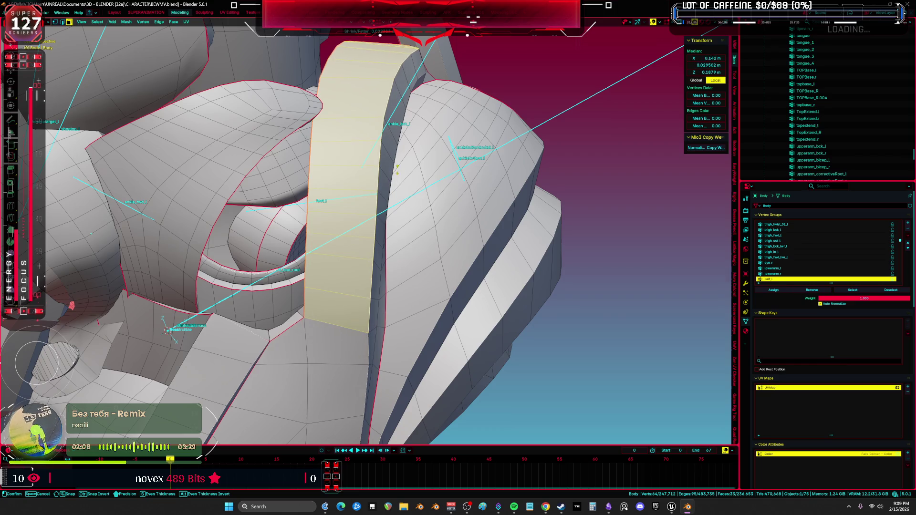
click(397, 169)
- Pick a vertex path along the foot's edge and apply Relax to it
mouse_move(397, 170)
middle_down()
mouse_move(328, 181)
mouse_move(403, 194)
mouse_move(357, 224)
mouse_move(399, 299)
middle_up()
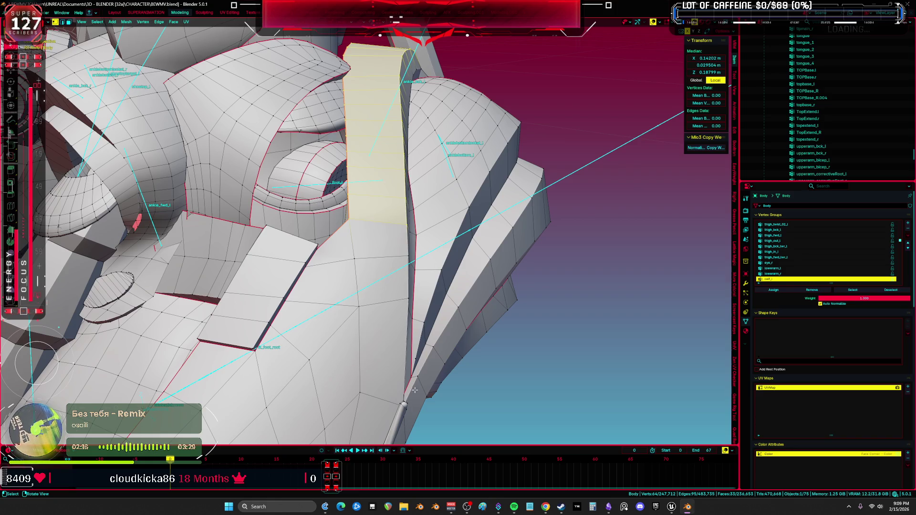
mouse_move(415, 389)
middle_down()
mouse_move(353, 277)
mouse_move(318, 164)
middle_up()
click(377, 329)
ctrl+click(372, 63)
mouse_move(372, 64)
middle_down()
mouse_move(438, 102)
mouse_move(316, 204)
middle_up()
key(q)
click(444, 106)
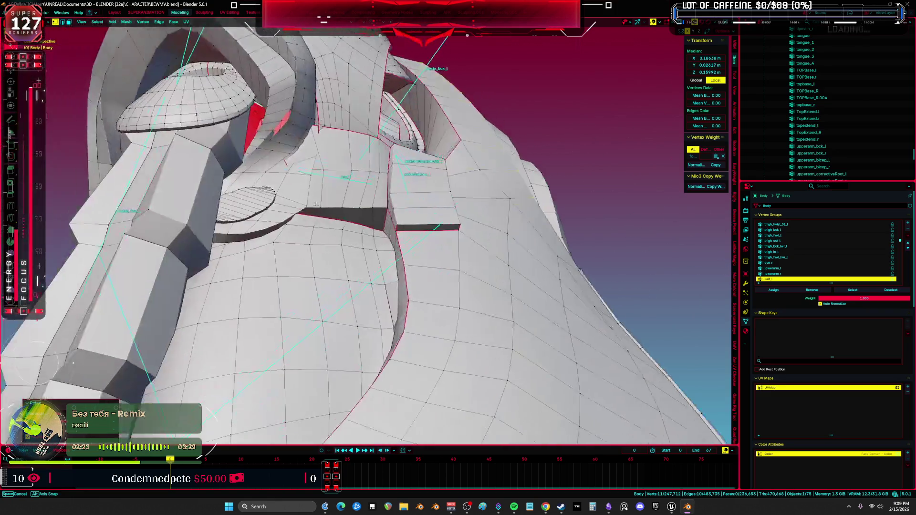
- Select another short vertex path, then a single edge on the foot
click(481, 153)
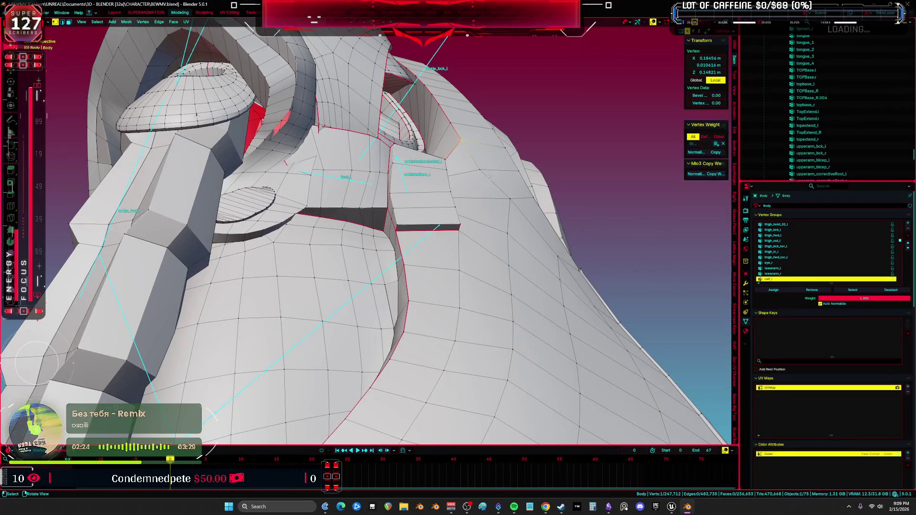
ctrl+click(596, 307)
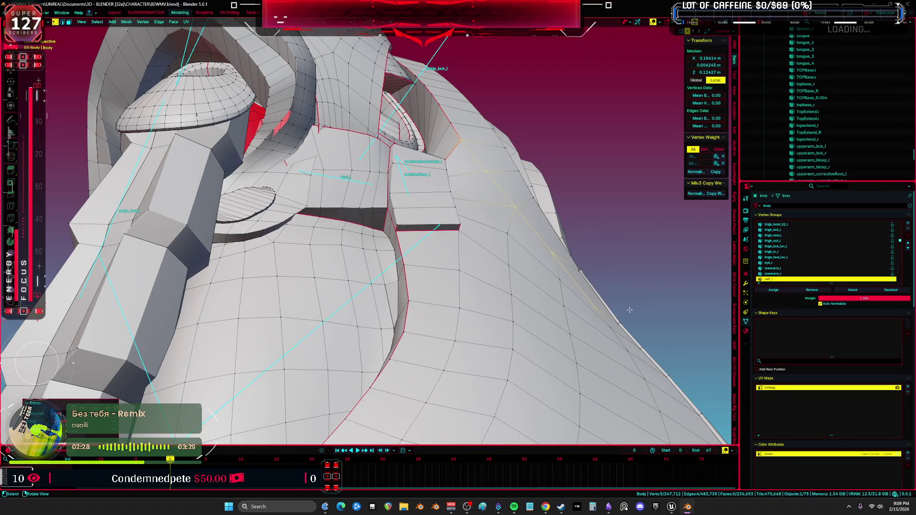
middle_drag(570, 210, 529, 196)
click(382, 248)
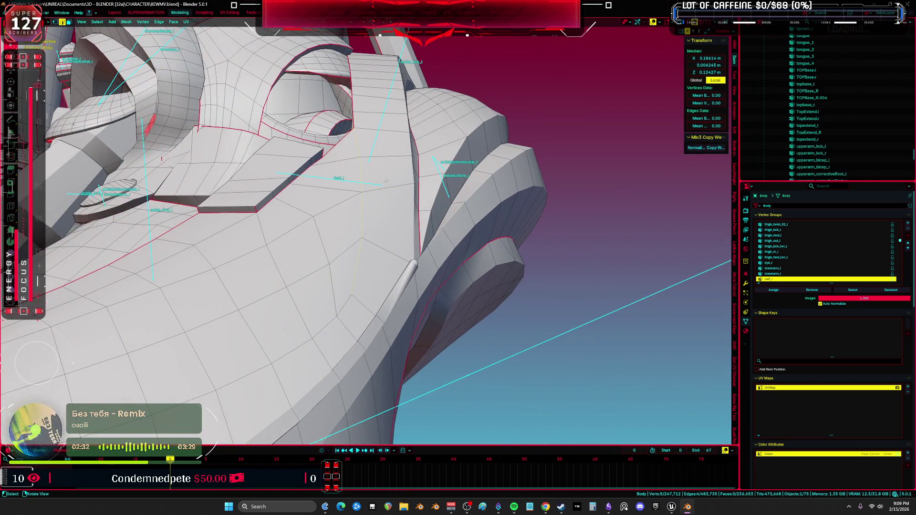
- Frame the selected edge and slide it along the foot surface
key(KP_Decimal)
key(g)
key(g)
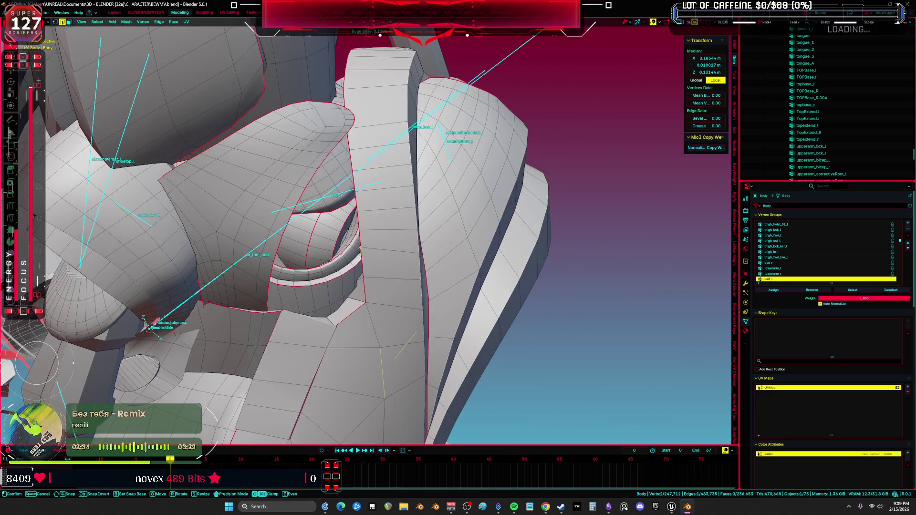
middle_drag(360, 249, 513, 263)
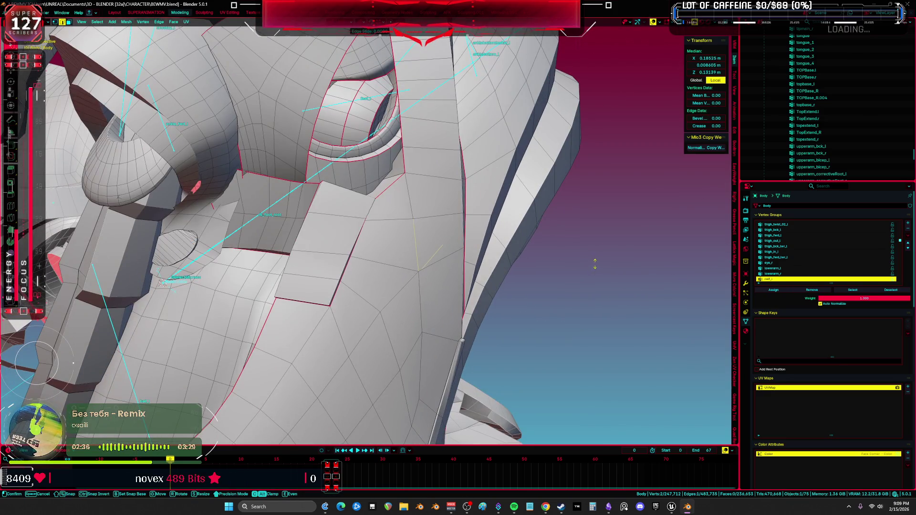
click(600, 252)
middle_drag(597, 251, 448, 272)
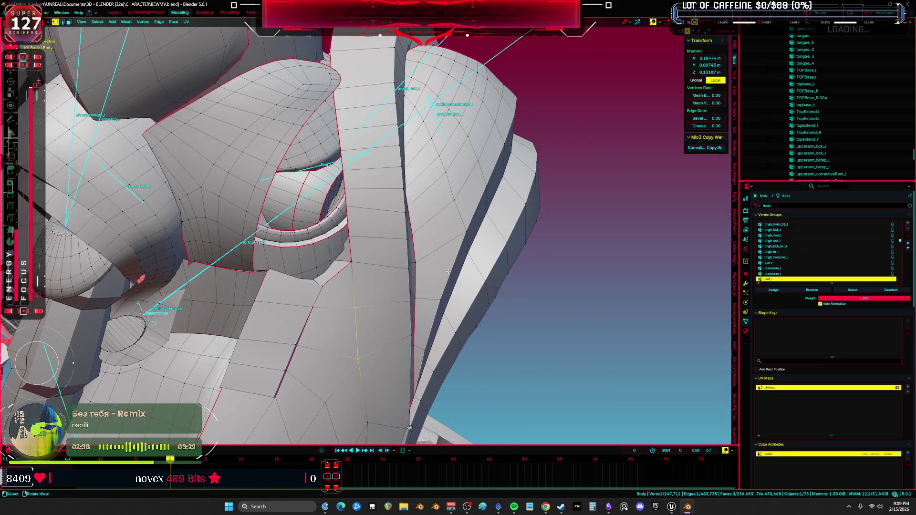
mouse_move(410, 299)
middle_down()
mouse_move(340, 231)
mouse_move(352, 231)
mouse_move(351, 248)
middle_up()
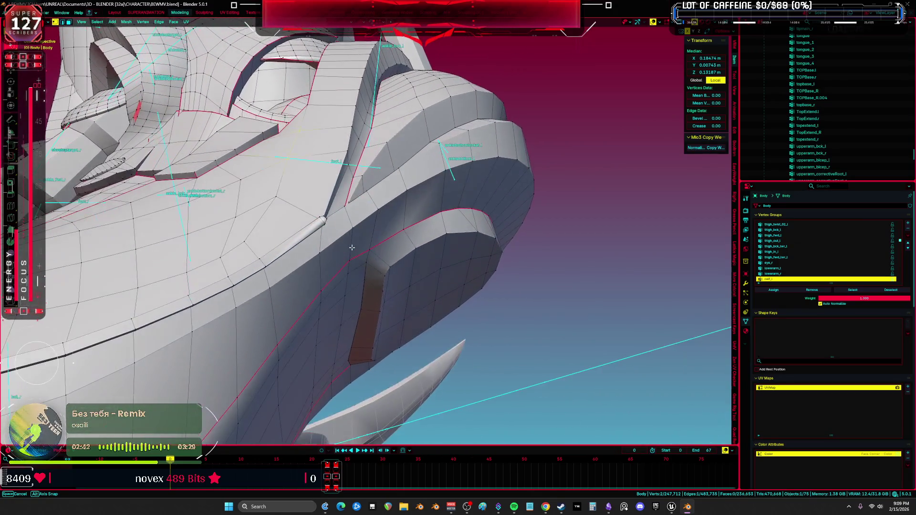
- Select a vertex path across the foot
click(344, 199)
middle_drag(345, 199, 370, 133)
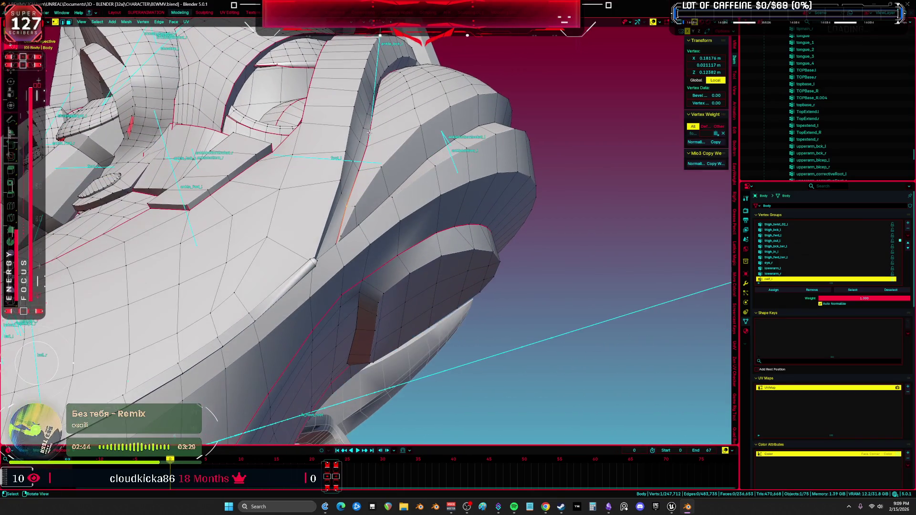
ctrl+click(376, 99)
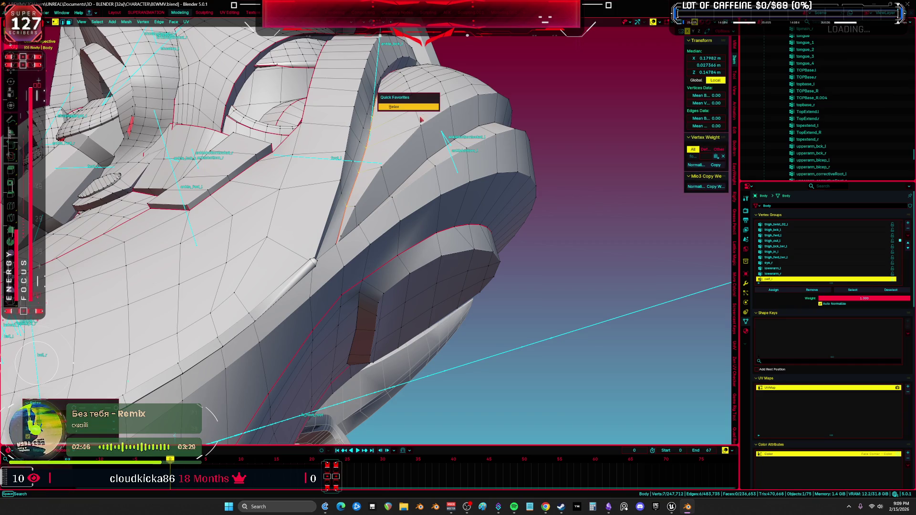
middle_drag(376, 99, 375, 209)
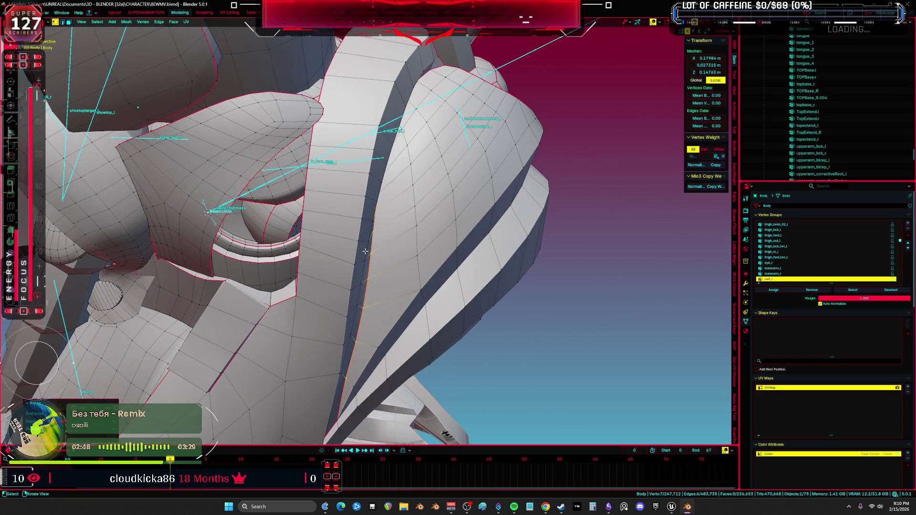
middle_drag(365, 251, 363, 288)
- Reposition a single foot vertex through several small grab moves
click(351, 350)
key(g)
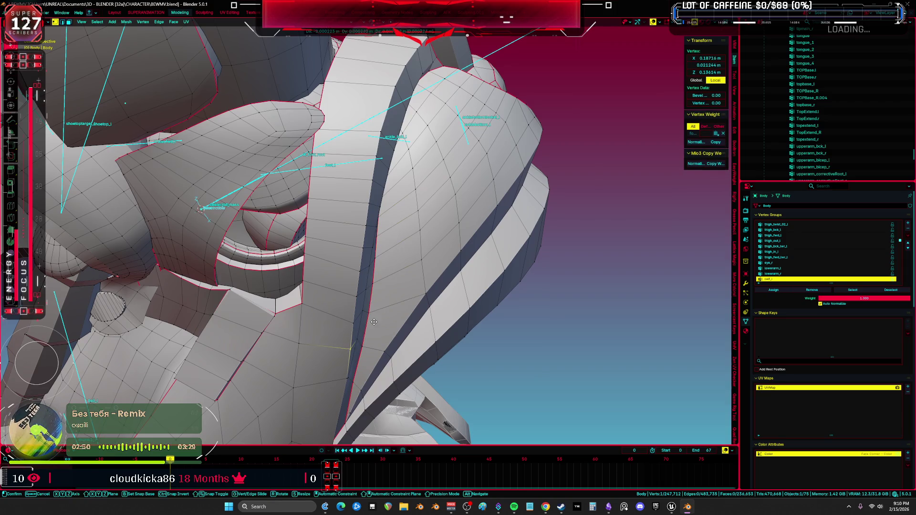
alt+middle_drag(390, 311, 417, 303)
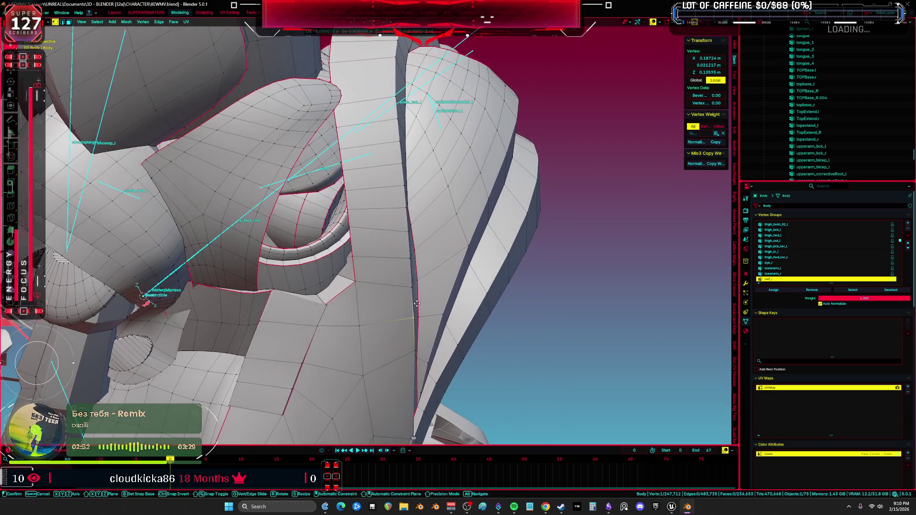
click(427, 251)
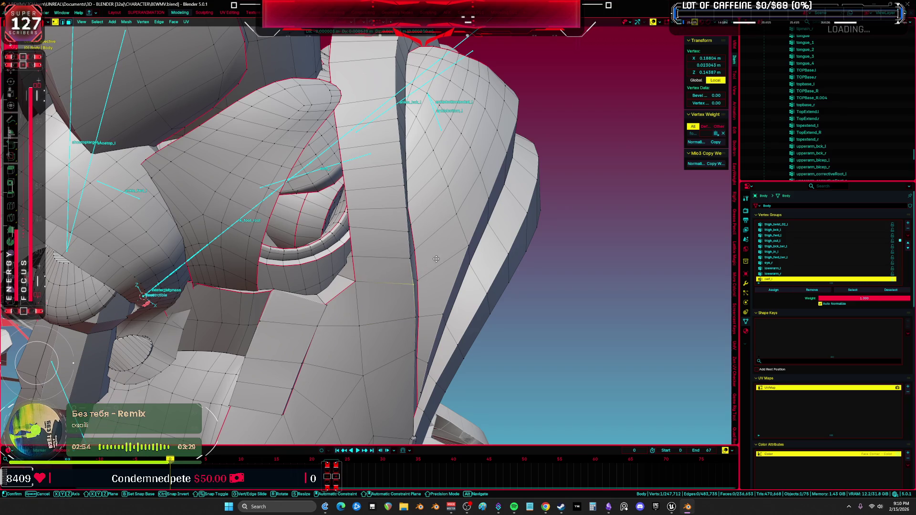
key(g)
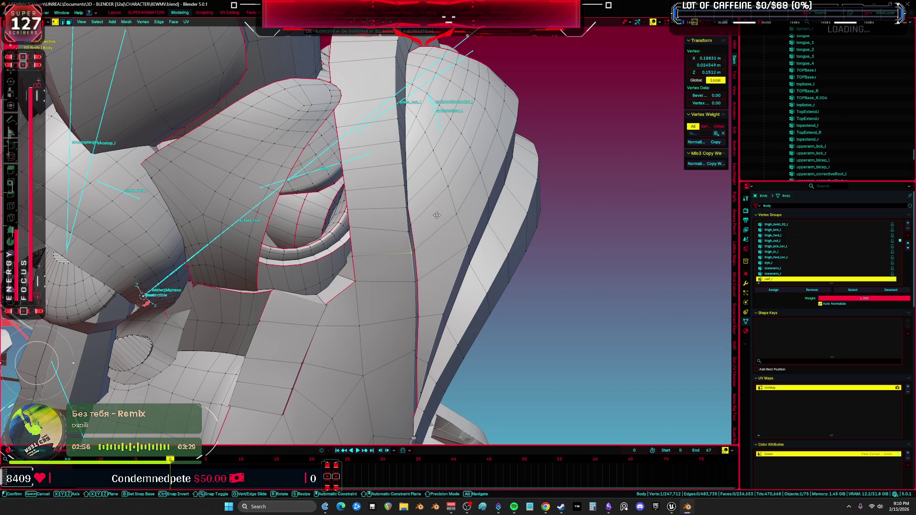
click(411, 233)
key(g)
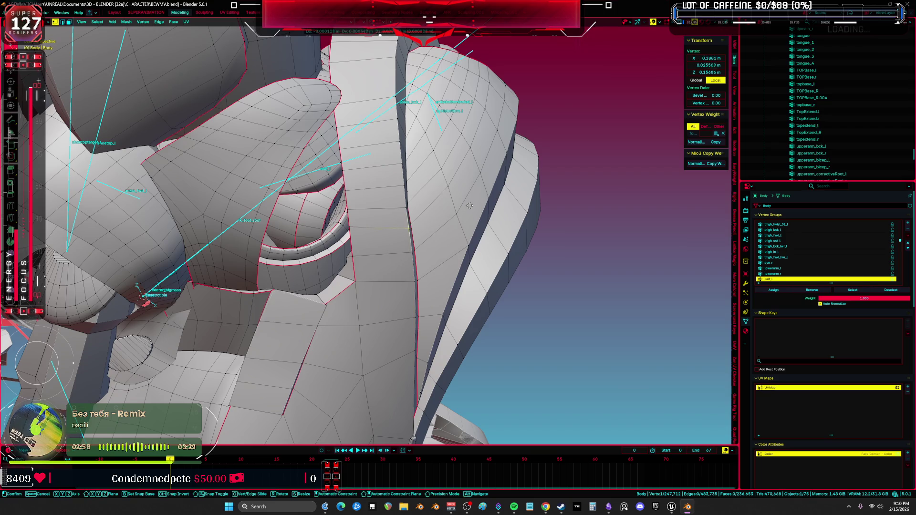
click(471, 193)
key(g)
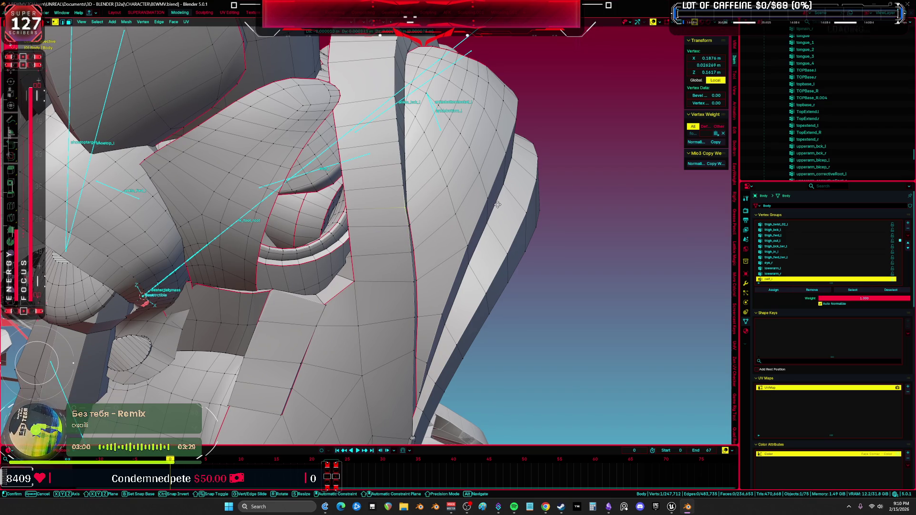
click(498, 179)
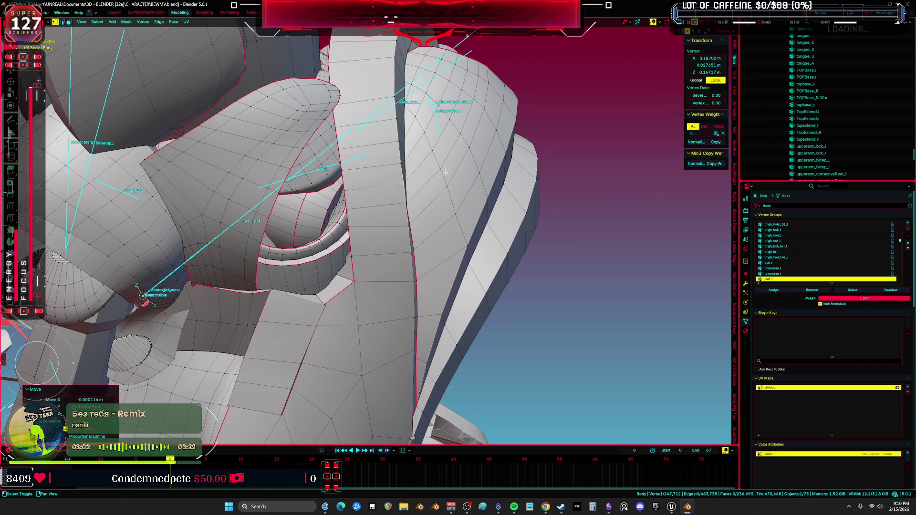
mouse_move(498, 179)
middle_down()
mouse_move(381, 155)
mouse_move(443, 237)
mouse_move(496, 241)
mouse_move(519, 254)
mouse_move(364, 256)
mouse_move(365, 248)
mouse_move(385, 290)
middle_up()
- In Pose Mode, clear user transforms and start rotating the left foot bone
key(ctrl+Tab)
right_click(365, 246)
click(365, 246)
click(385, 290)
key(r)
key(r)
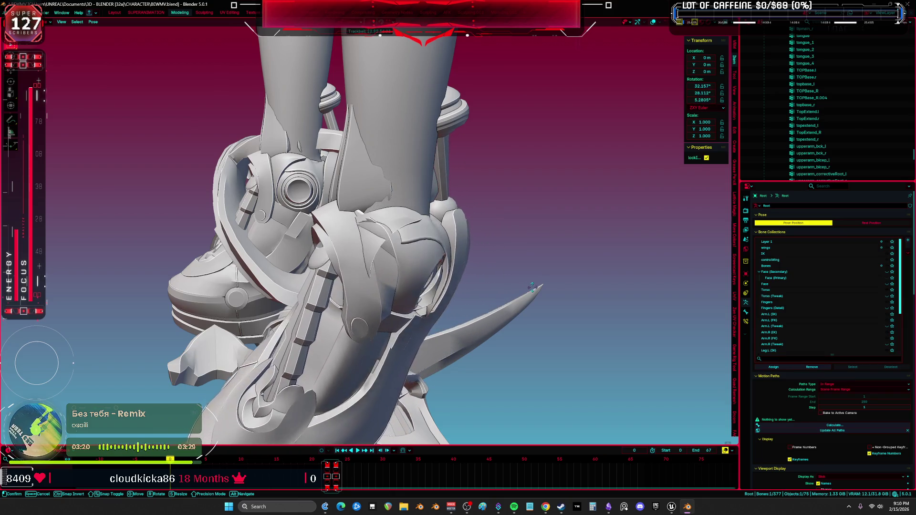
- Confirm the foot rotation, undo it, and rotate the left foot to show its sole
click(545, 278)
middle_drag(545, 278, 486, 284)
scroll(462, 282, up, 4)
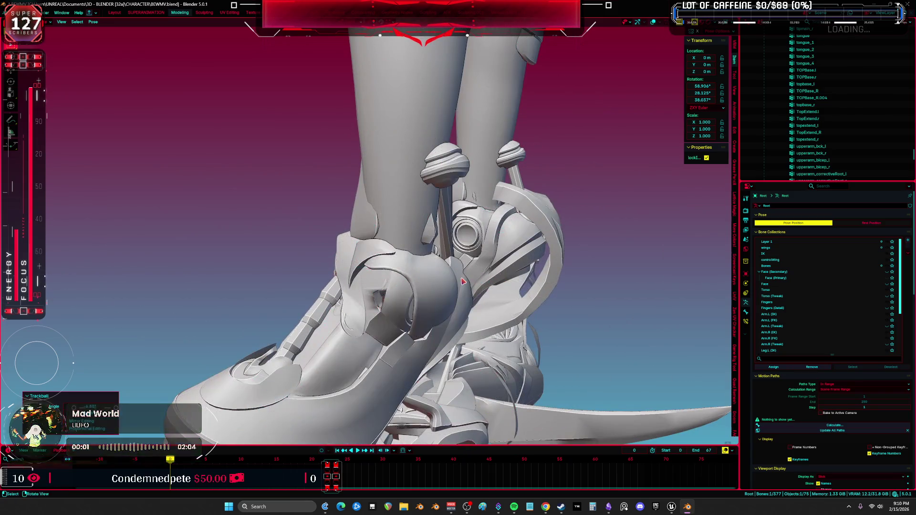
key(shift+alt+z)
key(ctrl+z)
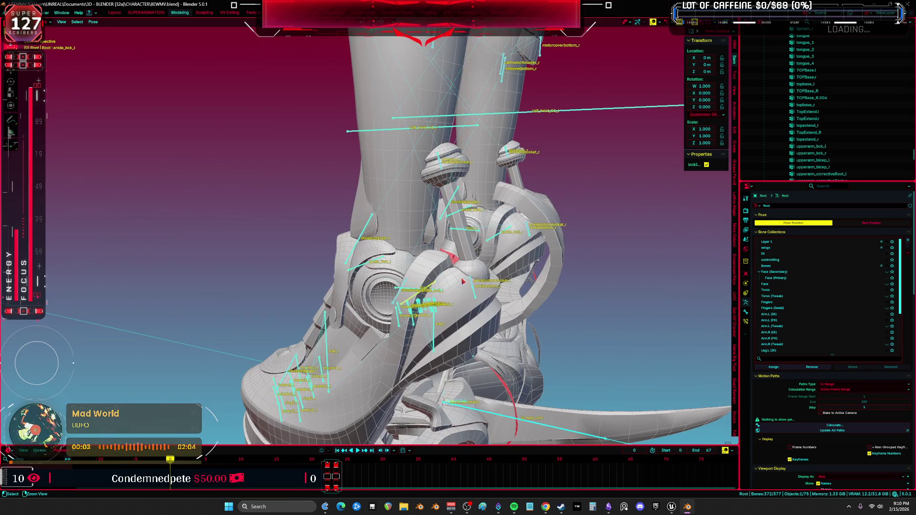
key(r)
key(r)
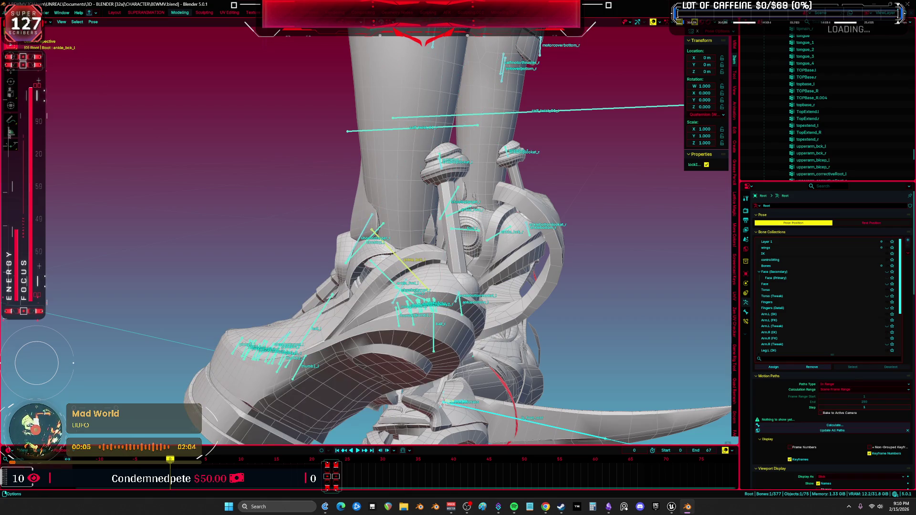
- Revert the file to its last saved version and view both shoes up close
click(10, 12)
click(42, 45)
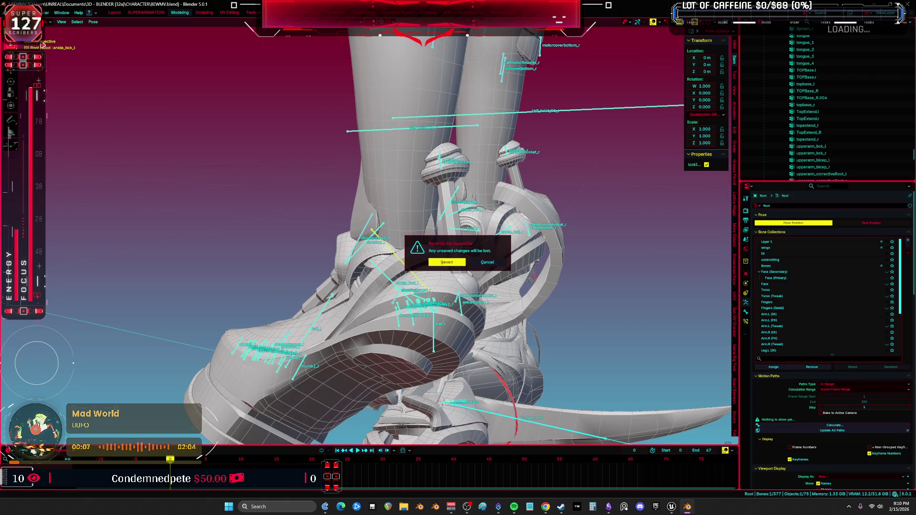
click(446, 259)
middle_drag(444, 256, 506, 260)
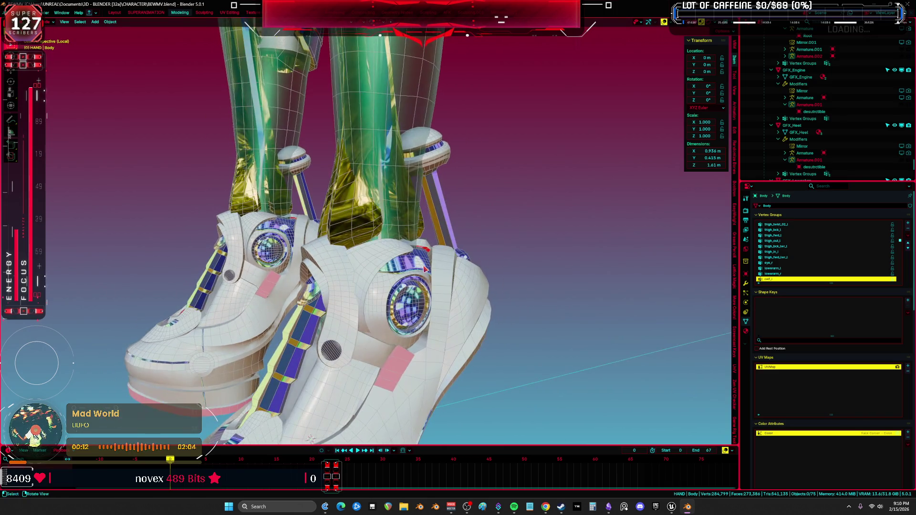
- Toggle Edit Mode and local view to isolate the body mesh on its own
key(Tab)
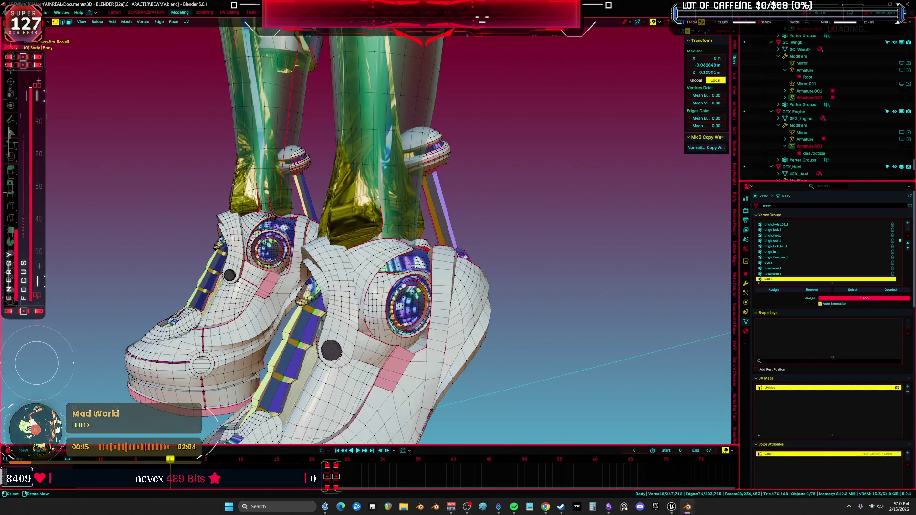
key(Tab)
middle_drag(329, 382, 338, 390)
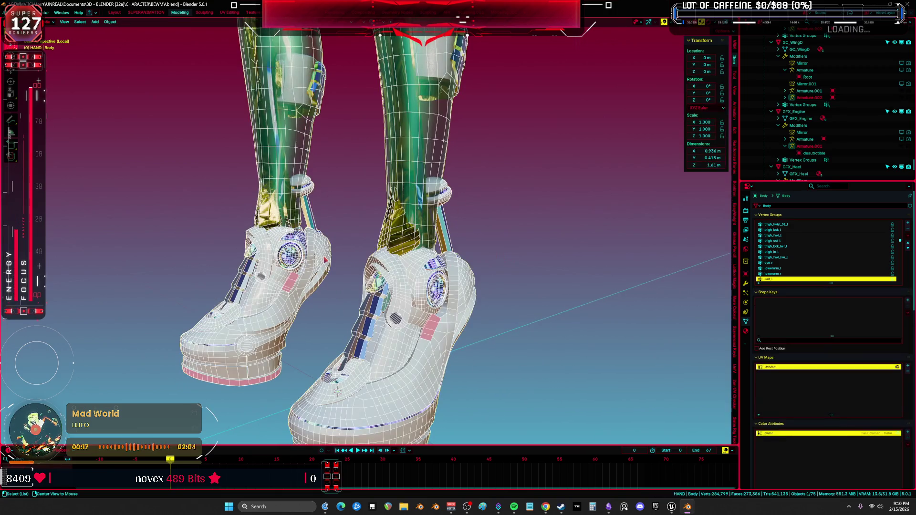
key(KP_Divide)
scroll(472, 156, up, 2)
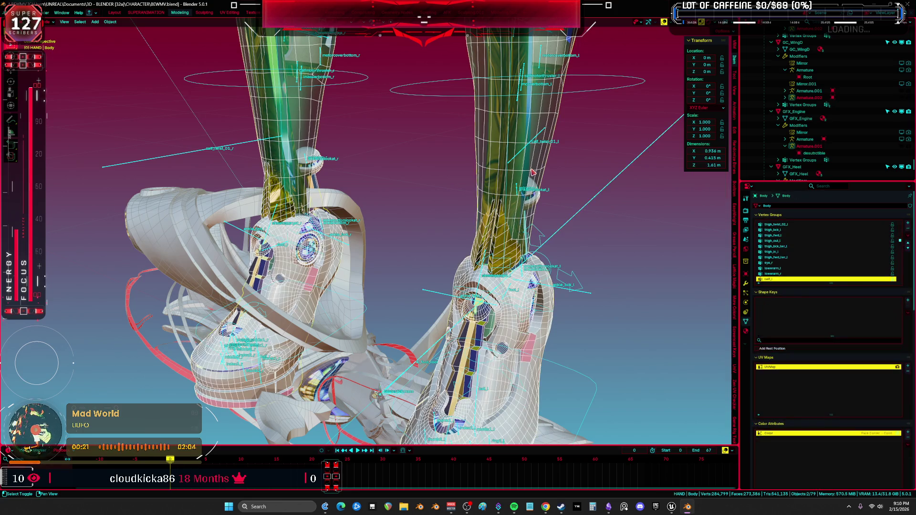
key(KP_Divide)
scroll(346, 231, up, 8)
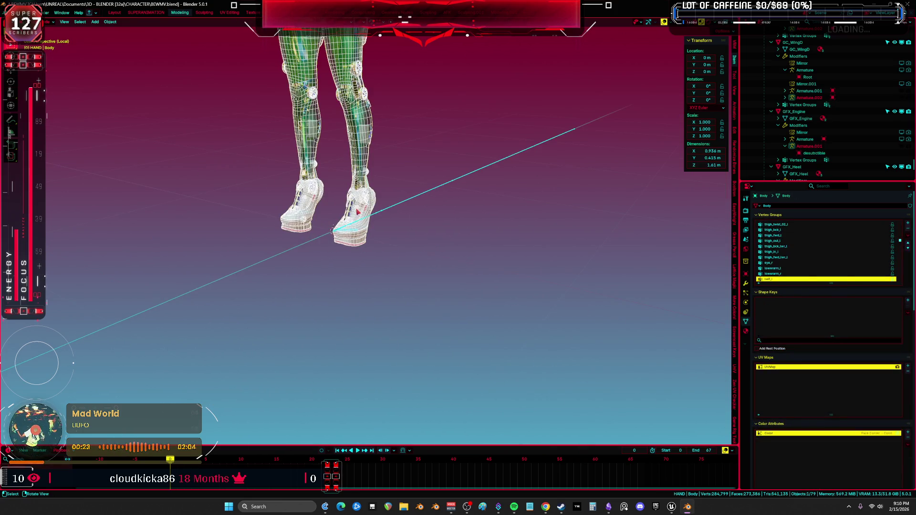
scroll(358, 211, up, 6)
scroll(357, 211, down, 6)
- In Edit Mode, select the linked shoe pieces and invert the selection
key(Tab)
scroll(396, 258, up, 5)
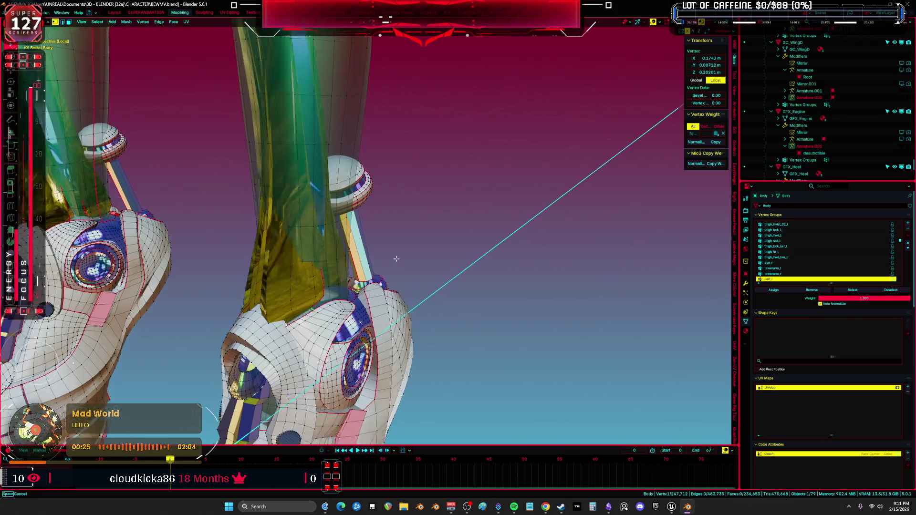
middle_drag(396, 258, 217, 426)
key(l)
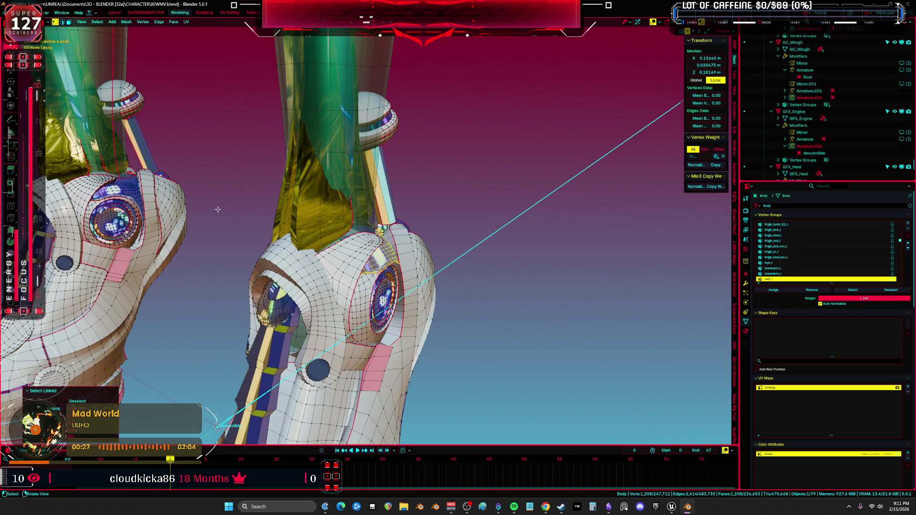
key(l)
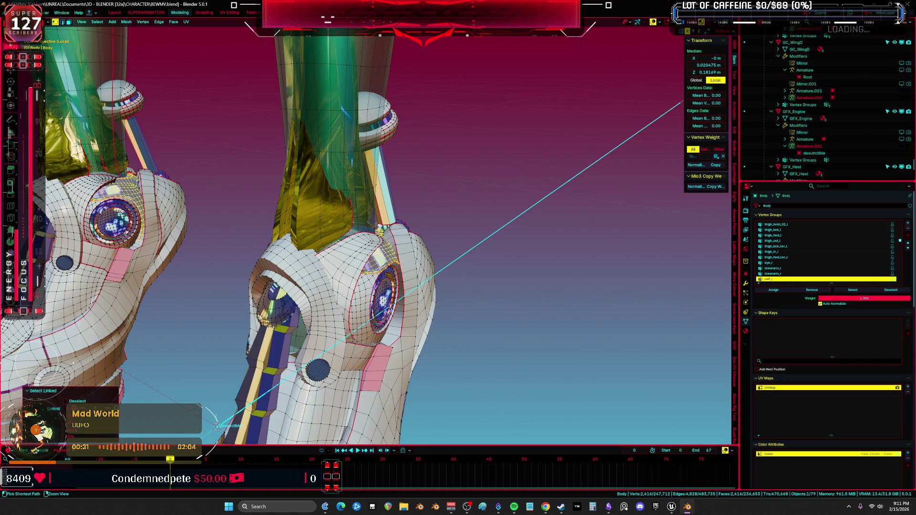
key(ctrl+i)
- Return to Object Mode, click the Root armature, then make the body mesh active
key(Tab)
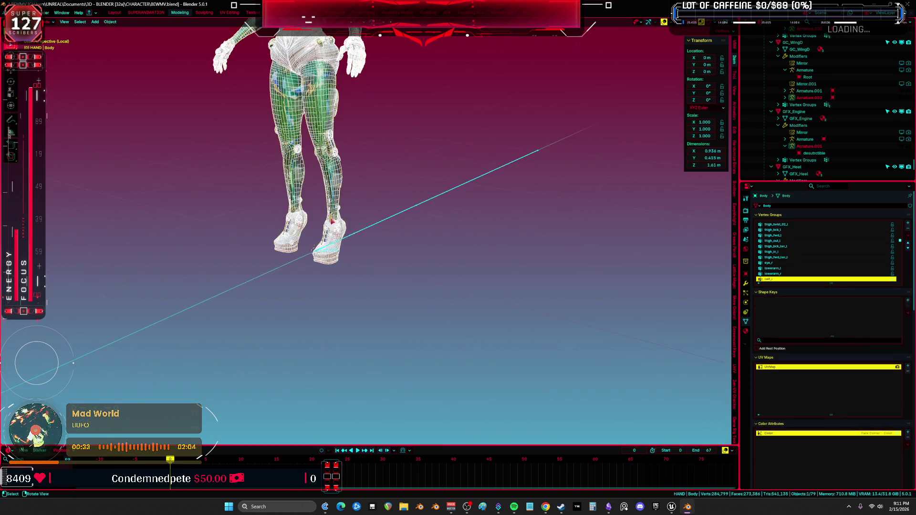
scroll(372, 241, up, 5)
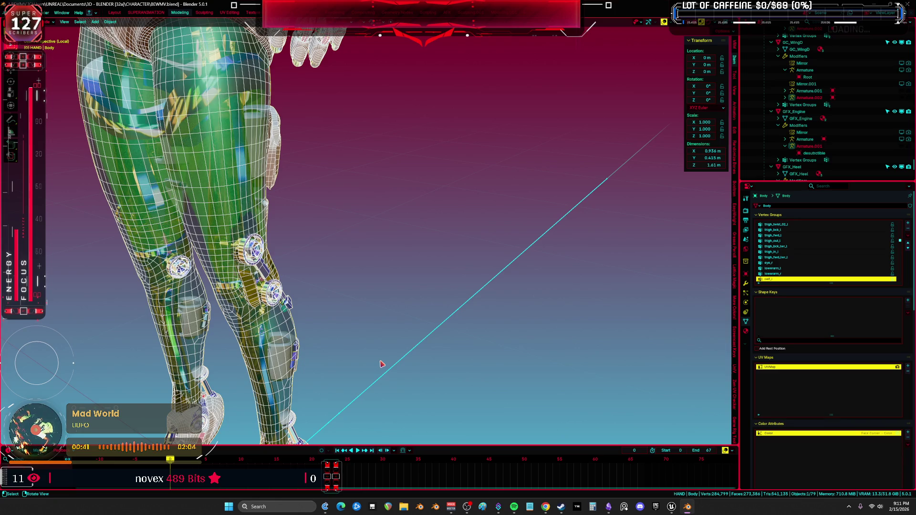
scroll(381, 364, up, 5)
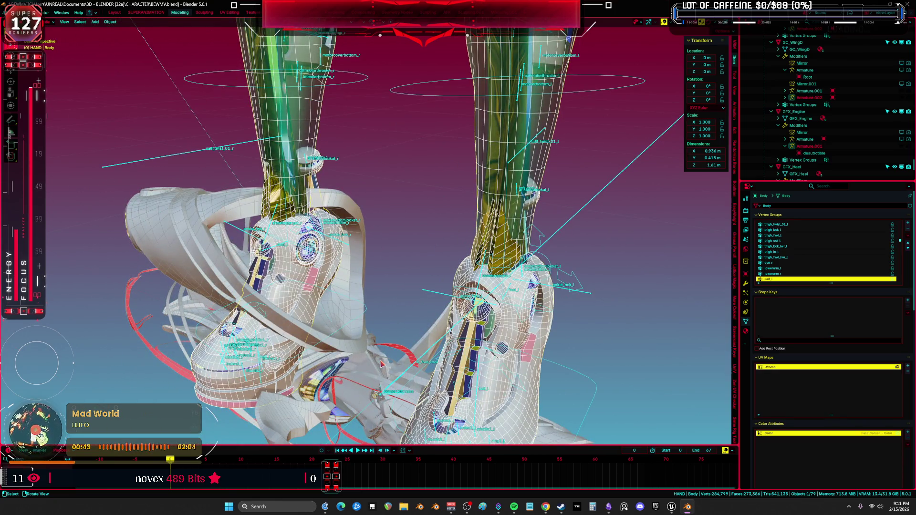
click(523, 151)
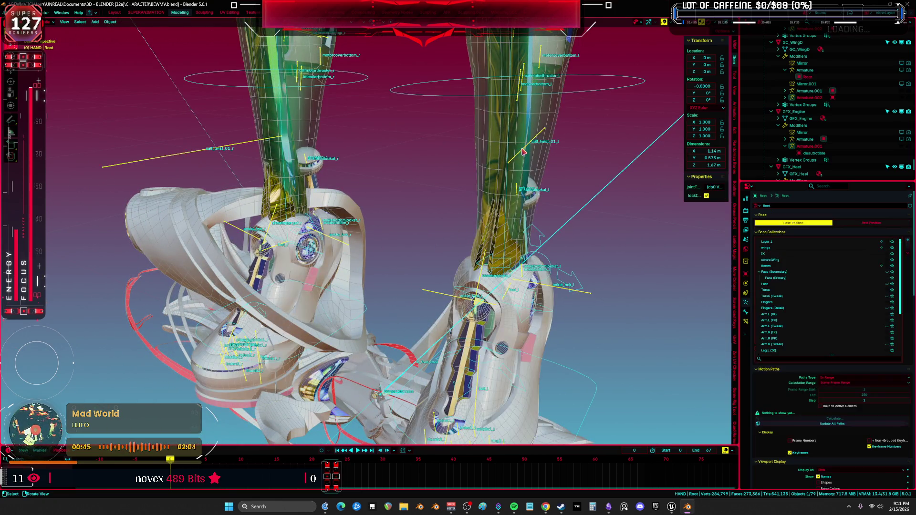
shift+click(532, 168)
- In Weight Paint, enlarge the brush, set weight 0.200, and paint it onto the foot
key(ctrl+Tab)
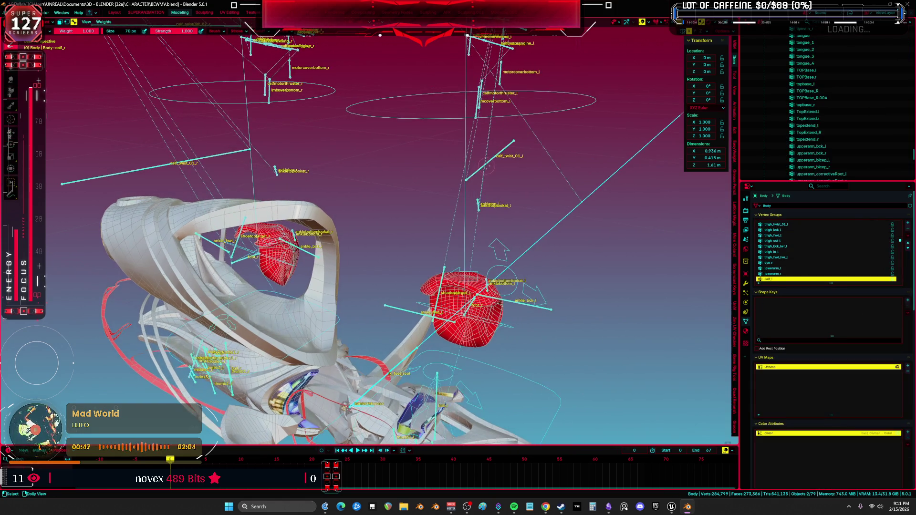
middle_drag(466, 169, 391, 217)
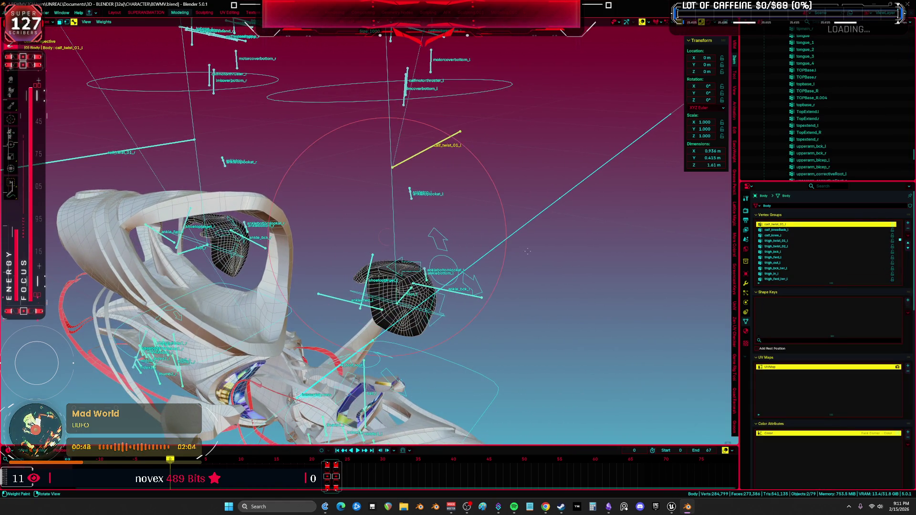
right_click(382, 218)
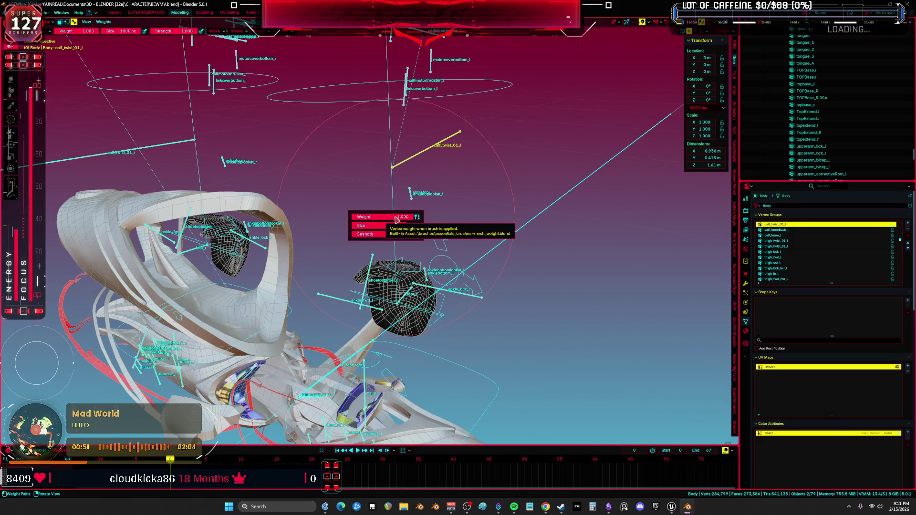
click(396, 220)
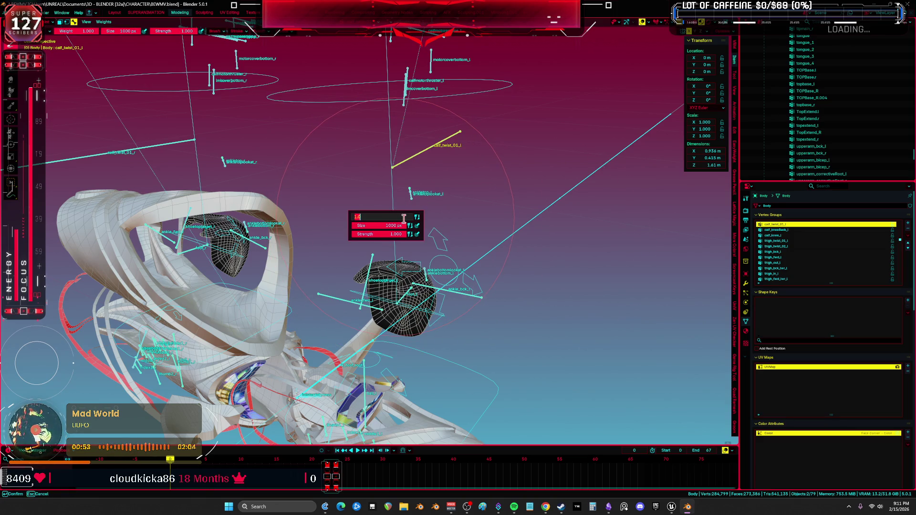
text(.2)
key(Return)
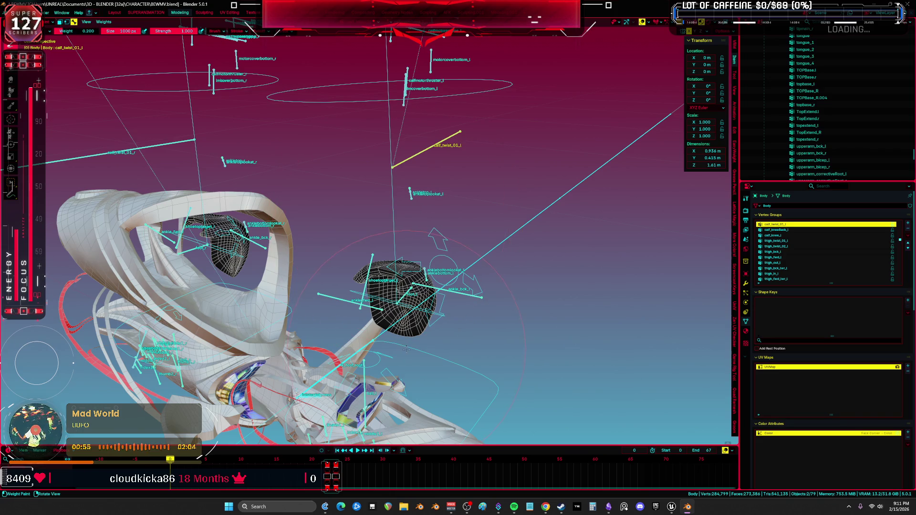
click(399, 290)
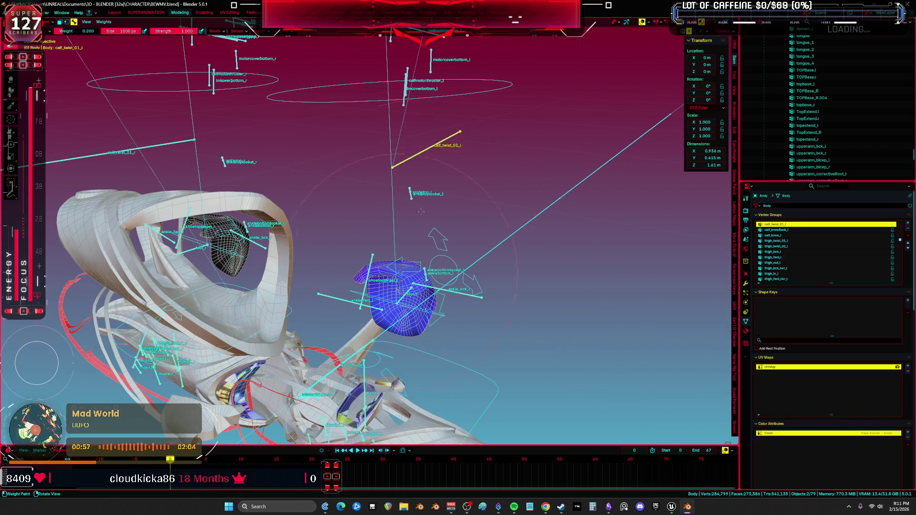
- Show the calf_twist_01_r weights, return to Object Mode, and pick the left foot IK control
click(255, 32)
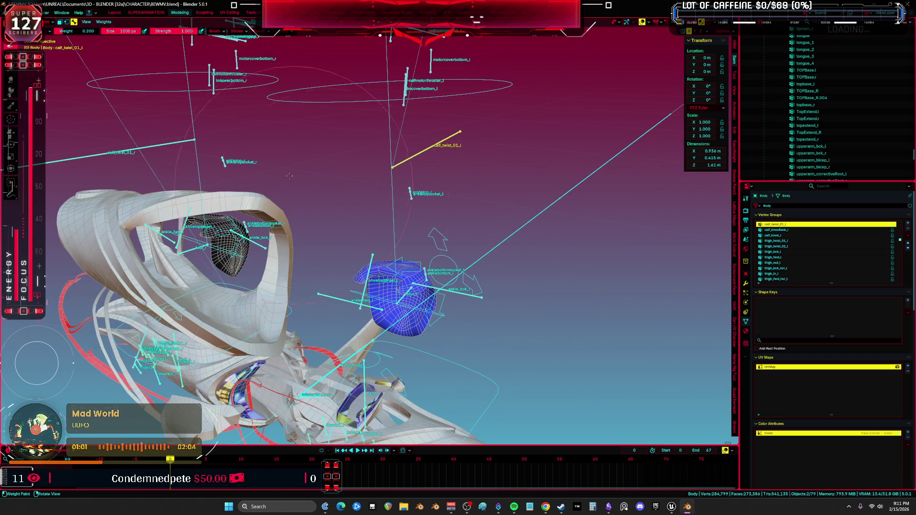
mouse_move(289, 176)
middle_down()
mouse_move(347, 148)
mouse_move(358, 242)
middle_up()
ctrl+click(315, 149)
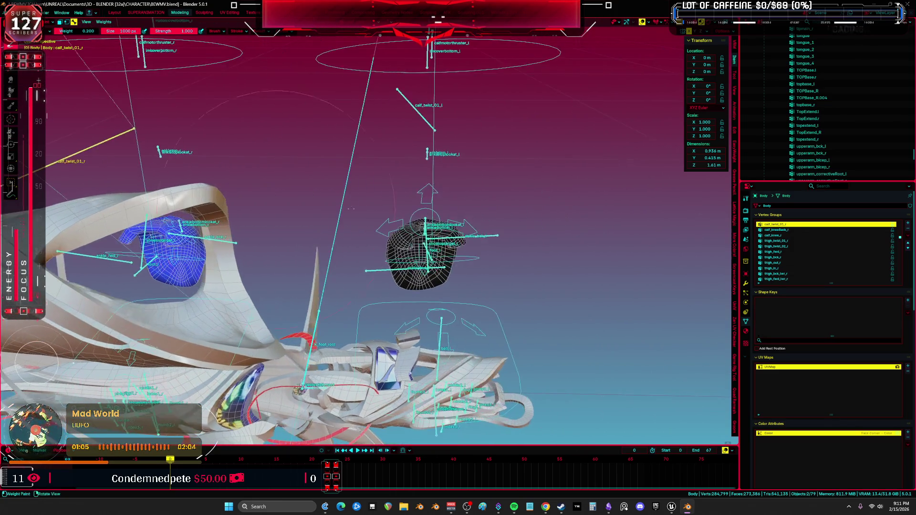
key(ctrl+Tab)
middle_drag(429, 286, 473, 307)
click(472, 307)
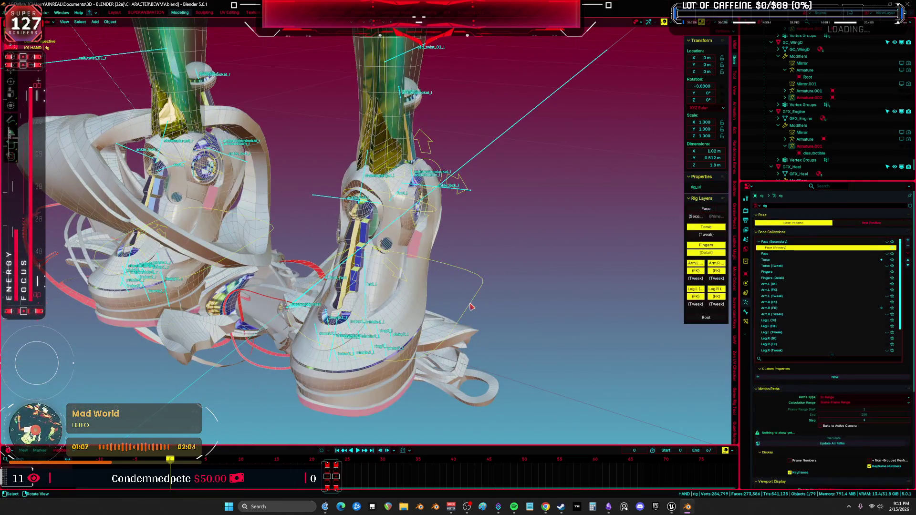
- Cancel the foot control rotation and put the rig object into Pose Mode
key(ctrl+Tab)
key(r)
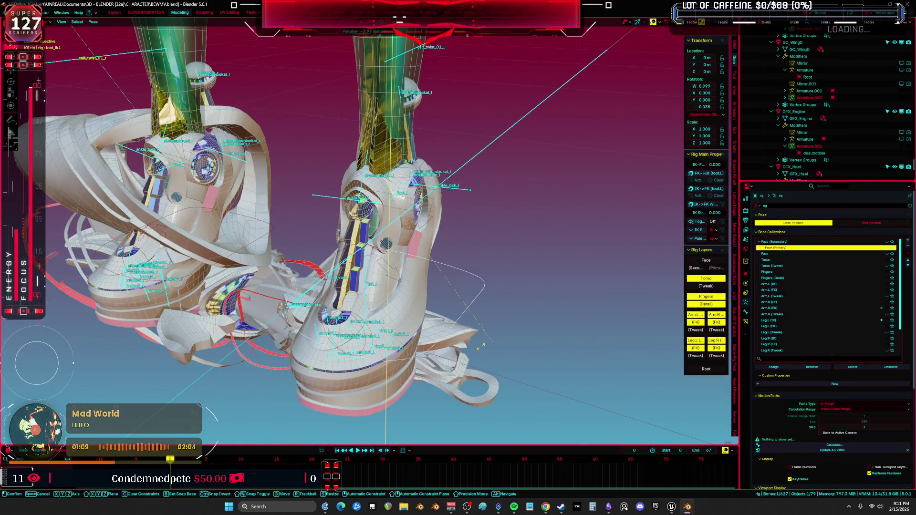
key(Escape)
key(ctrl+Tab)
click(472, 195)
key(ctrl+Tab)
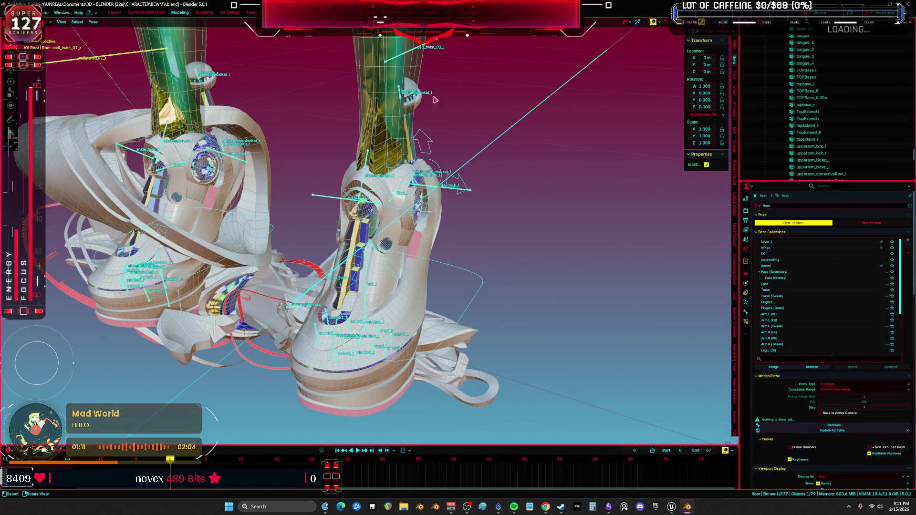
- Inspect the bone constraints of calf_twist_01_l and ankle_bck_l
click(746, 322)
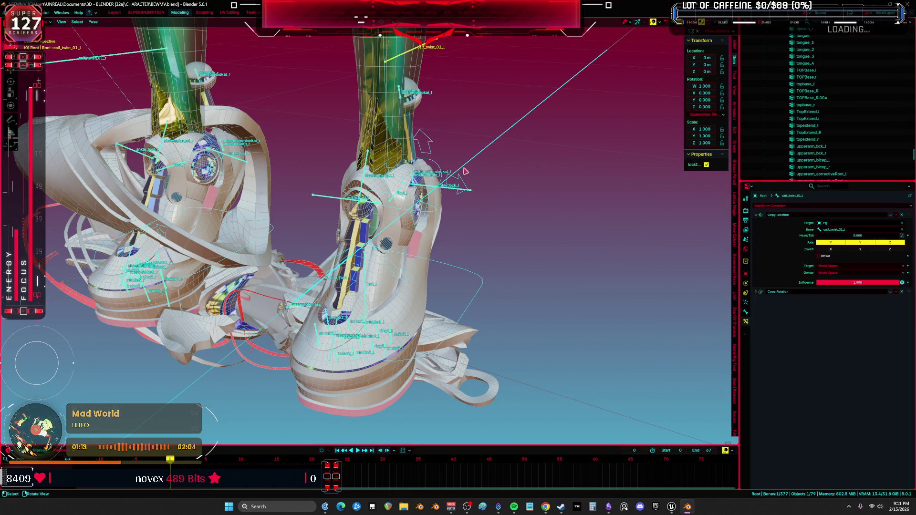
click(448, 190)
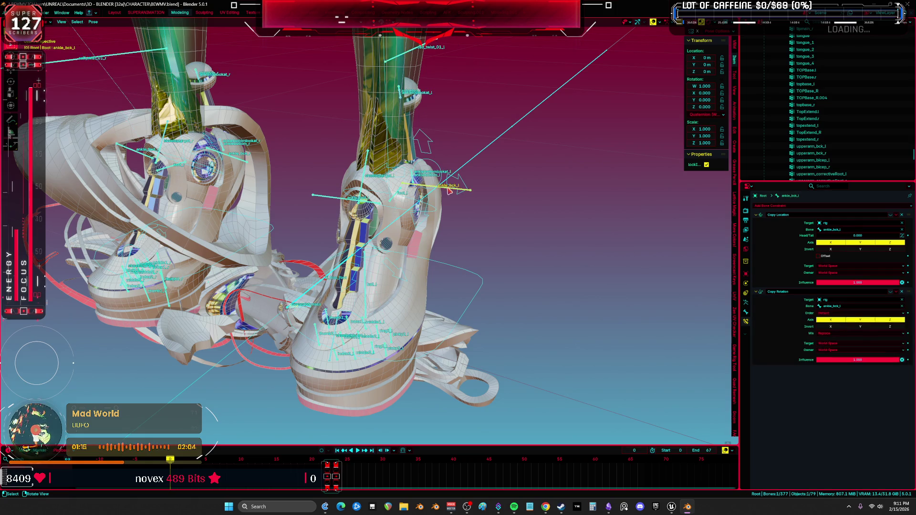
click(432, 41)
- Select ik_foot_root, toggle its Copy Rotation and Copy Location constraints, then leave Pose Mode
middle_drag(436, 82, 407, 188)
middle_drag(368, 308, 348, 310)
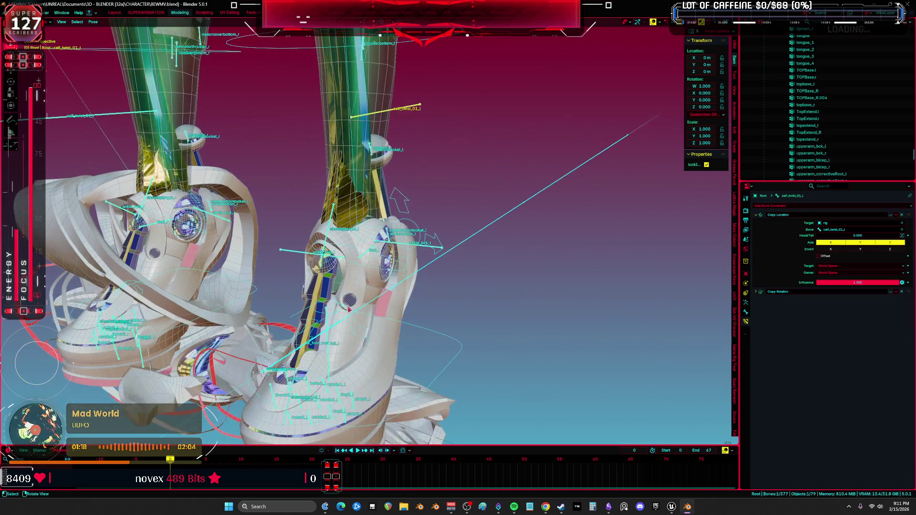
click(327, 332)
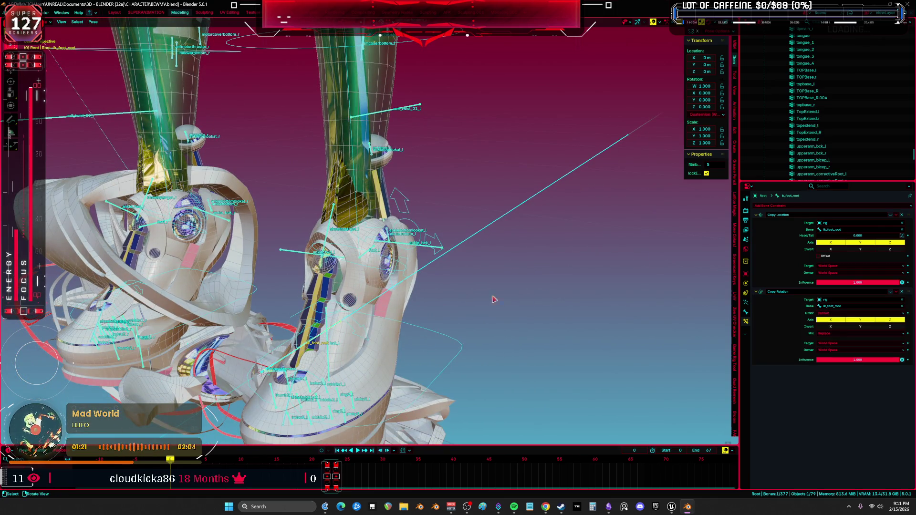
key(a)
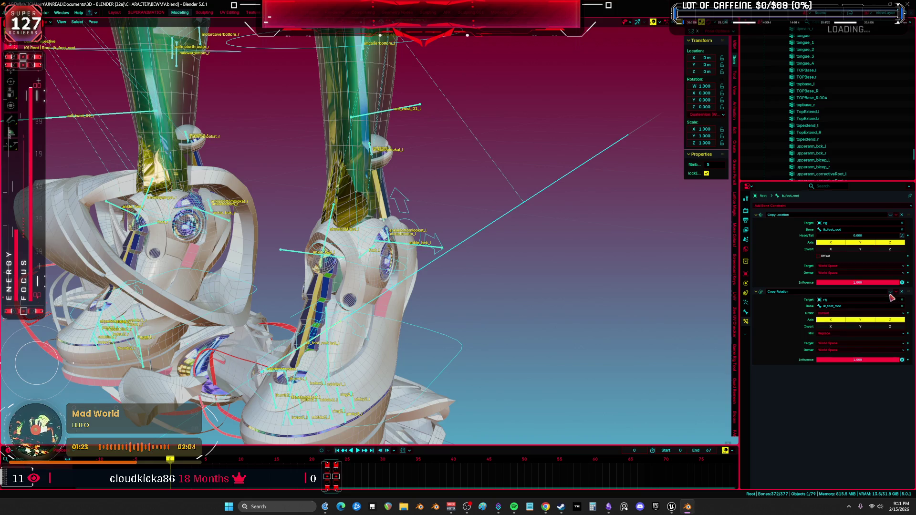
click(890, 292)
click(890, 215)
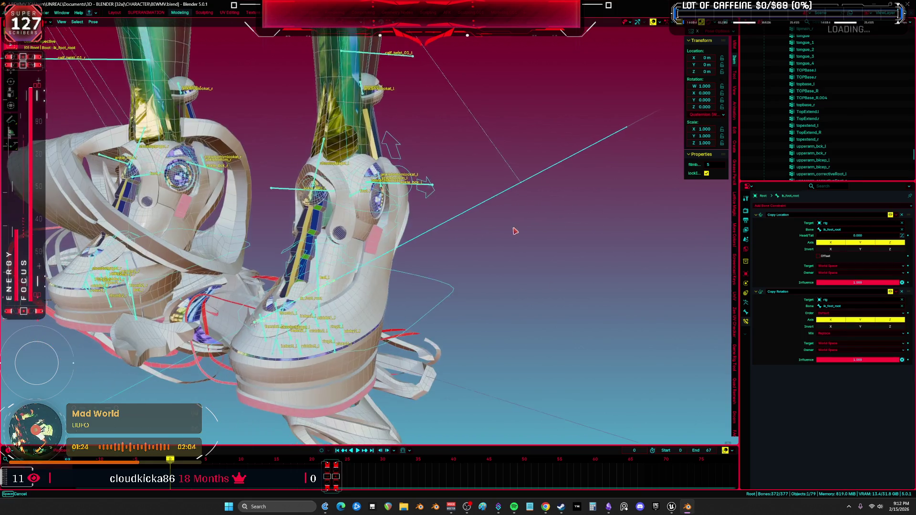
key(ctrl+Tab)
key(ctrl+Tab)
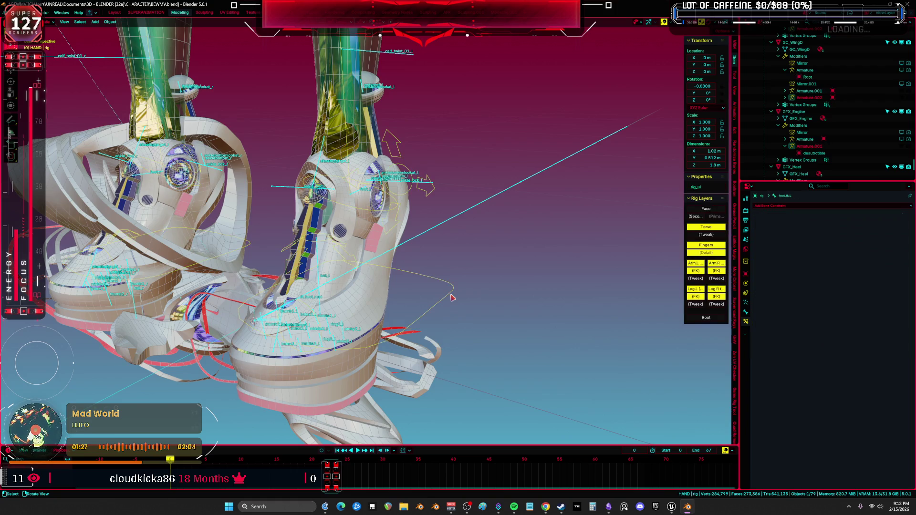
- Rotate foot_ik.L freely, first to -20.5° and then to 31.5°, to test the shoe
key(r)
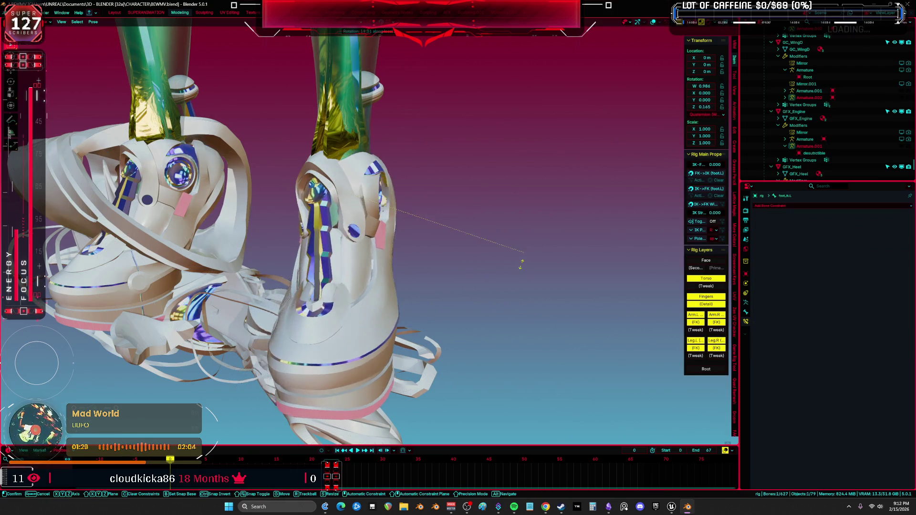
click(448, 296)
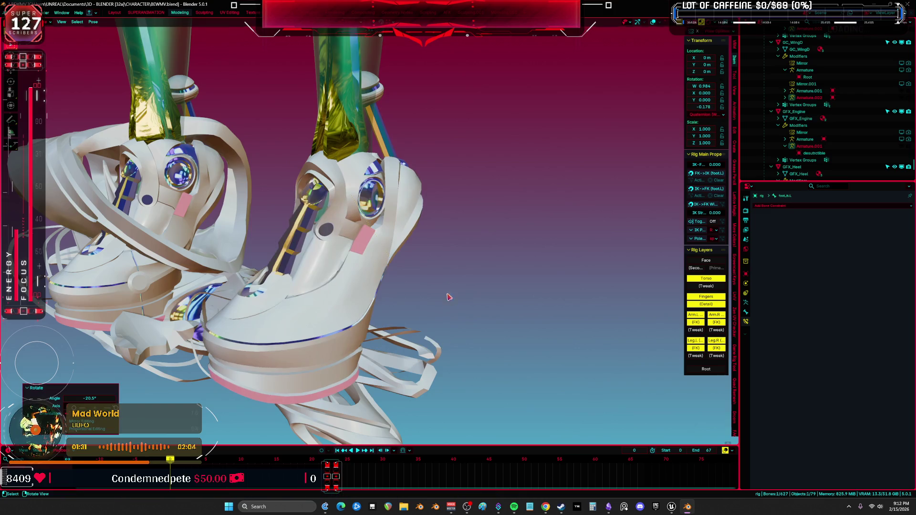
mouse_move(448, 297)
middle_down()
mouse_move(417, 305)
mouse_move(432, 286)
middle_up()
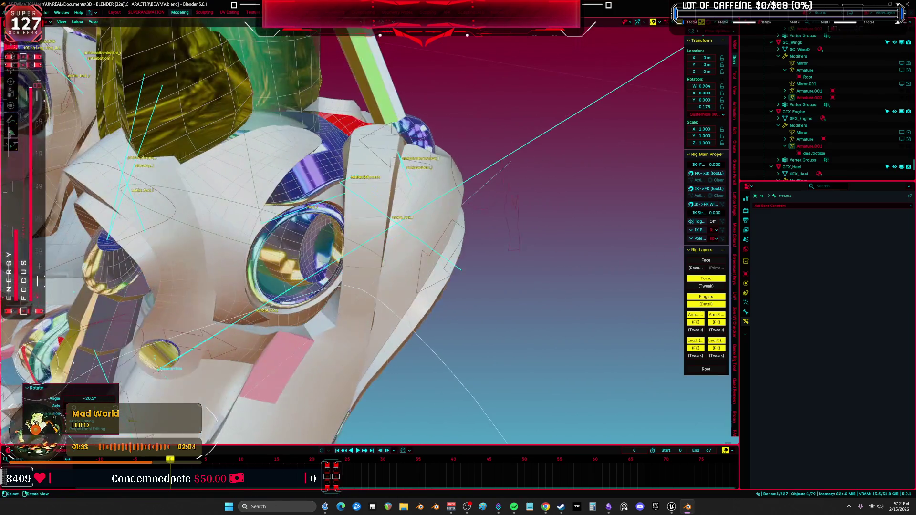
key(r)
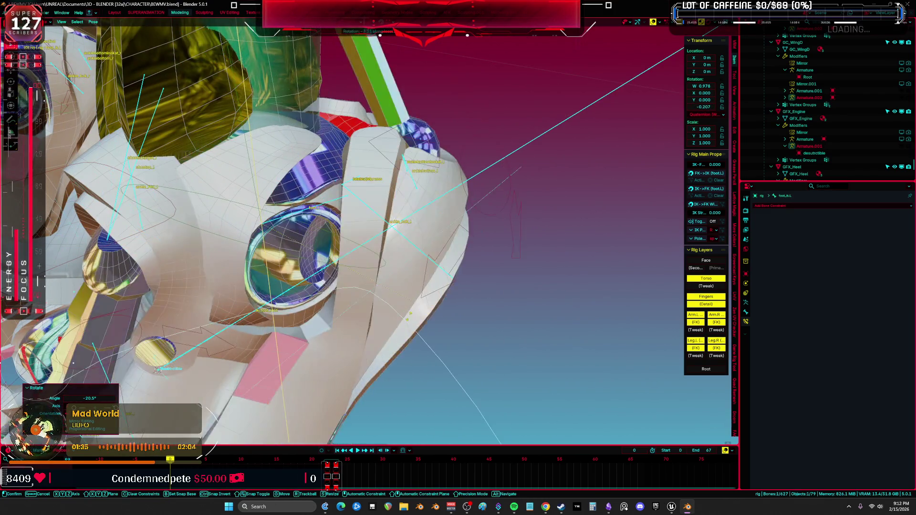
click(439, 199)
- Rotate the foot on its local X axis to -14.4°, then apply a trackball rotation
key(r)
key(x)
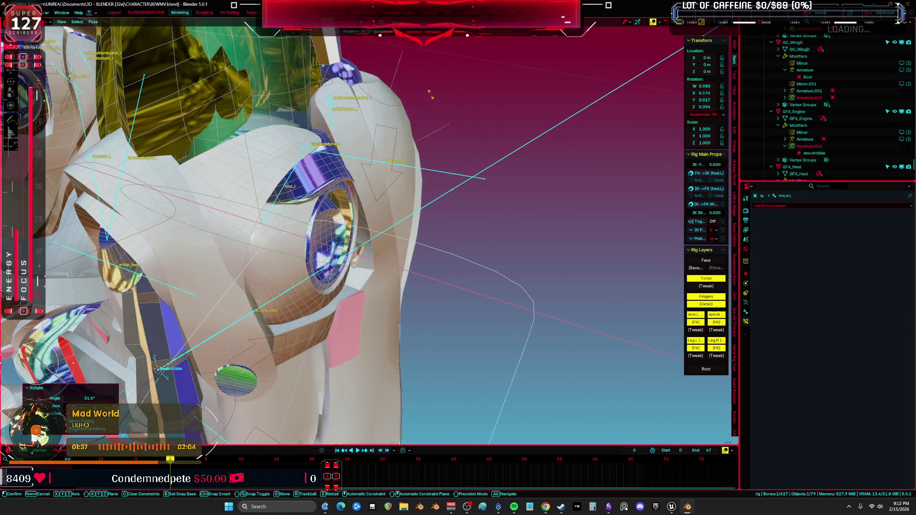
alt+middle_drag(420, 215, 432, 152)
click(432, 151)
key(r)
key(r)
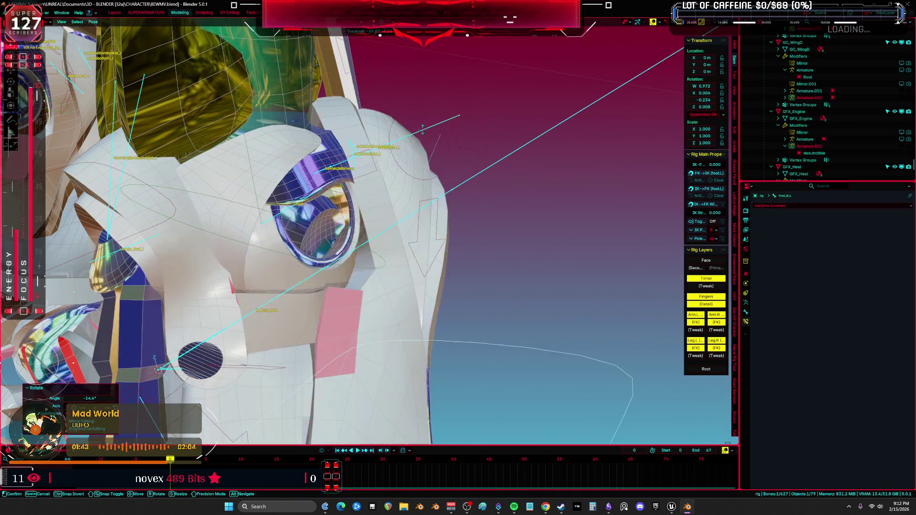
click(435, 155)
- Give foot_ik.L two more local rotations, including 15.5°, then return to Object Mode
mouse_move(435, 154)
middle_down()
mouse_move(455, 215)
mouse_move(492, 201)
middle_up()
key(r)
click(456, 223)
key(r)
click(492, 190)
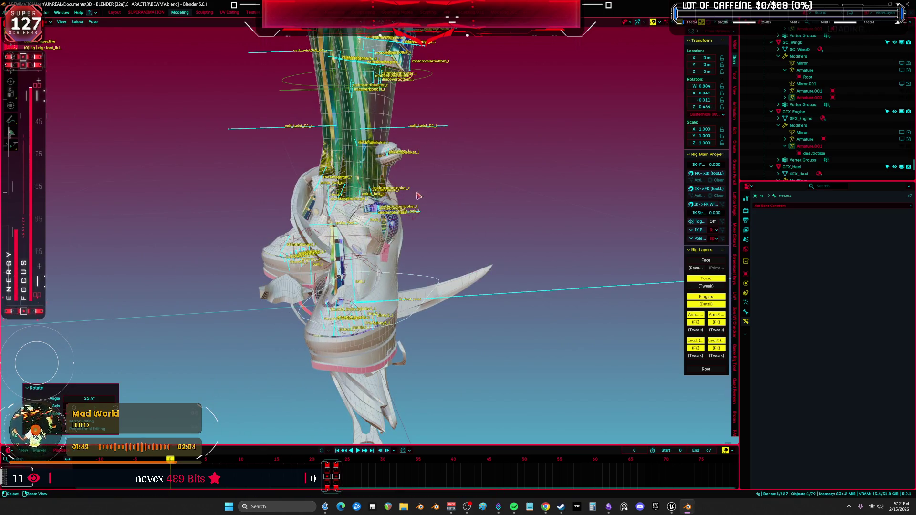
key(ctrl+Tab)
scroll(396, 384, up, 5)
- Hide the rig and display the Body's calf_twist_01_l weights in Weight Paint mode
key(h)
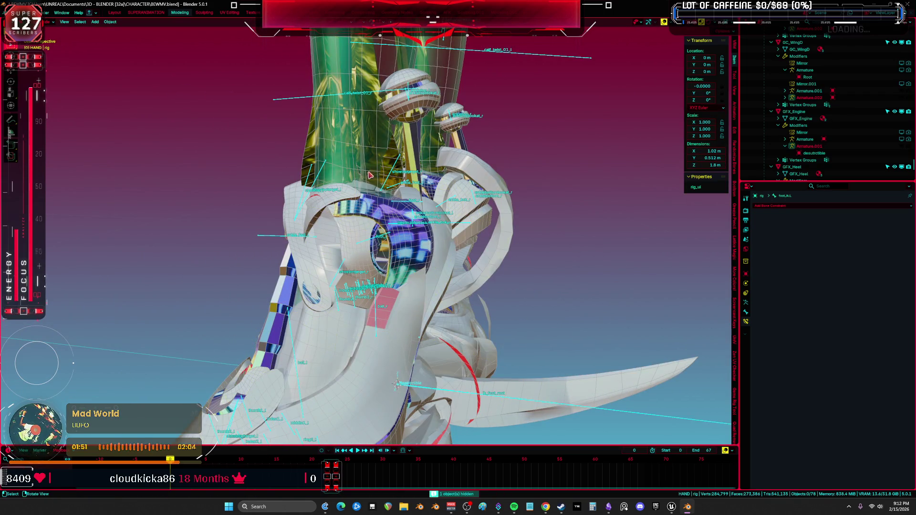
click(391, 176)
key(ctrl+Tab)
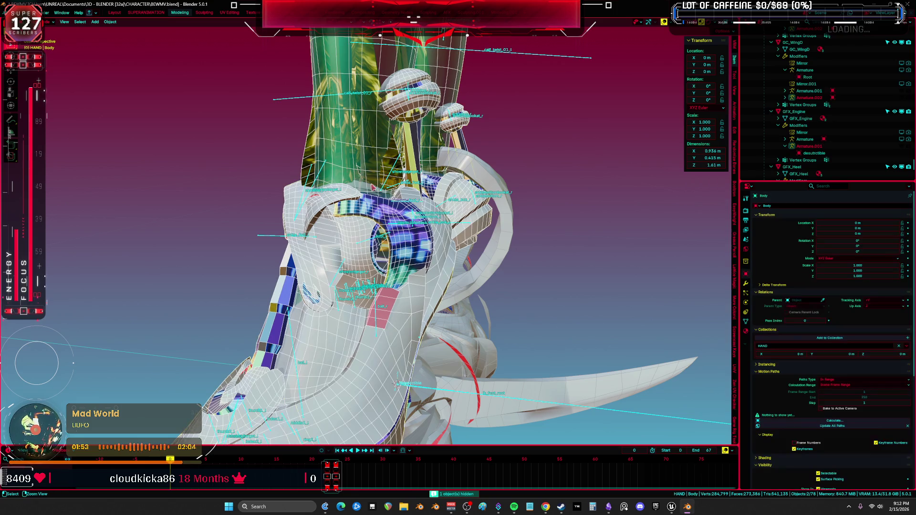
middle_drag(391, 177, 446, 168)
ctrl+click(405, 95)
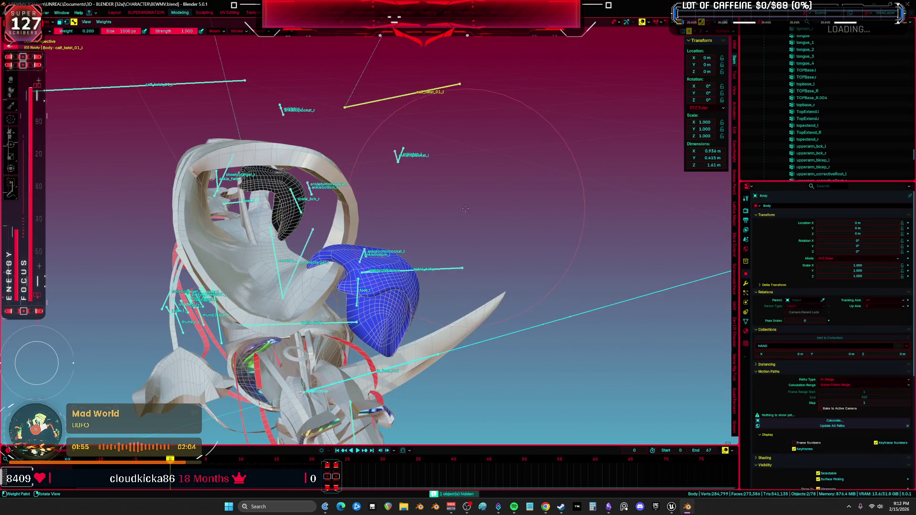
right_click(460, 209)
click(453, 208)
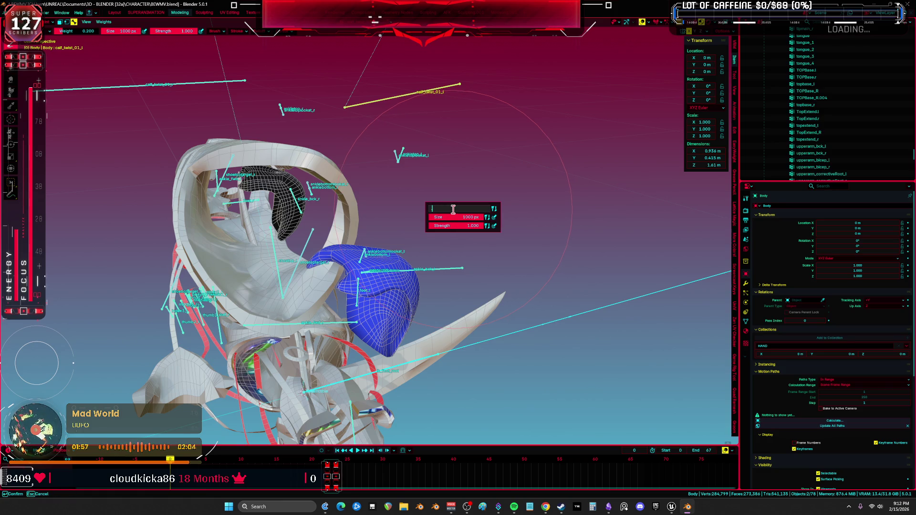
text(0.350)
- Check the calf_twist_01_r weights on the right foot, then move Body from Object Mode into Edit Mode
mouse_move(439, 223)
middle_down()
mouse_move(387, 245)
mouse_move(296, 190)
mouse_move(200, 110)
middle_up()
ctrl+click(195, 104)
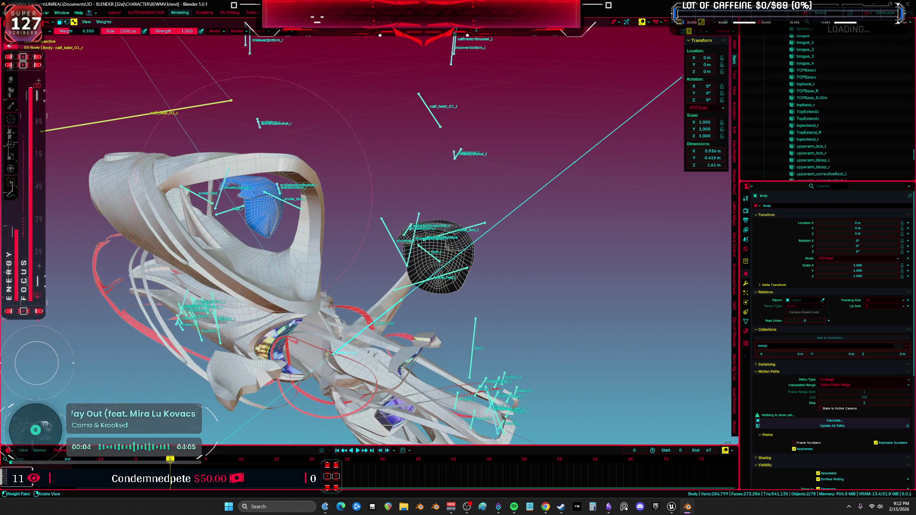
key(ctrl+Tab)
click(227, 200)
mouse_move(226, 200)
middle_down()
mouse_move(411, 265)
mouse_move(510, 271)
middle_up()
key(shift+alt+z)
key(Tab)
mouse_move(448, 262)
middle_down()
mouse_move(306, 244)
mouse_move(352, 206)
middle_up()
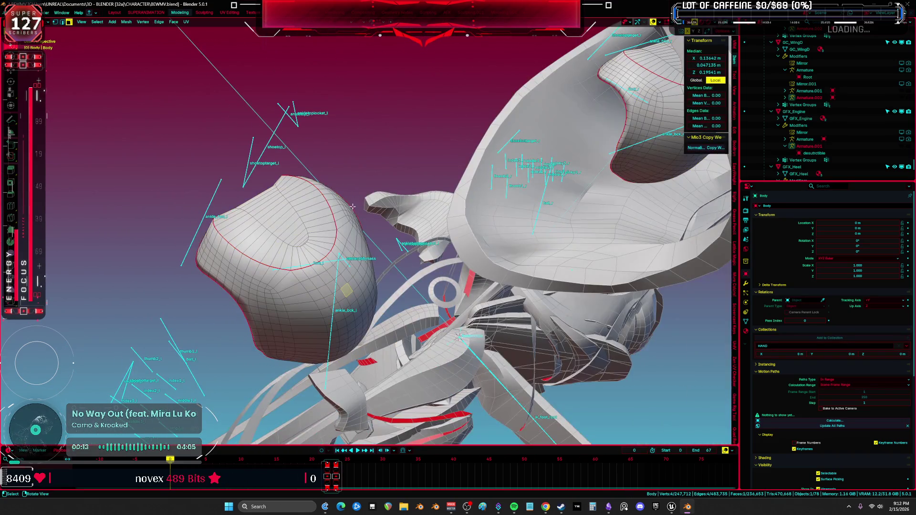
- Select and hide face bands on the ankle ball to expose the inner piece
alt+click(291, 288)
mouse_move(291, 288)
middle_down()
mouse_move(408, 227)
mouse_move(370, 264)
mouse_move(382, 274)
mouse_move(526, 253)
middle_up()
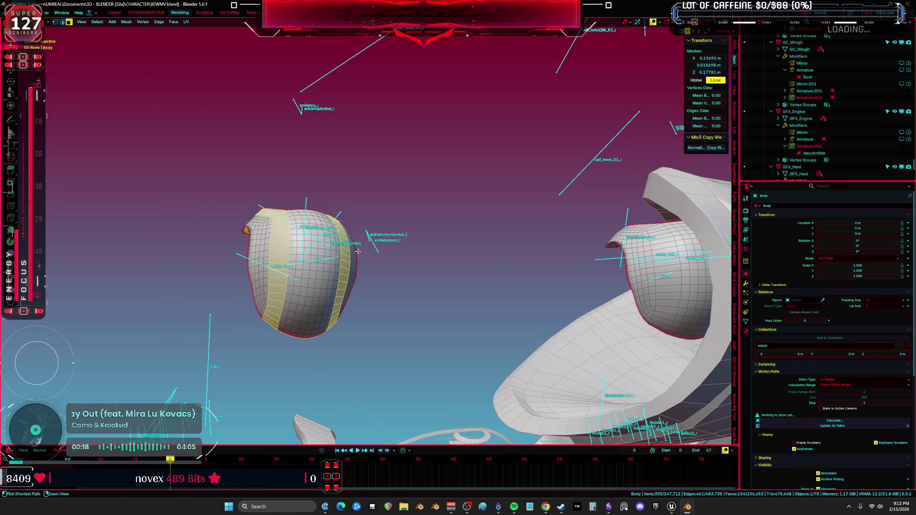
key(h)
mouse_move(358, 251)
middle_down()
mouse_move(357, 286)
mouse_move(385, 276)
mouse_move(408, 243)
middle_up()
key(l)
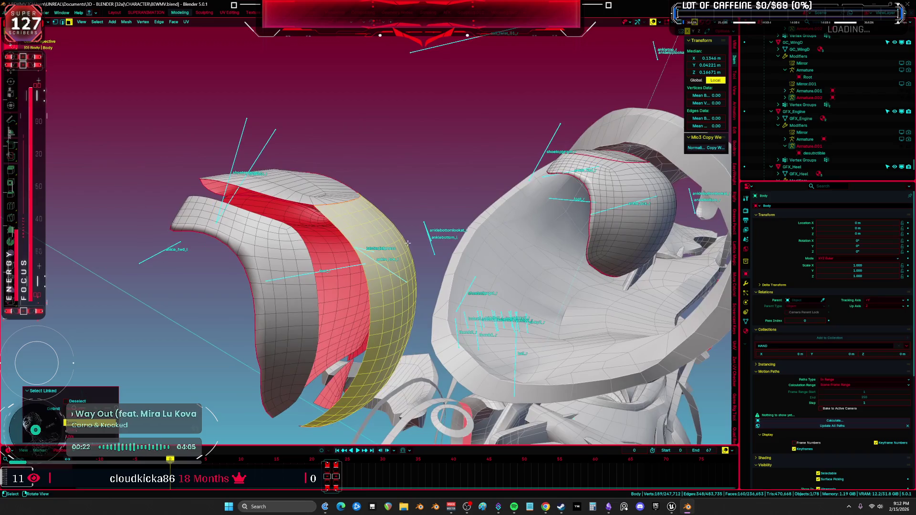
key(h)
middle_drag(349, 205, 411, 209)
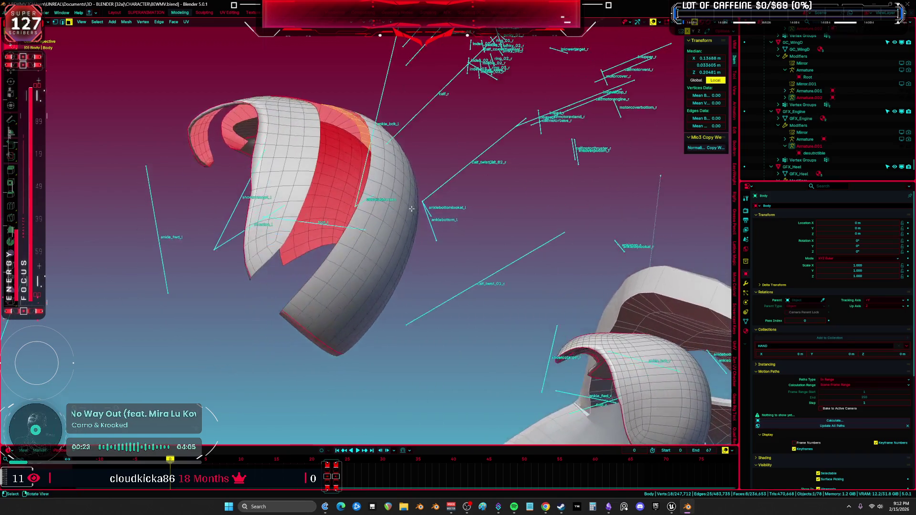
alt+click(304, 311)
mouse_move(304, 311)
middle_down()
mouse_move(408, 233)
mouse_move(456, 335)
mouse_move(401, 284)
middle_up()
- Select the linked grey piece and apply Smooth Vertices, adjusting the smoothing amount
key(alt+a)
key(l)
right_click(379, 369)
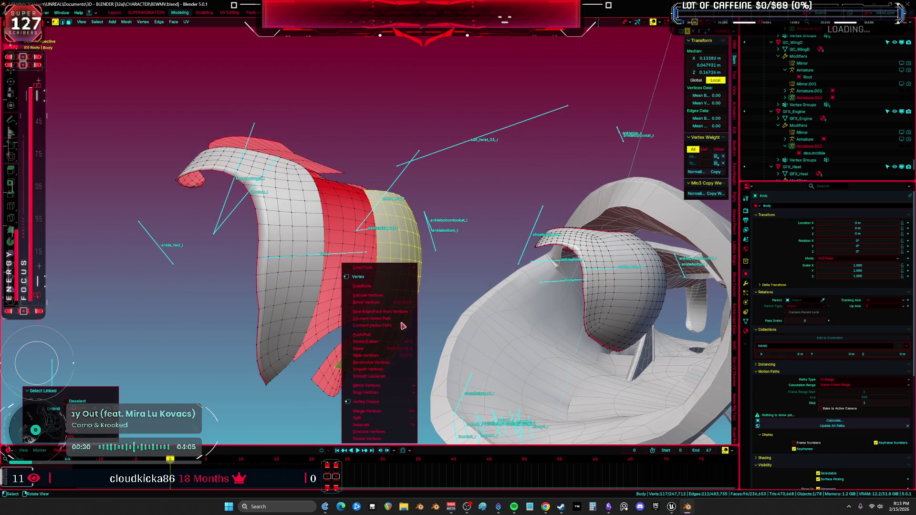
key(Return)
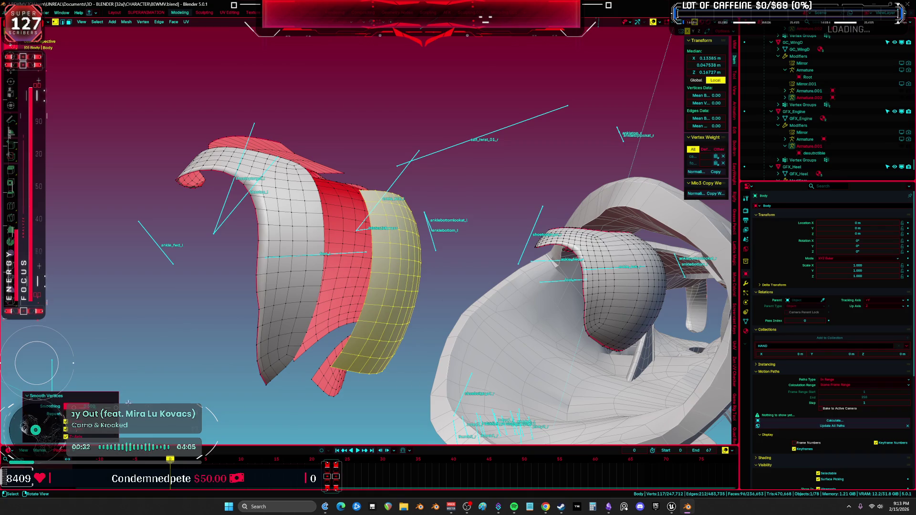
drag(88, 406, 115, 406)
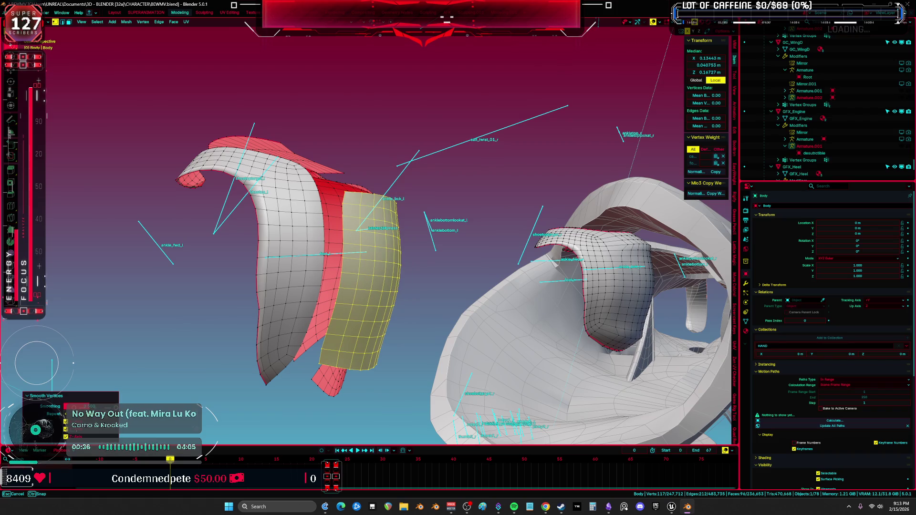
- Hide most of the mesh and a small face strip to isolate the curved piece
key(a)
mouse_move(410, 258)
middle_down()
mouse_move(439, 236)
mouse_move(409, 231)
middle_up()
key(h)
click(410, 228)
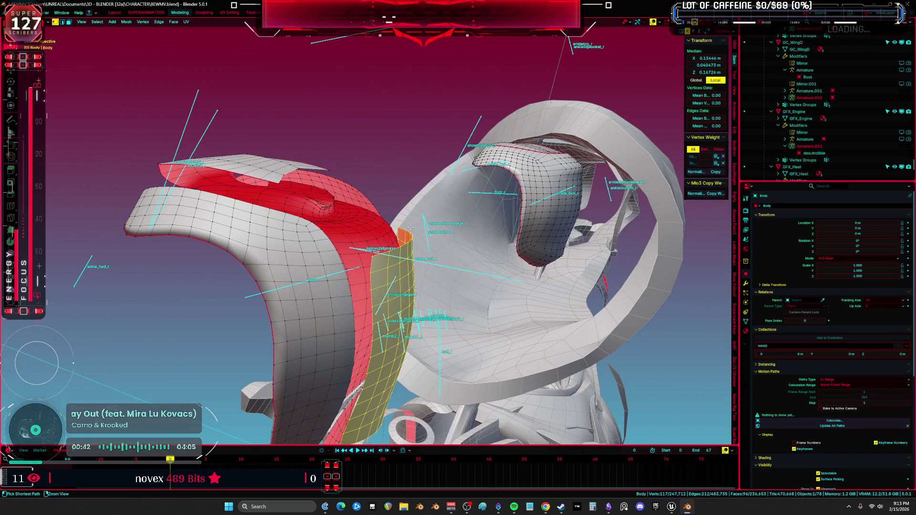
key(h)
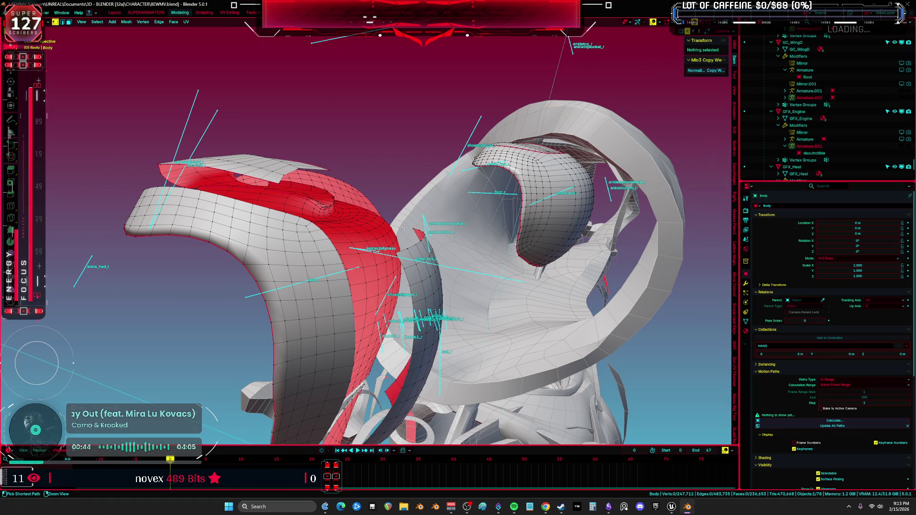
key(alt+h)
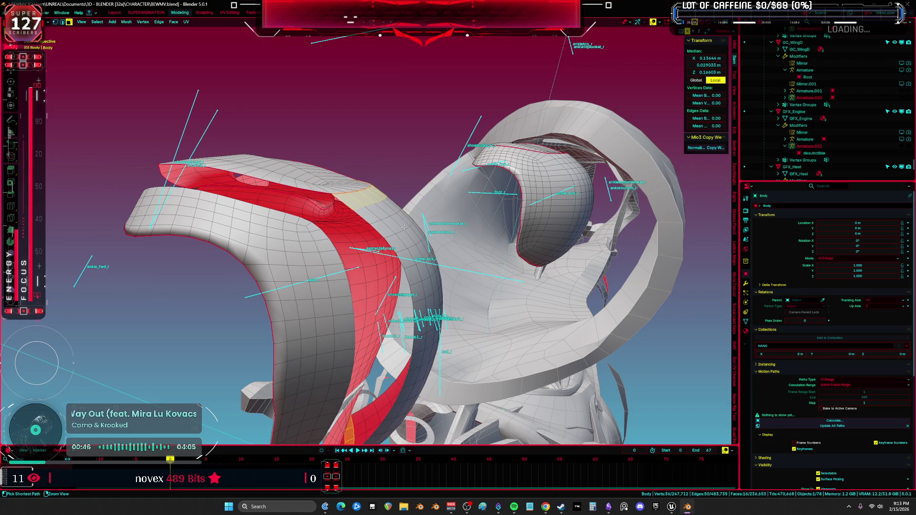
key(ctrl+z)
key(ctrl+z)
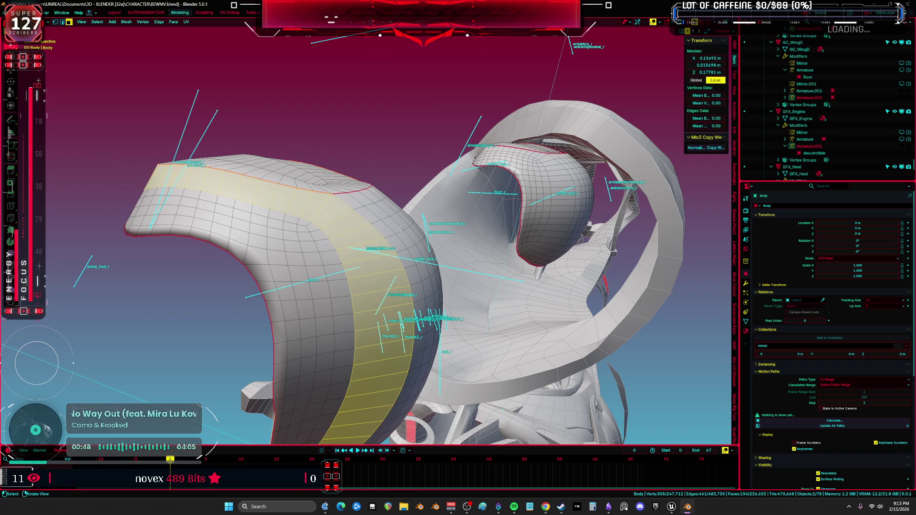
mouse_move(335, 223)
middle_down()
mouse_move(241, 210)
mouse_move(258, 262)
mouse_move(366, 347)
mouse_move(288, 349)
mouse_move(231, 333)
middle_up()
- Build a face band on the piece using shortest-path face strip selections
click(241, 210)
ctrl+click(346, 363)
ctrl+click(170, 348)
mouse_move(170, 349)
middle_down()
mouse_move(317, 191)
mouse_move(312, 247)
mouse_move(278, 356)
mouse_move(248, 227)
middle_up()
ctrl+click(278, 356)
ctrl+click(278, 355)
ctrl+click(226, 210)
- Refine the face selection down to a single loop, removing stray faces
scroll(270, 245, up, 4)
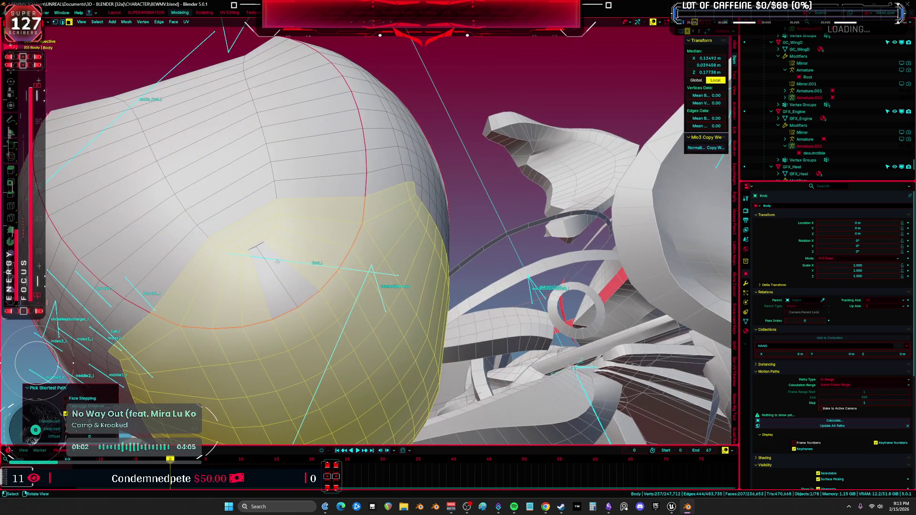
ctrl+click(305, 205)
scroll(286, 200, down, 3)
mouse_move(286, 200)
middle_down()
mouse_move(255, 198)
mouse_move(196, 271)
middle_up()
scroll(254, 198, up, 2)
alt+shift+click(196, 271)
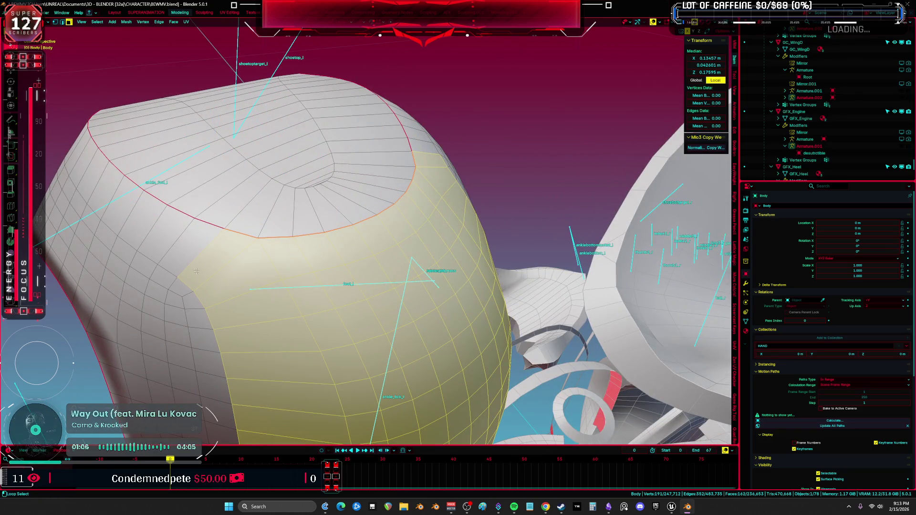
scroll(240, 226, down, 3)
ctrl+click(351, 206)
mouse_move(240, 225)
middle_down()
mouse_move(351, 206)
mouse_move(380, 219)
mouse_move(399, 260)
mouse_move(515, 279)
middle_up()
scroll(400, 267, up, 3)
- Switch to vertex mode and run Smooth Vertices on the selected band
right_click(515, 279)
click(529, 357)
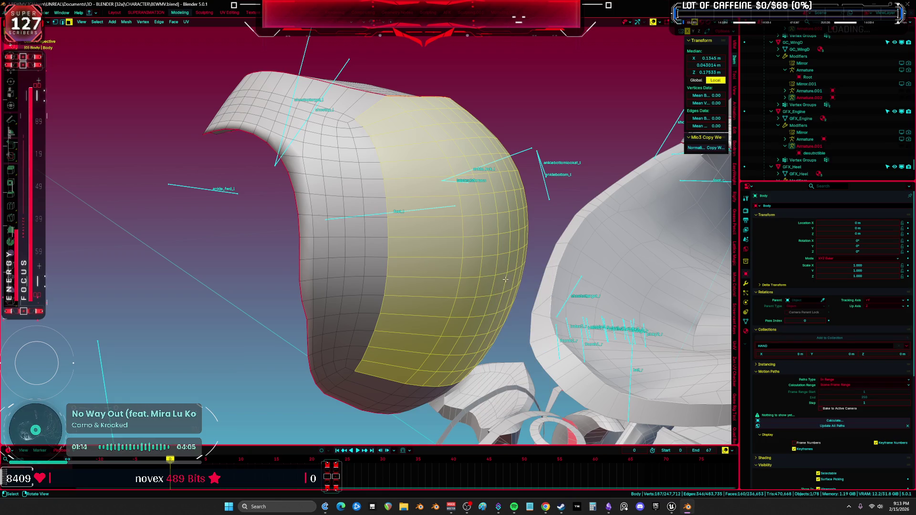
right_click(368, 273)
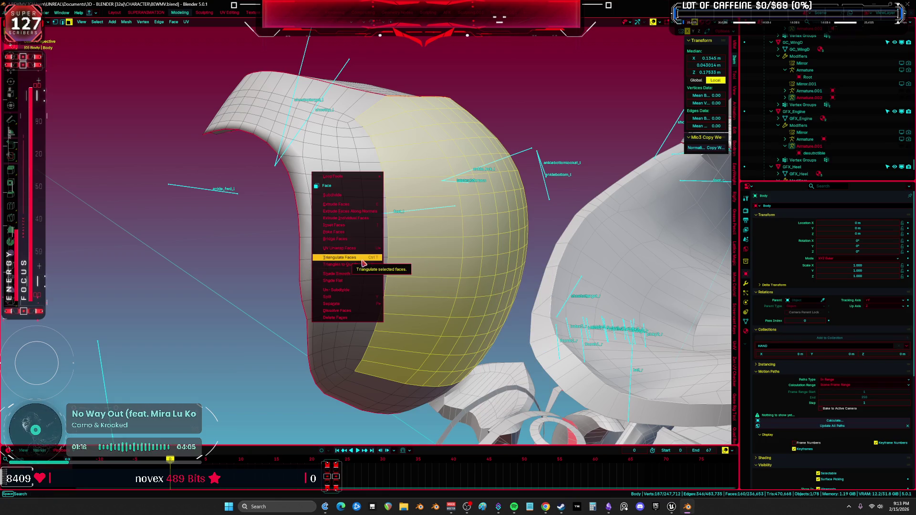
key(1)
right_click(465, 216)
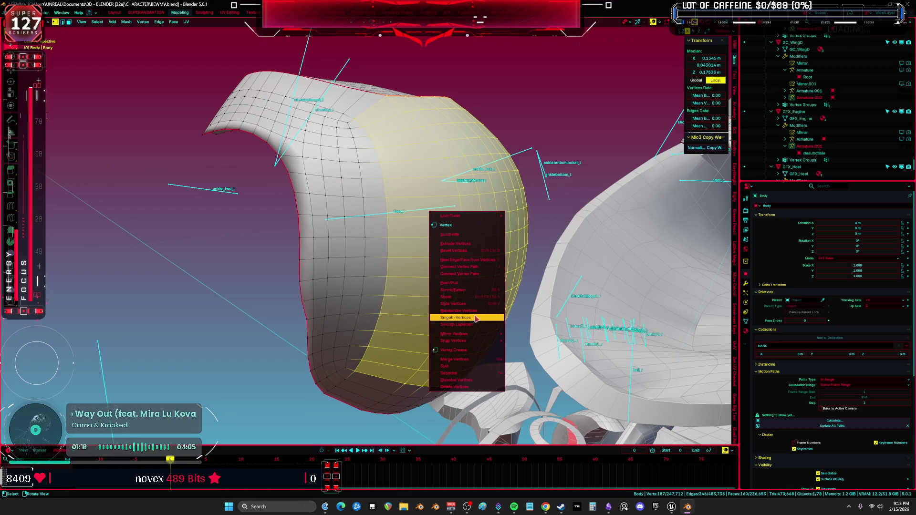
key(Return)
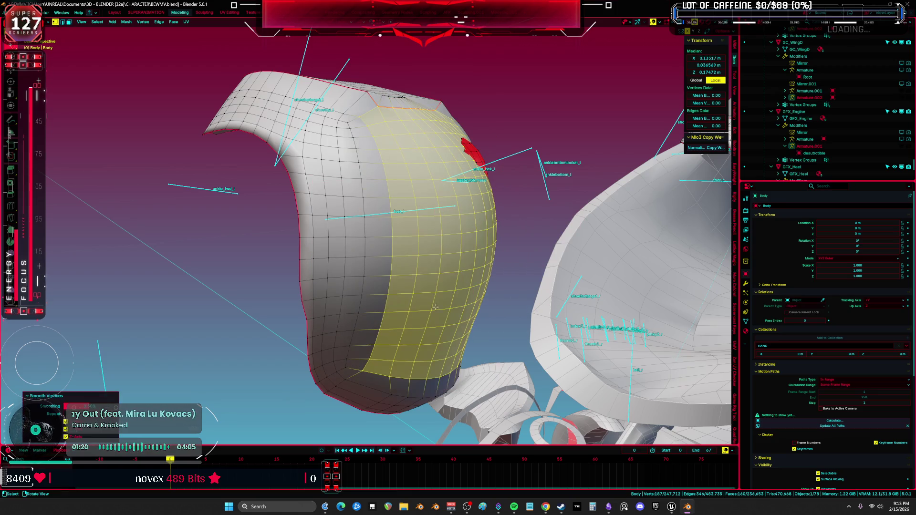
- Inspect the band in see-through view, drop one vertex, smooth again and deselect all
mouse_move(566, 204)
middle_down()
mouse_move(531, 208)
mouse_move(395, 179)
middle_up()
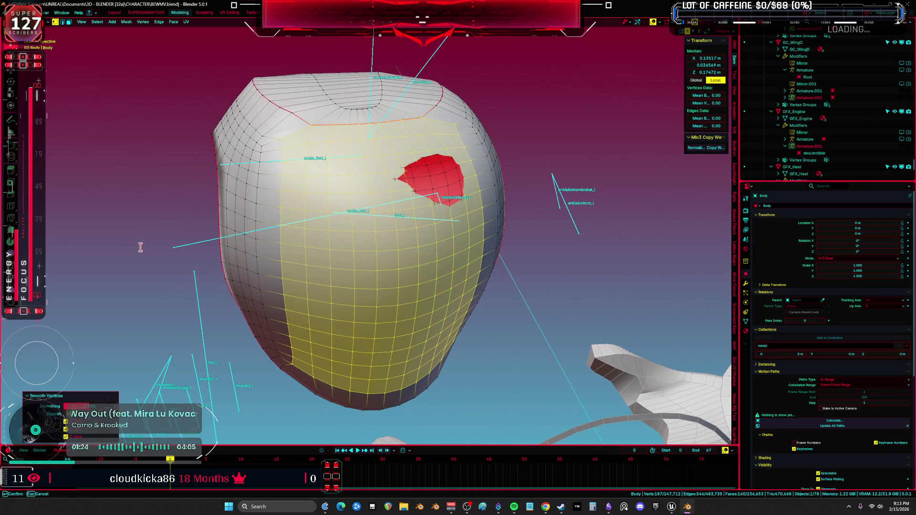
mouse_move(155, 252)
middle_down()
mouse_move(503, 146)
mouse_move(439, 212)
mouse_move(427, 170)
middle_up()
scroll(439, 212, up, 3)
key(alt+z)
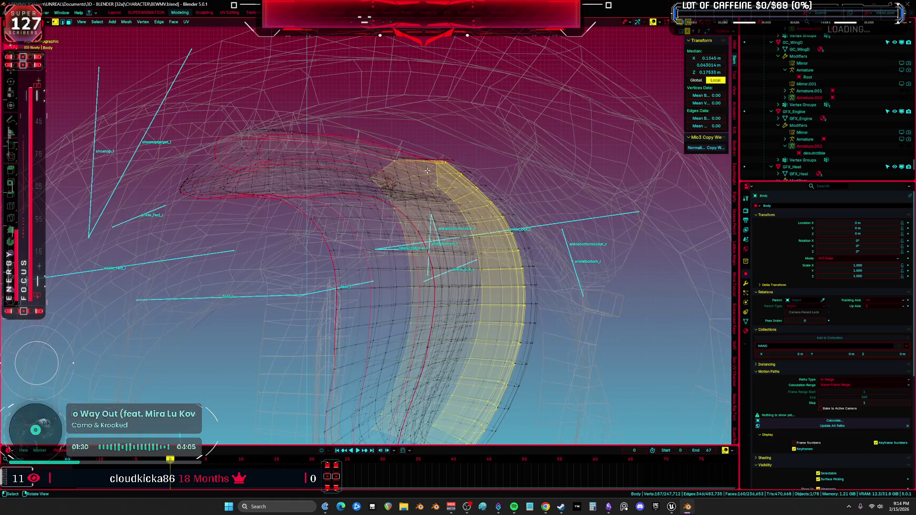
middle_drag(360, 161, 299, 183)
key(alt+z)
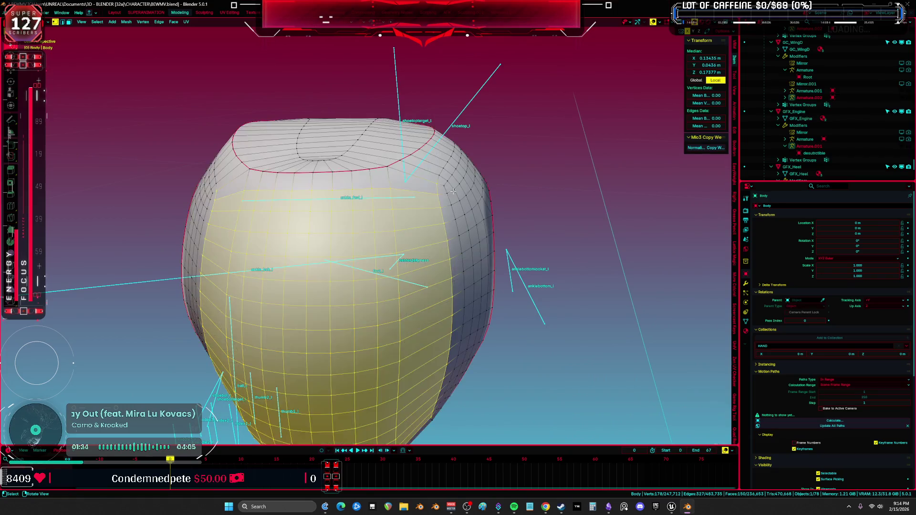
middle_drag(412, 169, 422, 167)
shift+click(455, 172)
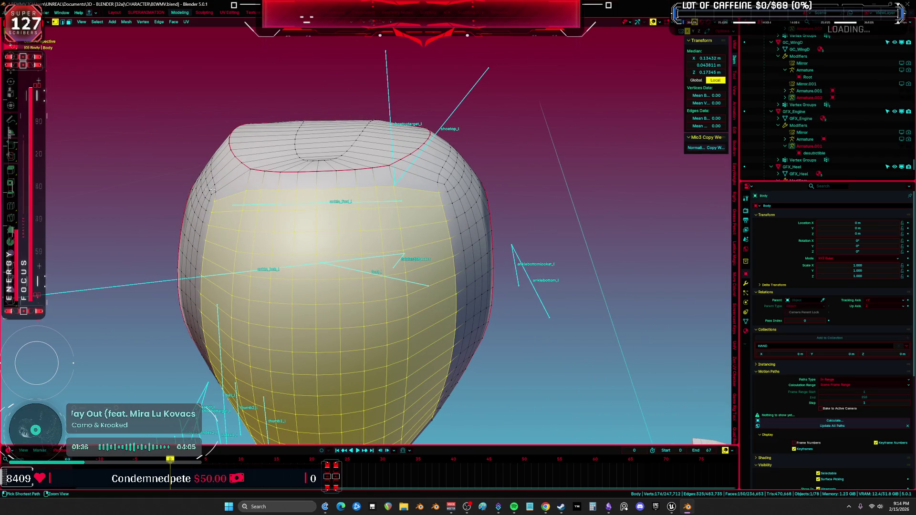
key(ctrl+v)
key(Return)
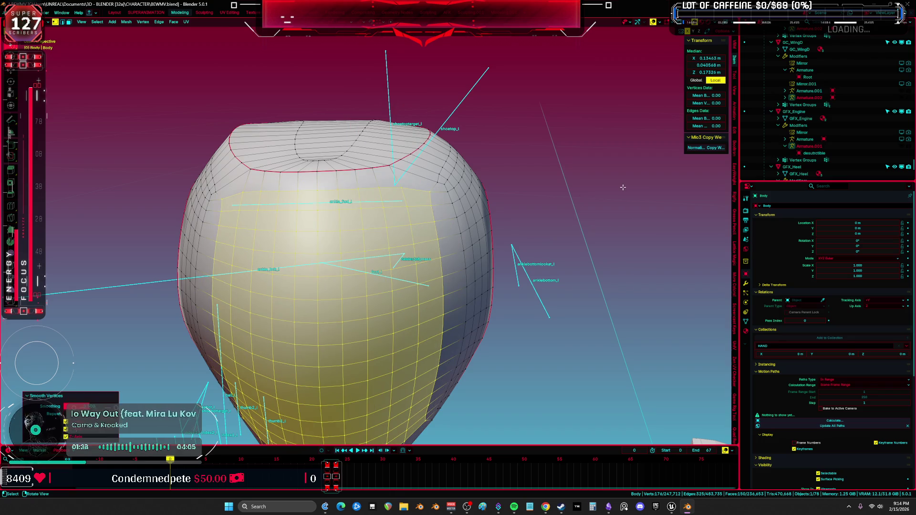
key(alt+a)
middle_drag(622, 187, 485, 158)
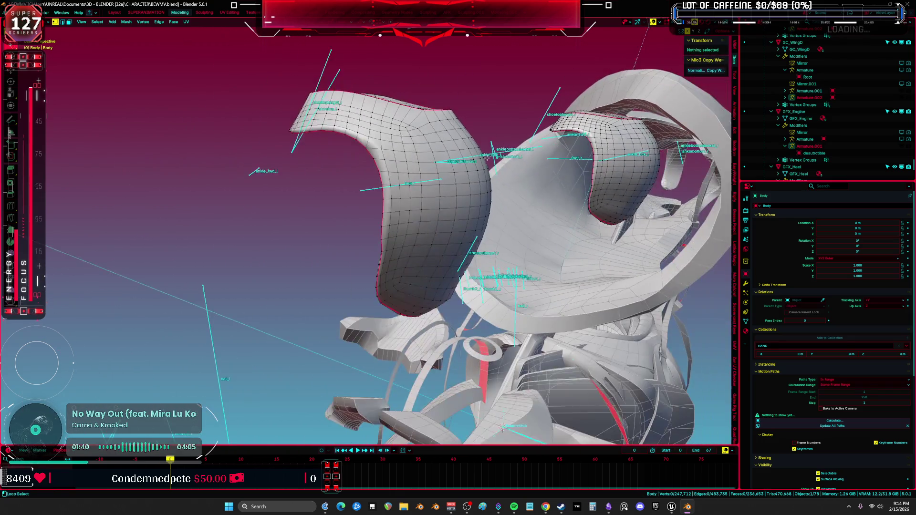
- Preview the clean model without overlays and change the rig's mode from the mode pie
key(shift+alt+z)
key(slash)
key(slash)
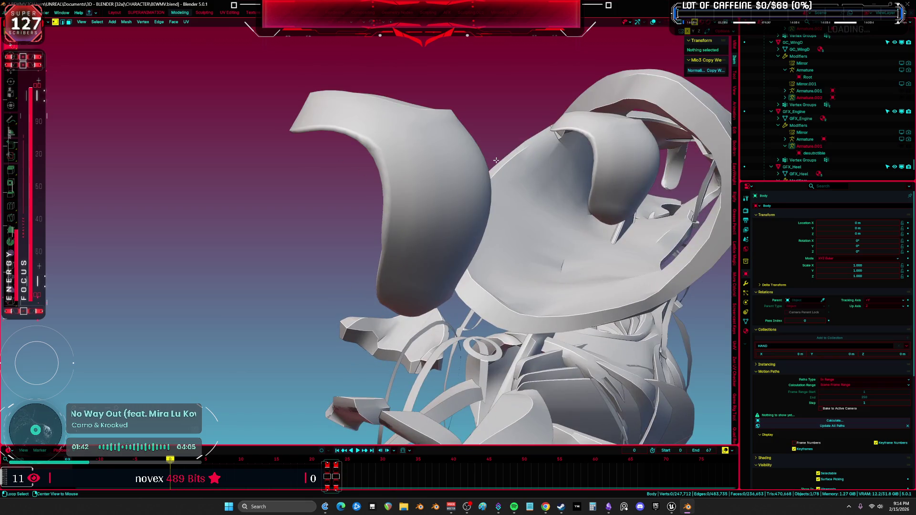
key(ctrl+Tab)
click(415, 180)
key(shift+alt+z)
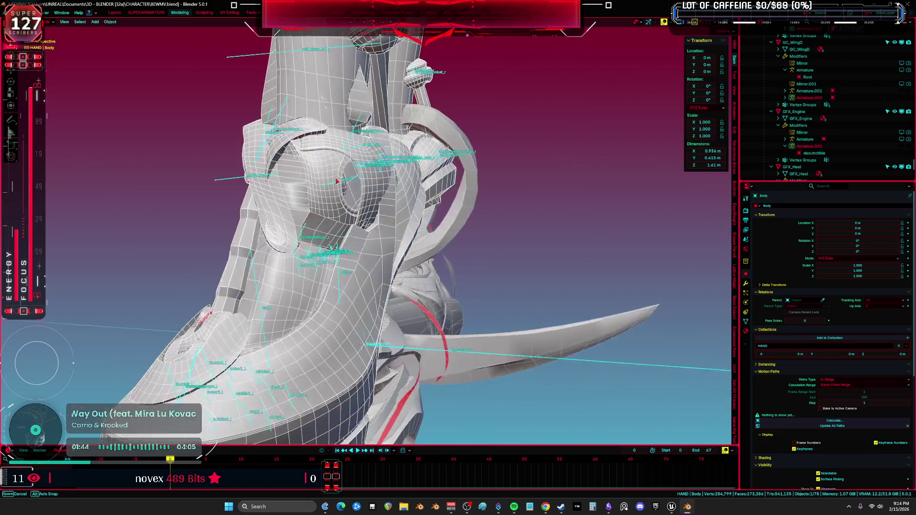
mouse_move(338, 181)
middle_down()
mouse_move(423, 214)
mouse_move(392, 342)
middle_up()
key(shift+alt+z)
key(shift+alt+z)
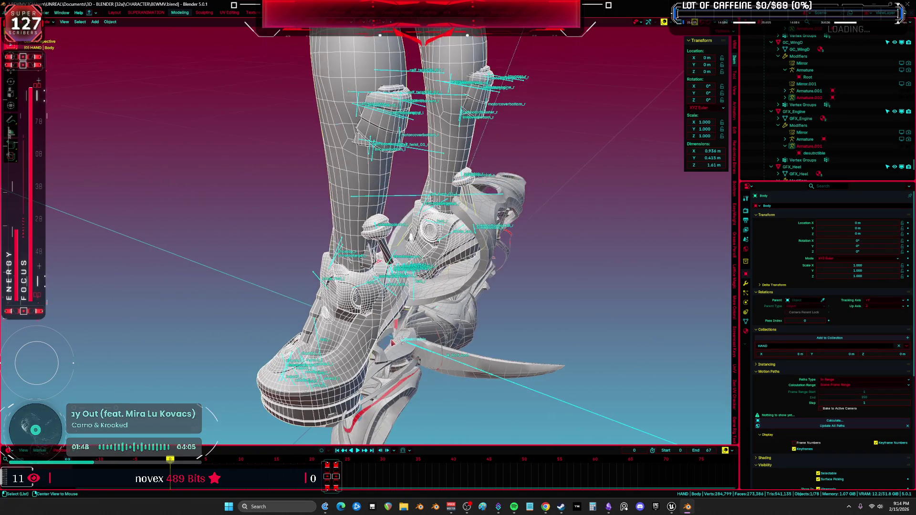
- Reset foot_ik.L to its rest pose, view the clean shoes, and return to Object Mode
click(428, 370)
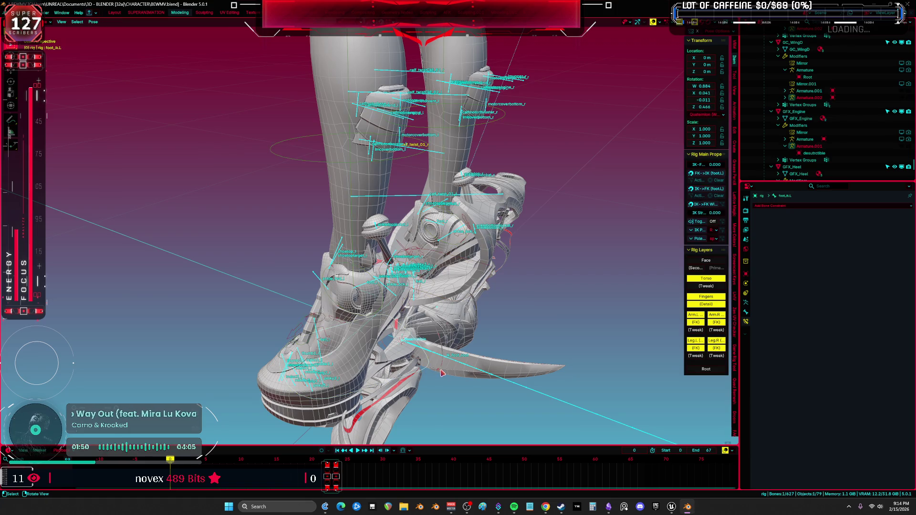
right_click(439, 370)
click(434, 366)
key(shift+alt+z)
scroll(369, 354, up, 3)
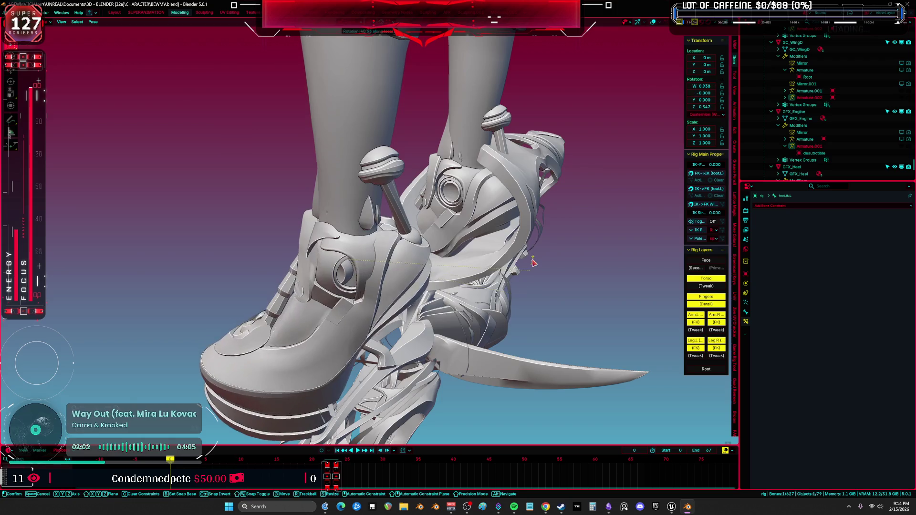
key(ctrl+Tab)
middle_drag(533, 262, 480, 247)
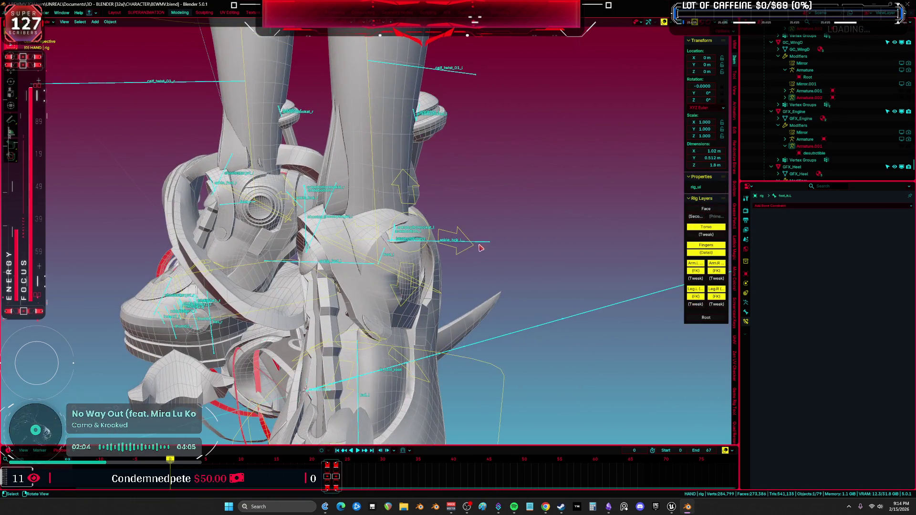
- Select the rig and Body mesh, briefly entering and leaving Body's Edit Mode
click(480, 248)
scroll(482, 248, up, 3)
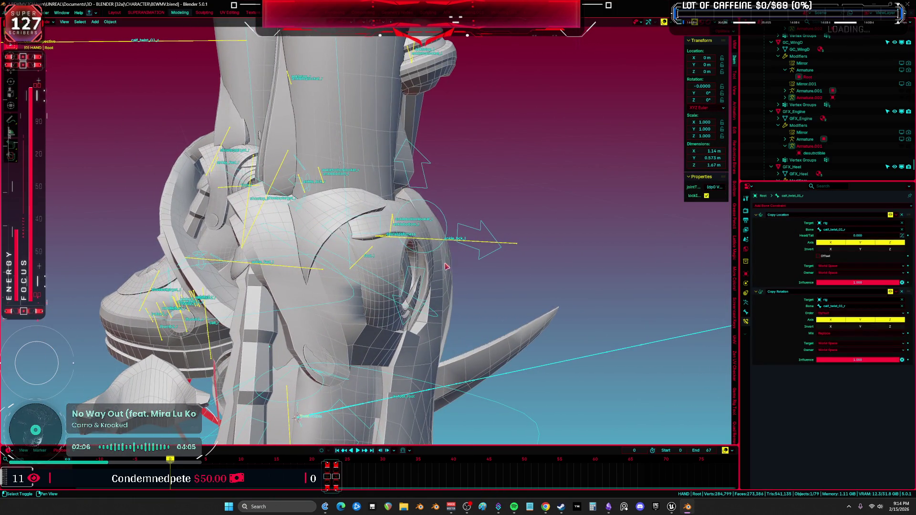
click(432, 267)
key(Tab)
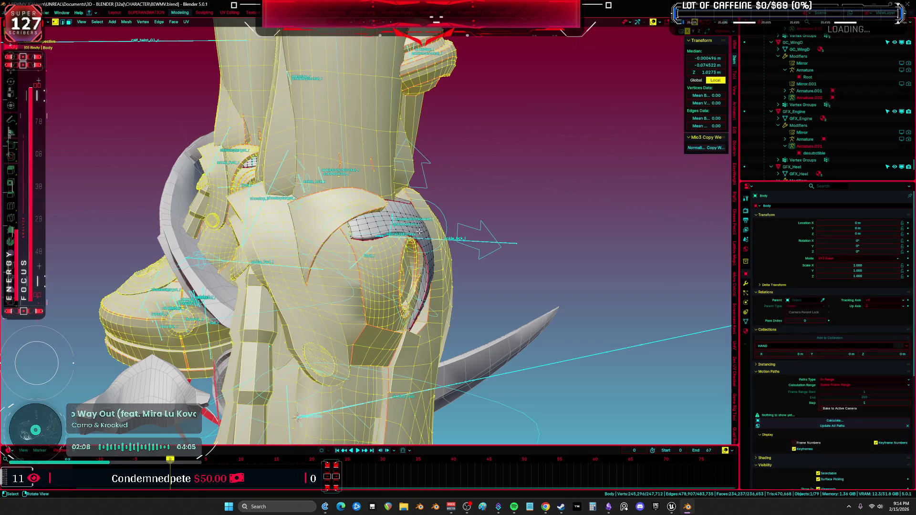
key(Tab)
mouse_move(417, 229)
middle_down()
mouse_move(405, 241)
mouse_move(475, 240)
middle_up()
click(505, 240)
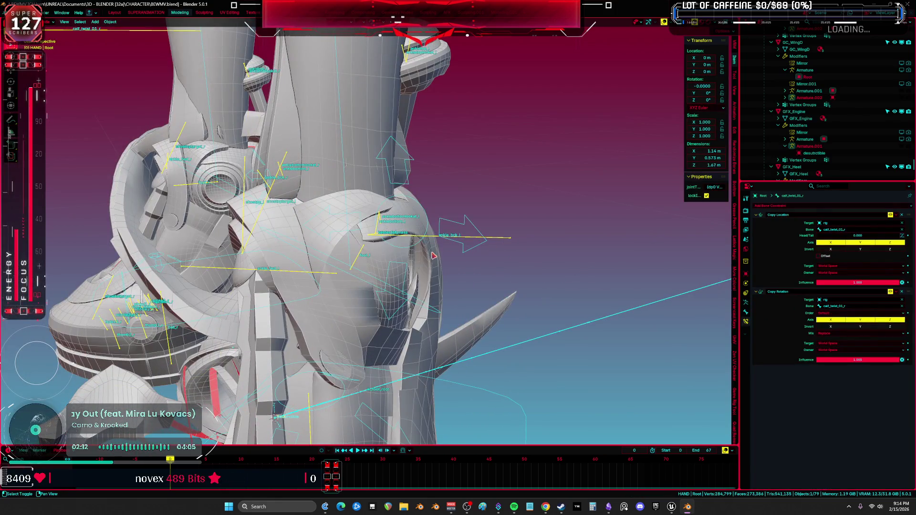
- Enter Weight Paint on Body and set the brush weight to 0.452, via 0.400
key(ctrl+Tab)
click(388, 258)
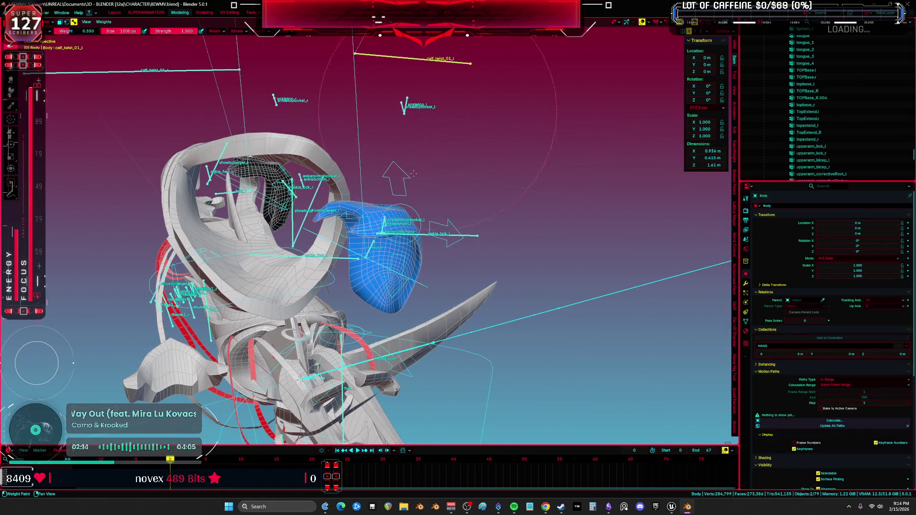
right_click(391, 196)
click(390, 196)
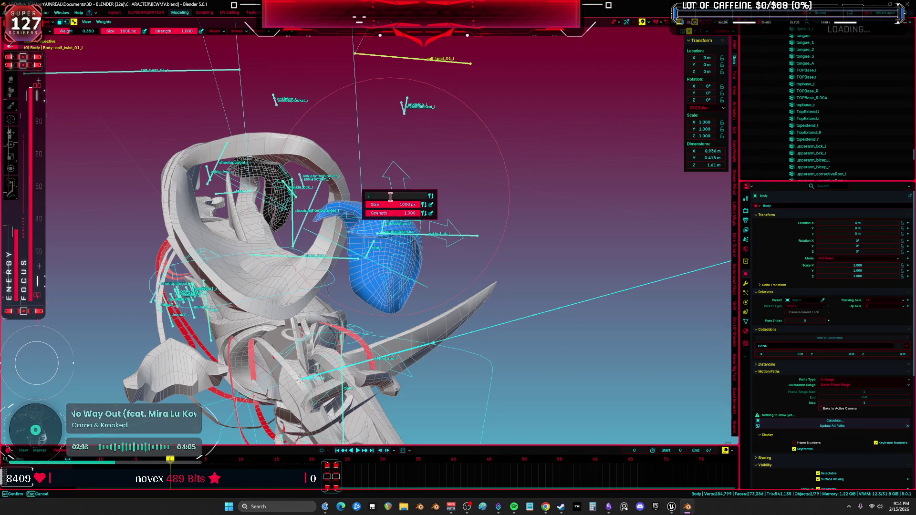
text(4)
key(Return)
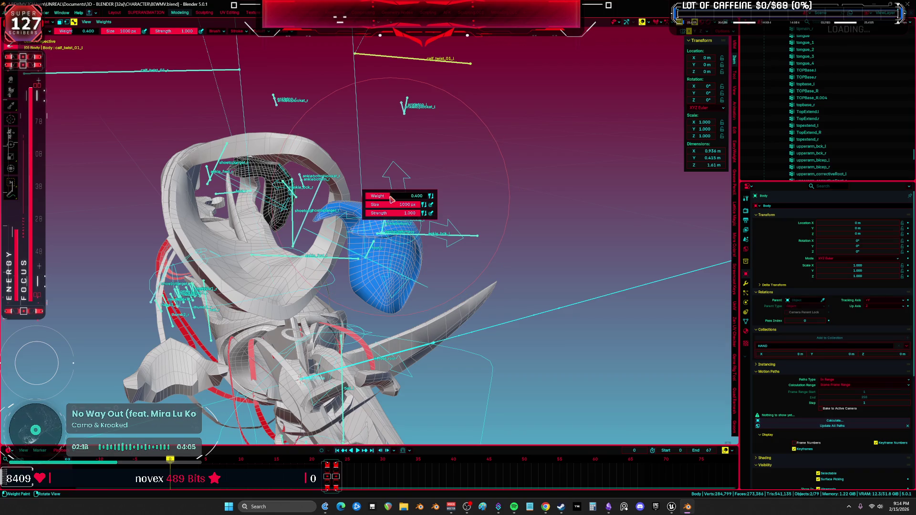
click(390, 196)
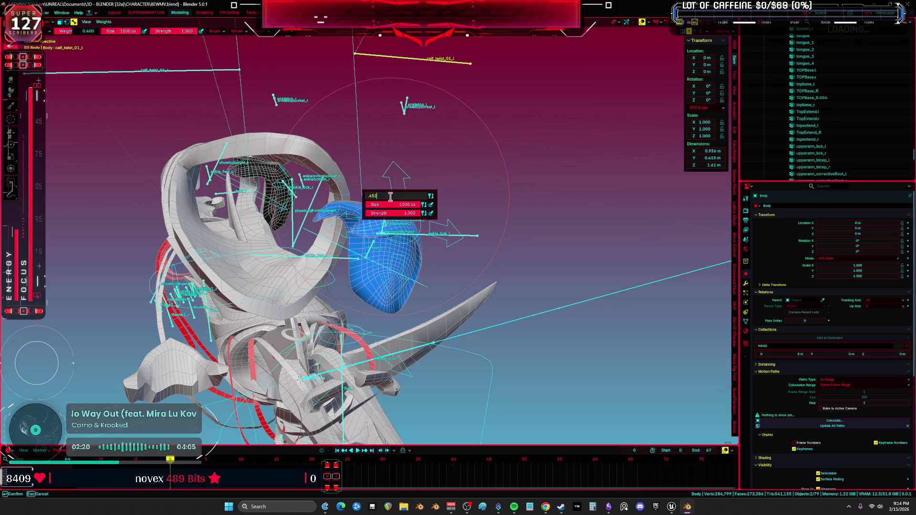
key(Return)
middle_drag(410, 248, 416, 269)
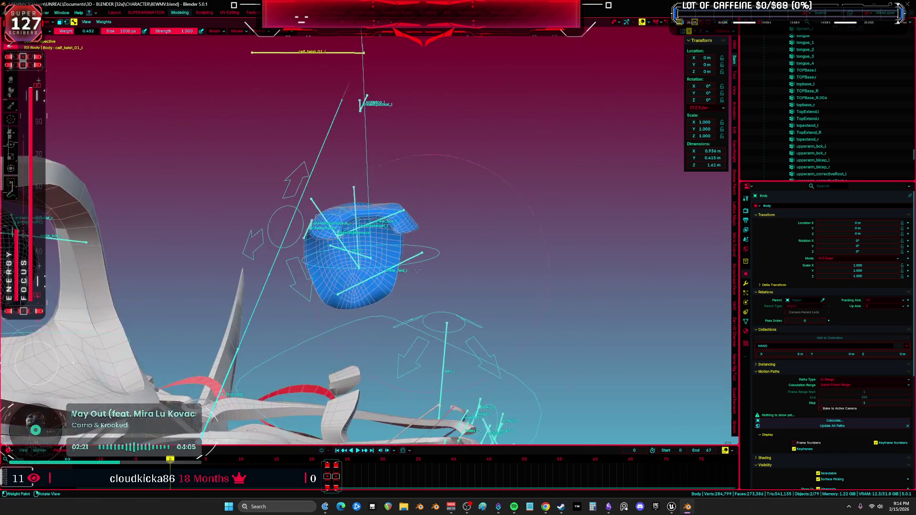
- Paint the foot, switch to the calf_twist_01_r group and return to Object Mode
click(416, 269)
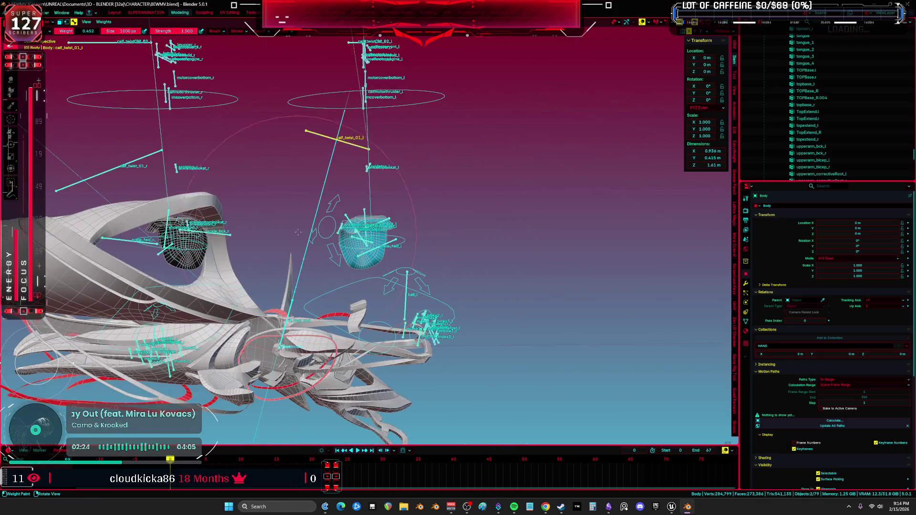
ctrl+click(143, 158)
key(ctrl+Tab)
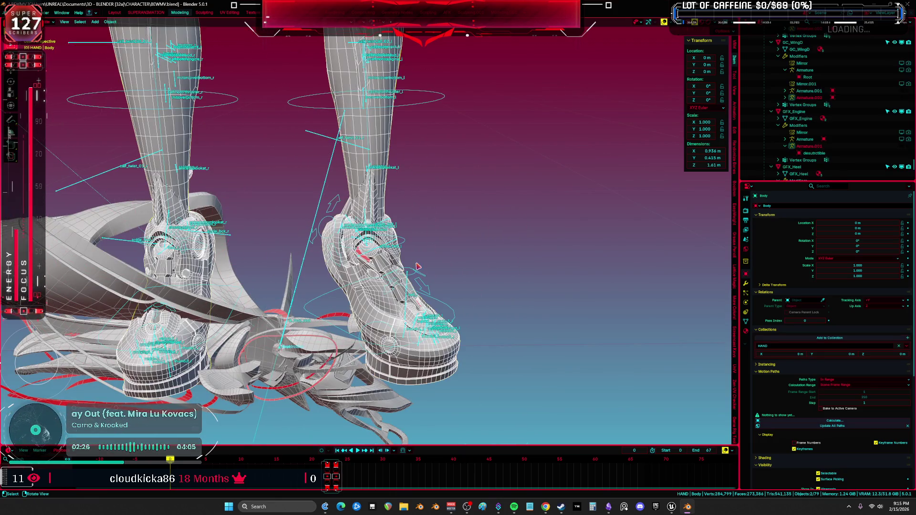
- Rotate the left foot IK control freely in Pose Mode and inspect how the boot deforms
mouse_move(420, 300)
middle_down()
mouse_move(402, 256)
mouse_move(436, 232)
mouse_move(449, 285)
middle_up()
key(shift+alt+z)
key(shift+alt+z)
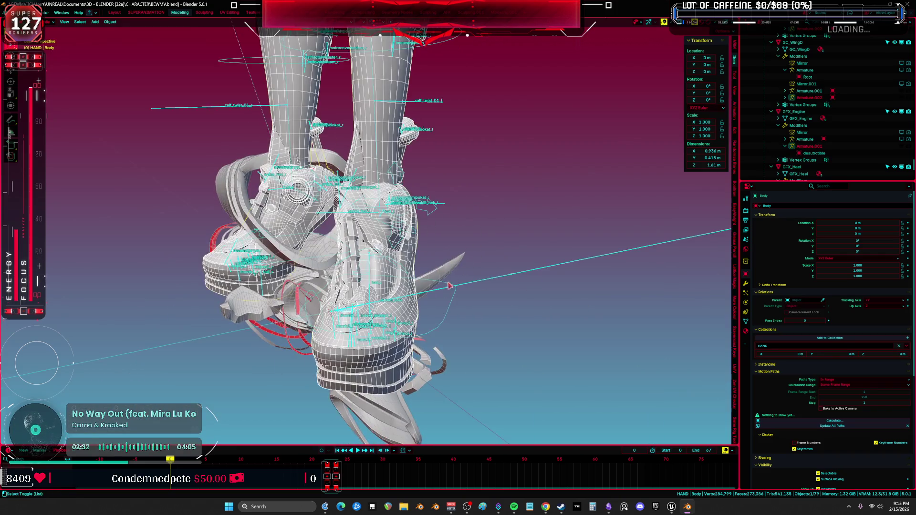
click(443, 324)
alt+click(445, 324)
click(445, 324)
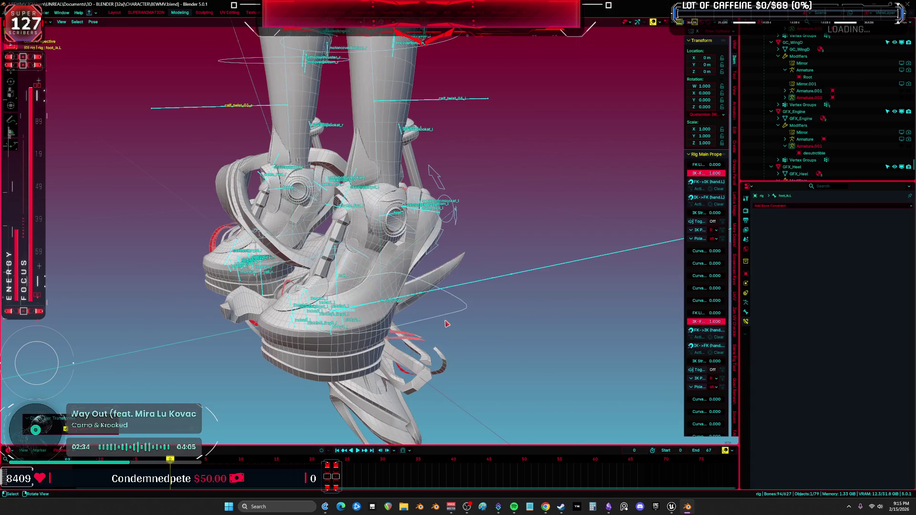
key(shift+alt+z)
key(r)
key(x)
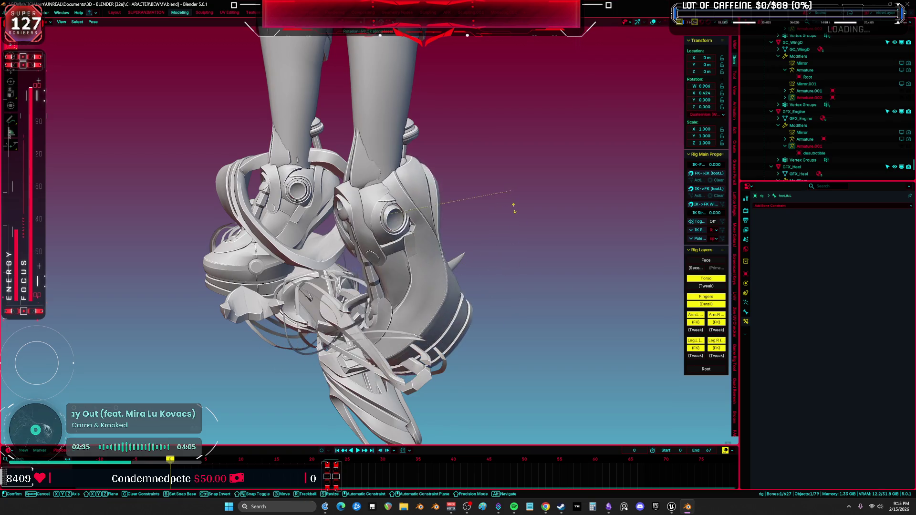
key(r)
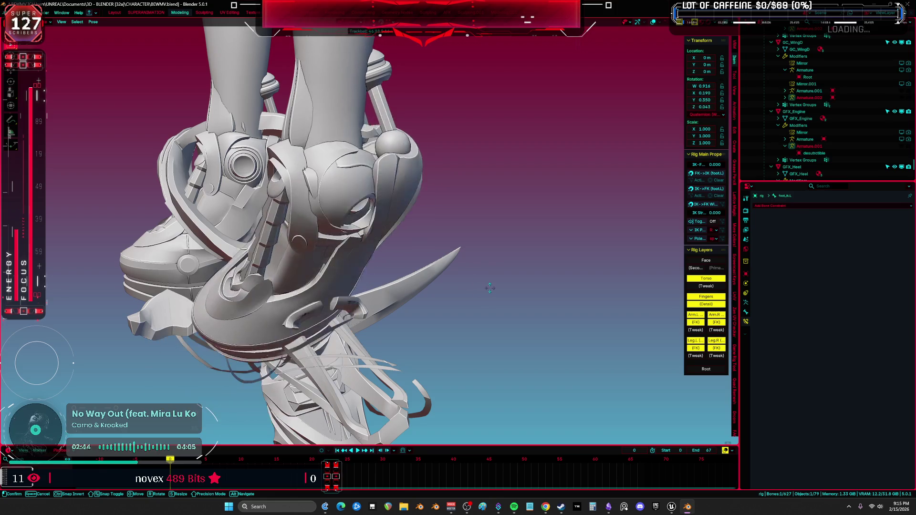
click(490, 288)
- Select the connected boot geometry of the Body mesh in Edit Mode to inspect it
key(ctrl+Tab)
click(360, 181)
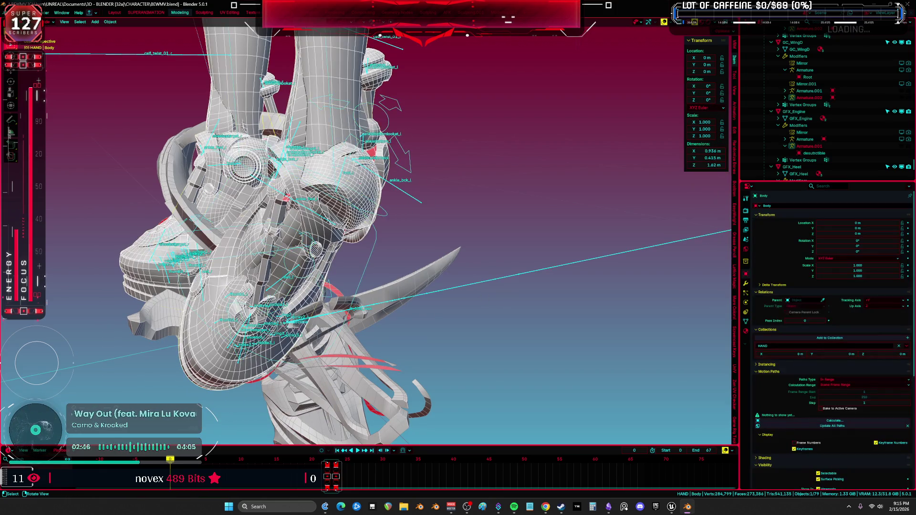
key(Tab)
key(l)
mouse_move(357, 182)
middle_down()
mouse_move(333, 160)
mouse_move(368, 286)
middle_up()
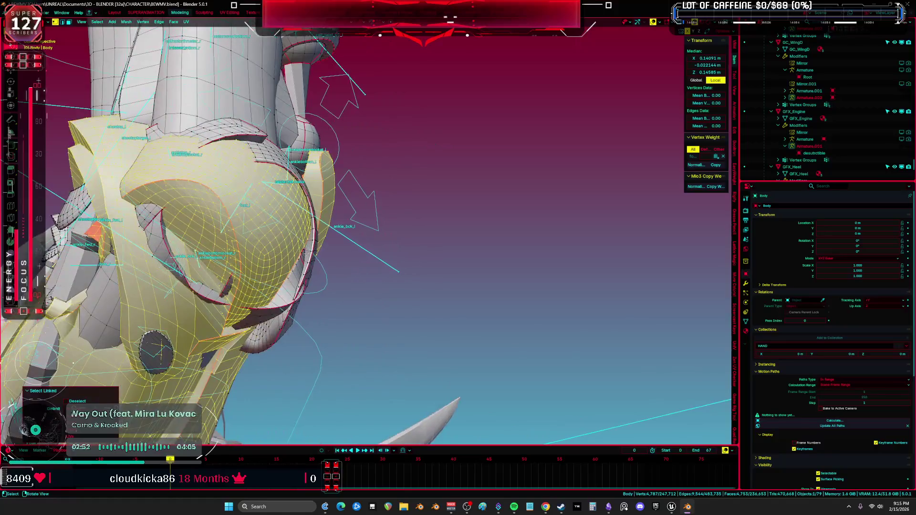
middle_drag(276, 247, 317, 256)
click(317, 256)
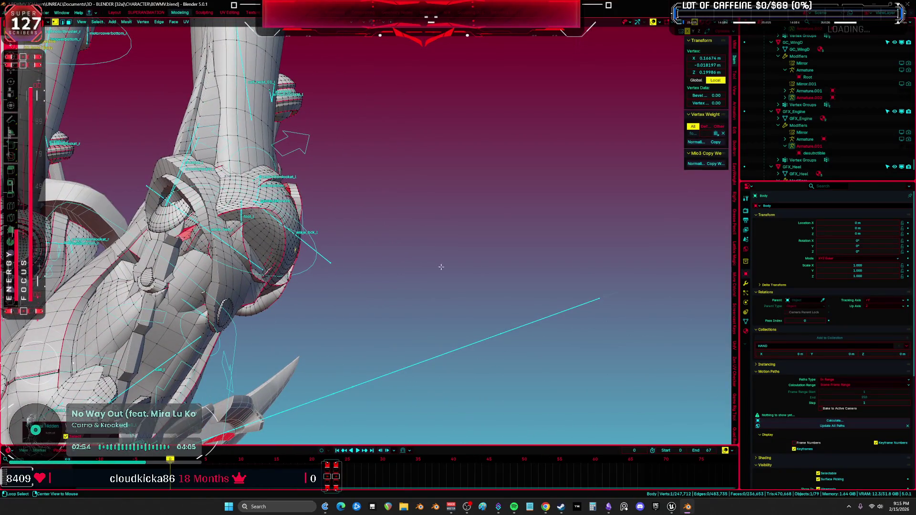
key(Tab)
- Clear the rig's user transforms so the pose returns to rest, then go back to Object Mode
click(324, 260)
key(ctrl+Tab)
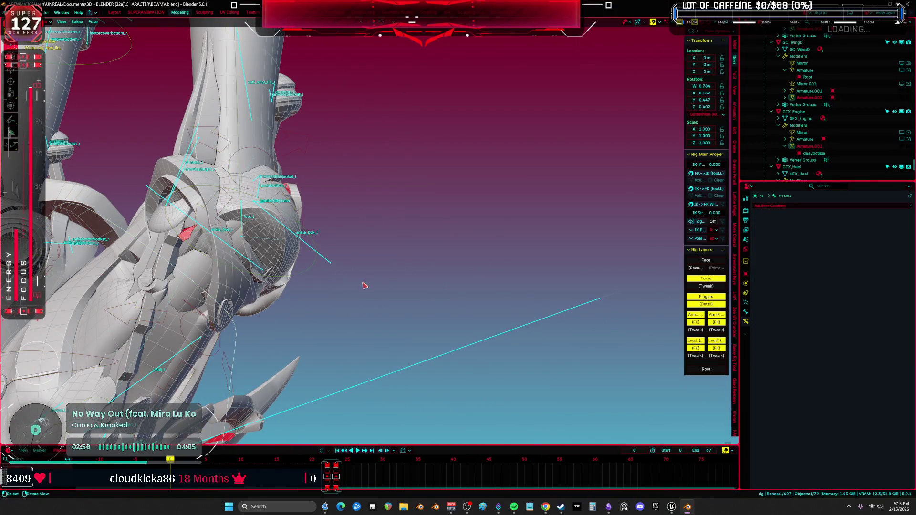
right_click(364, 285)
click(333, 278)
middle_drag(333, 278, 379, 337)
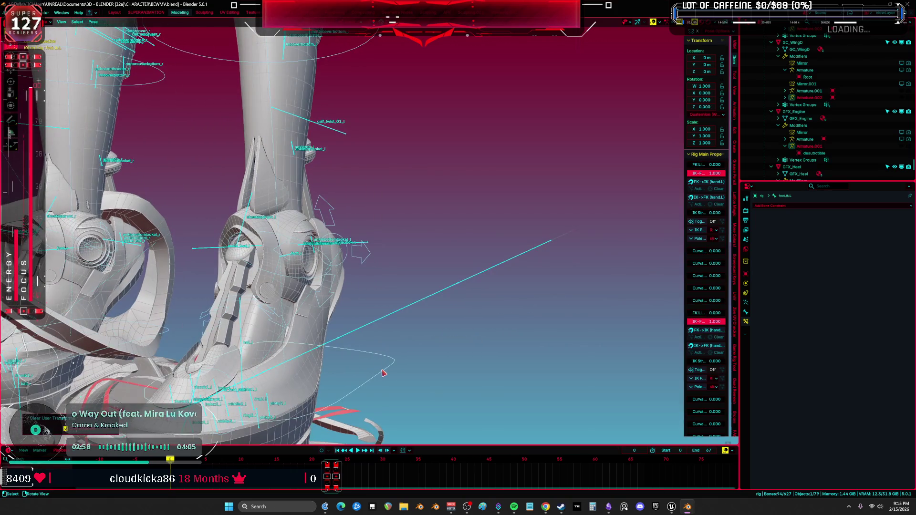
key(ctrl+Tab)
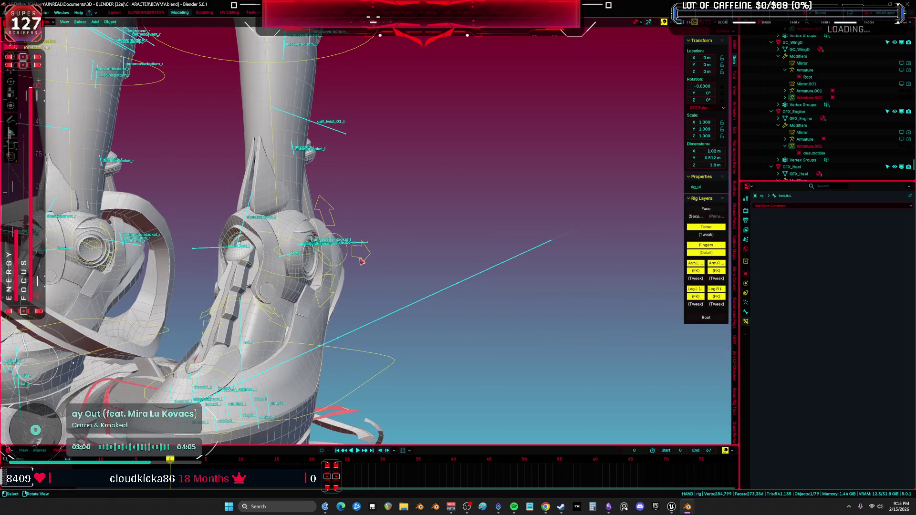
- Select the left heel control and rotate it twice around its local X axis
key(ctrl+Tab)
click(360, 260)
key(r)
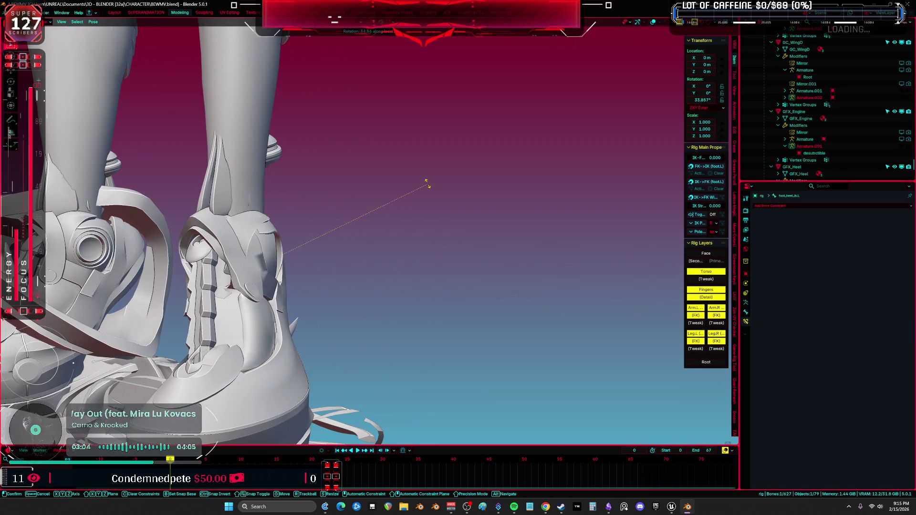
key(x)
key(x)
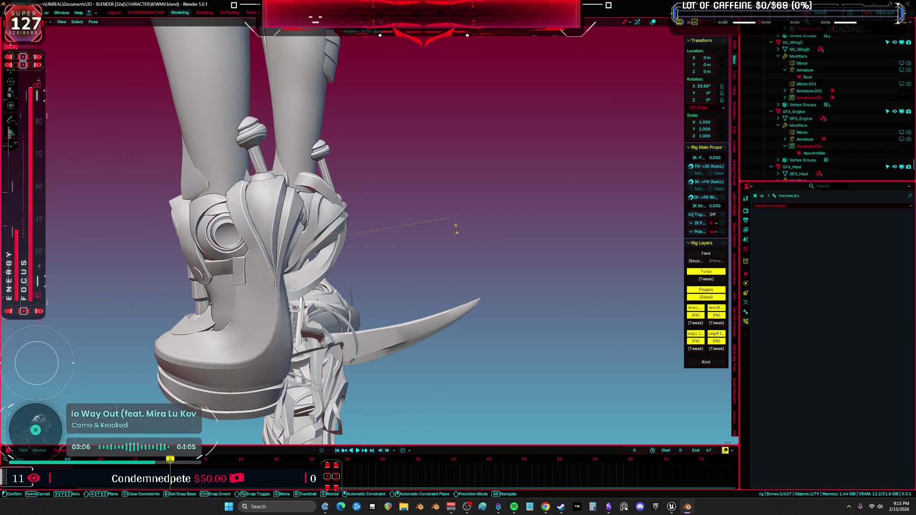
click(439, 230)
mouse_move(439, 230)
middle_down()
mouse_move(327, 224)
mouse_move(386, 222)
middle_up()
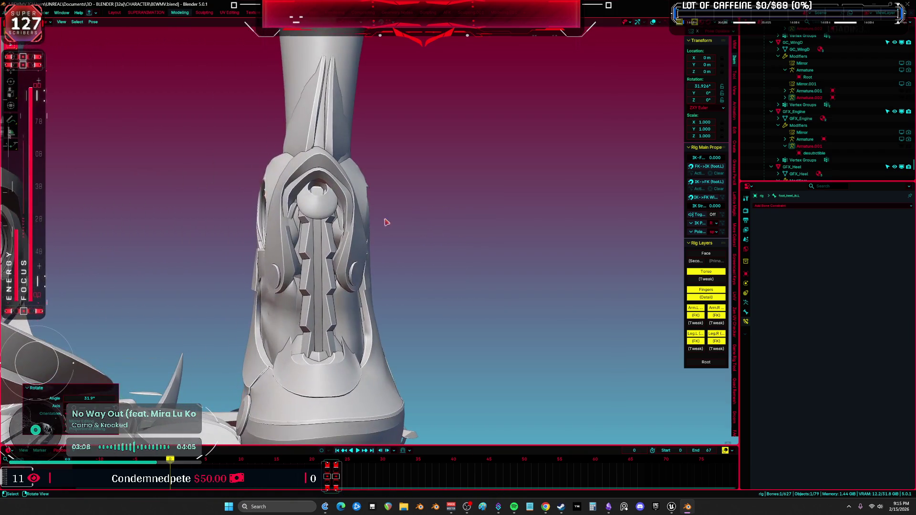
key(r)
key(x)
key(x)
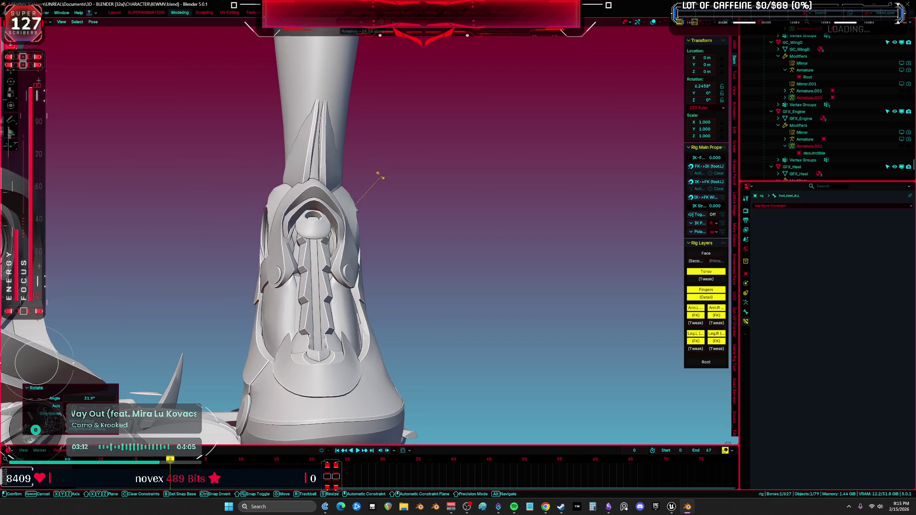
click(377, 234)
- Rotate the heel back until the foot is almost level, about 3.6° on X
middle_drag(377, 234, 310, 263)
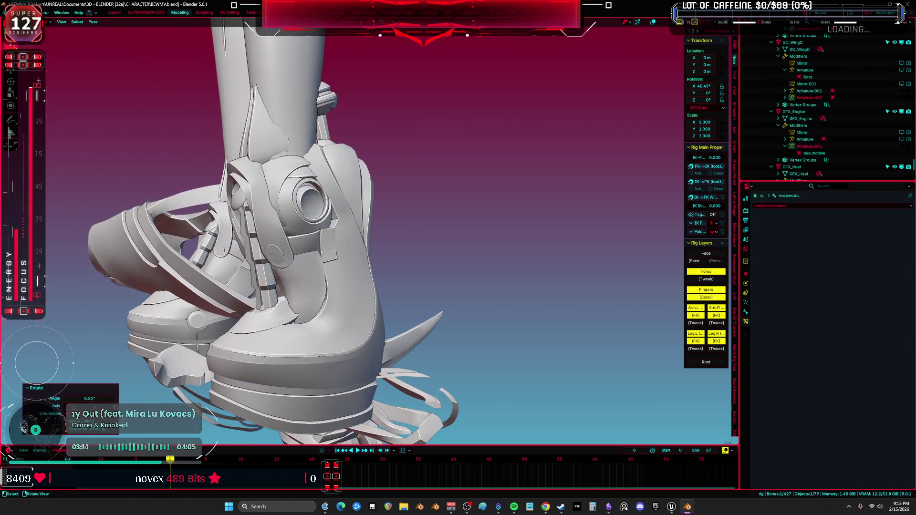
key(r)
key(x)
key(x)
click(502, 337)
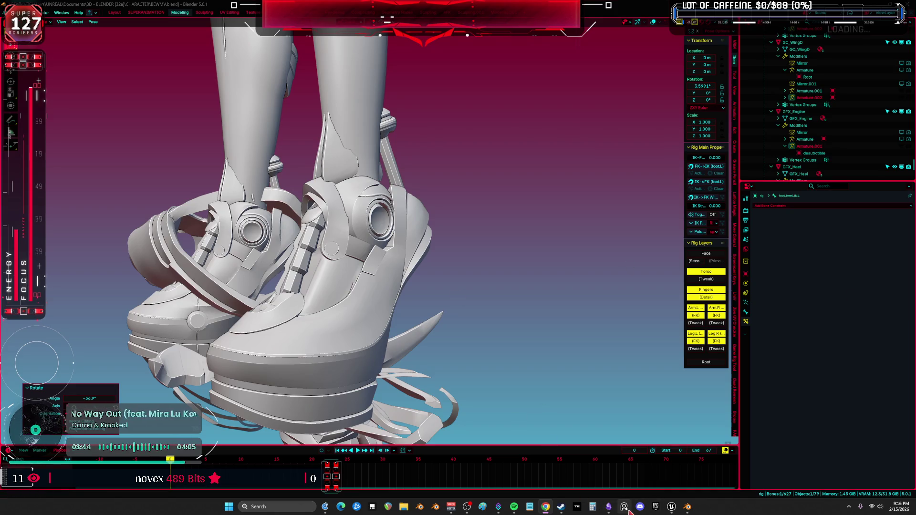
click(610, 508)
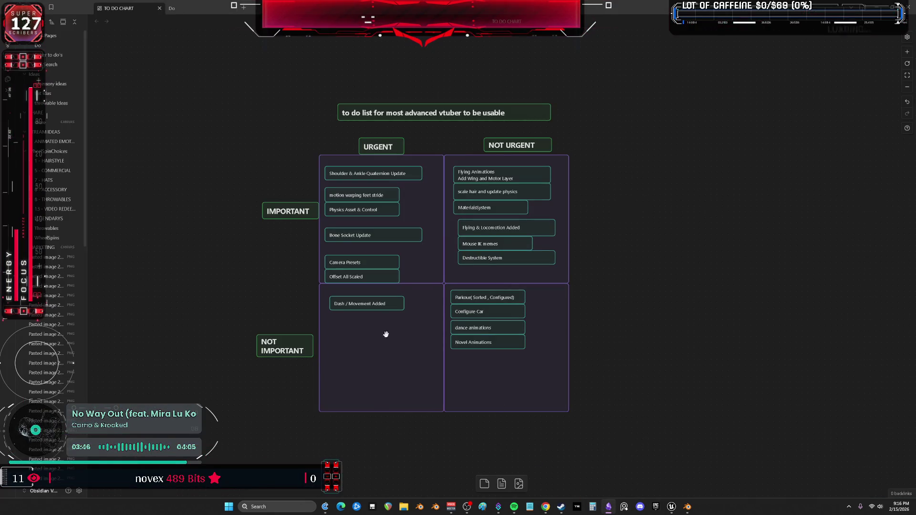
- Duplicate the Dash card into the urgent, not-important quadrant and retype it as 'weight paint shoe'
click(366, 305)
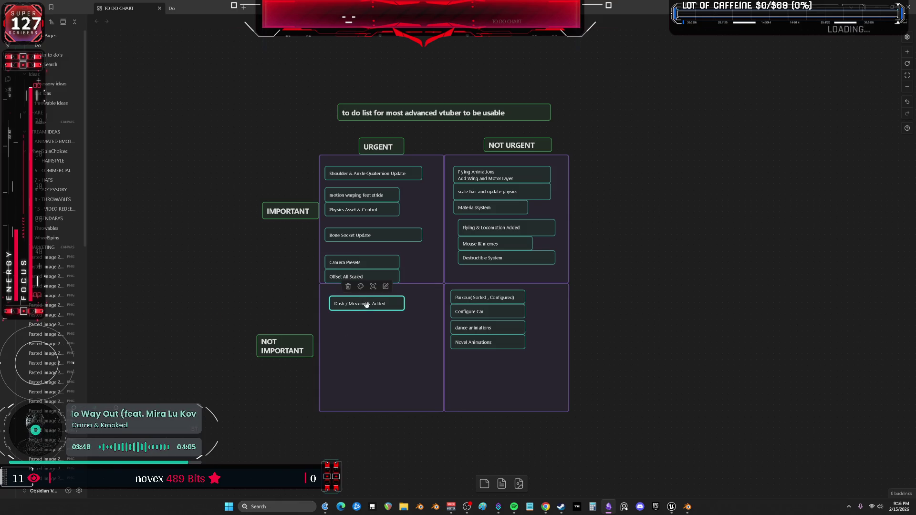
key(ctrl+c)
key(ctrl+v)
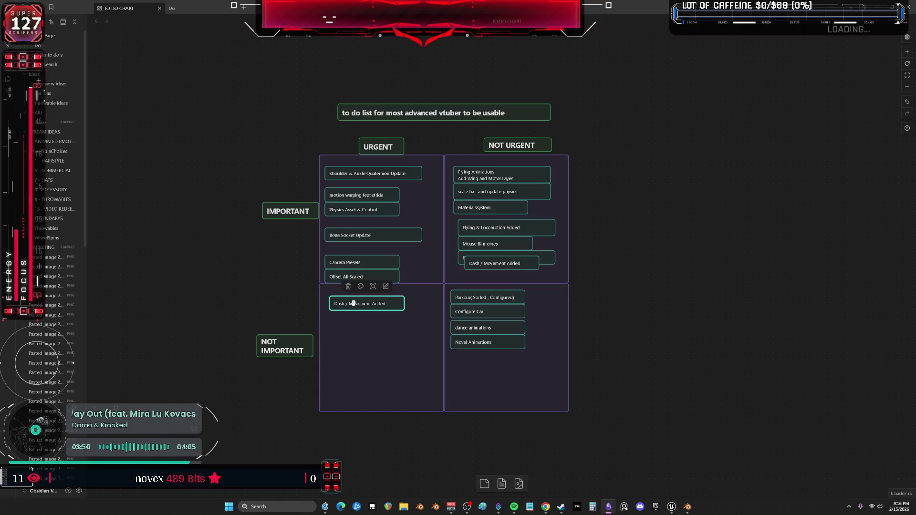
key(ctrl+v)
mouse_move(495, 263)
mouse_down()
mouse_move(388, 325)
mouse_move(355, 326)
mouse_up()
click(645, 267)
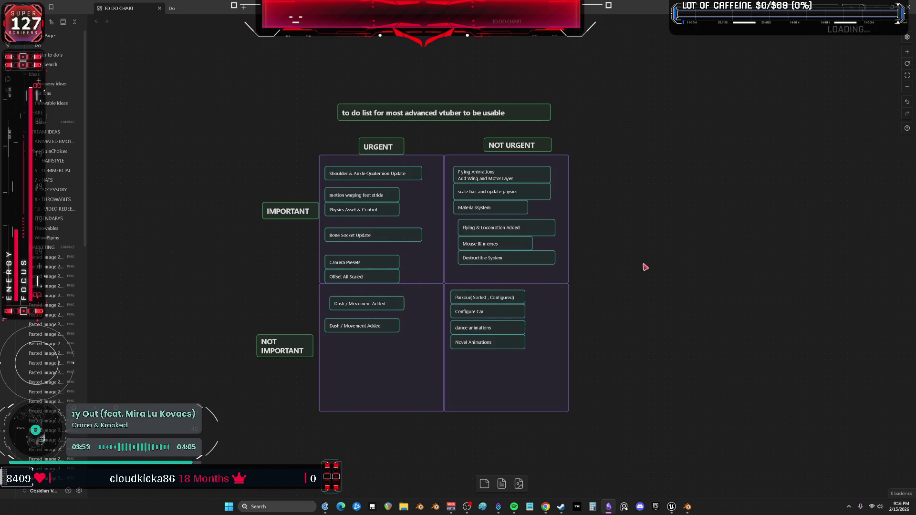
click(359, 323)
text(weight paint shoe)
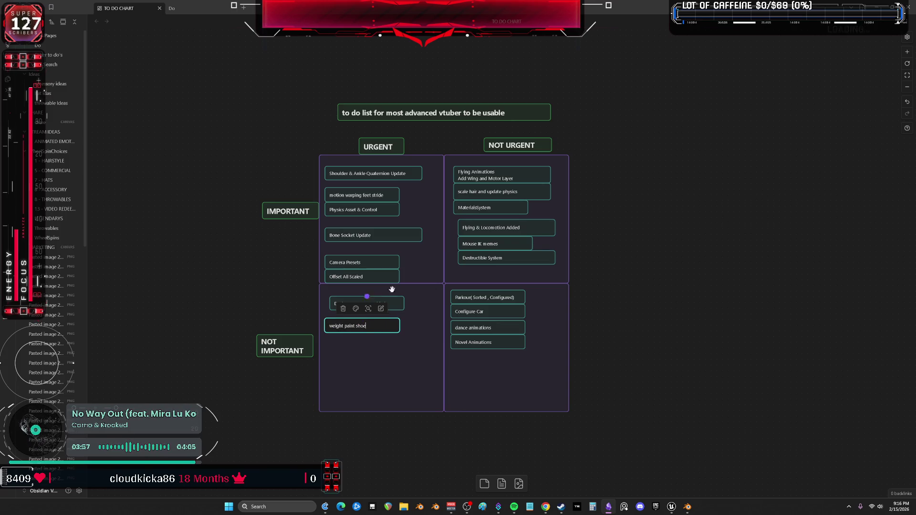
click(594, 177)
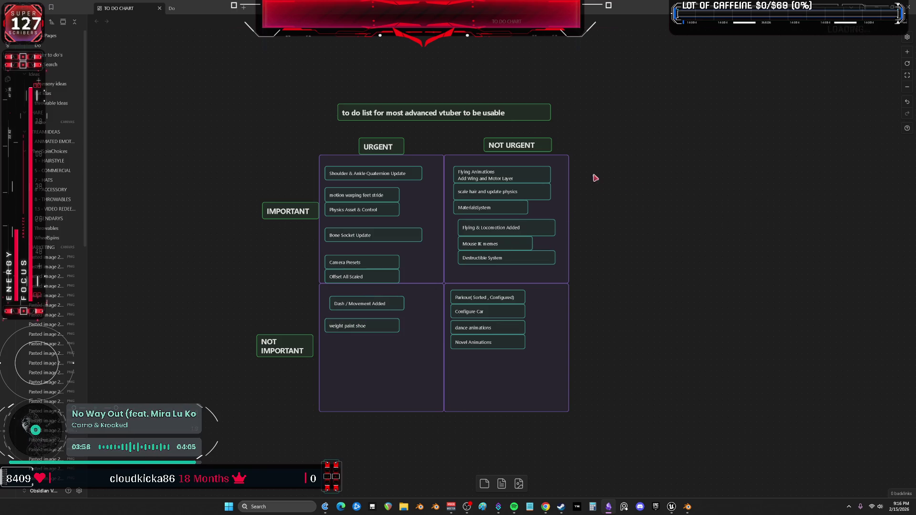
- Delete '& Ankle' so the top urgent card reads 'Shoulder Quaternion Update', then return to Blender
click(374, 173)
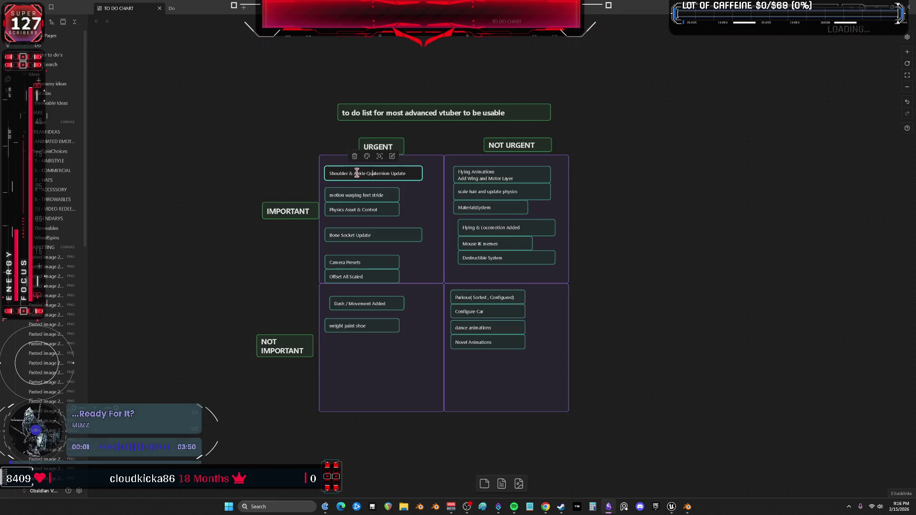
double_click(357, 173)
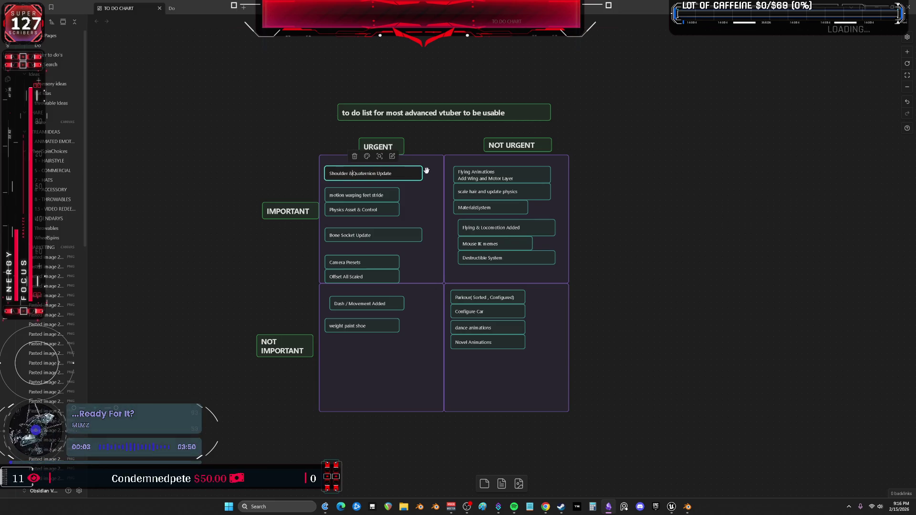
key(BackSpace)
key(BackSpace)
click(667, 180)
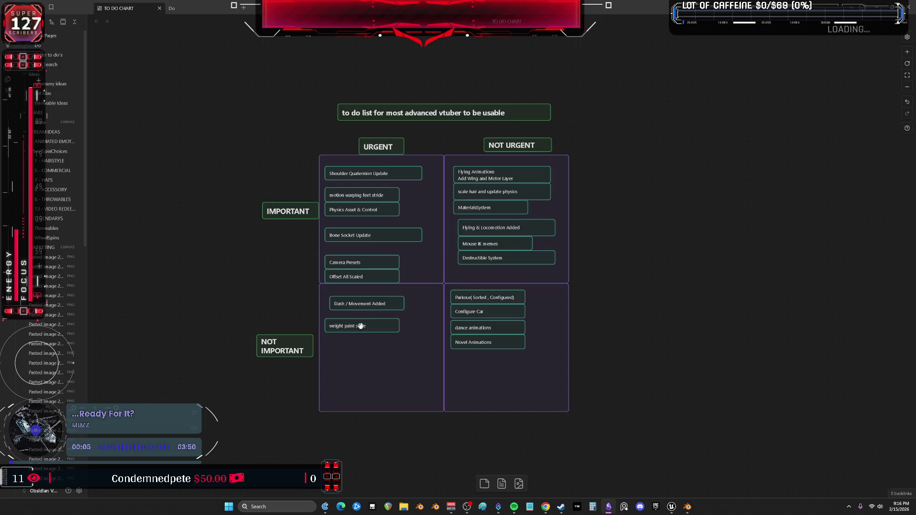
click(360, 326)
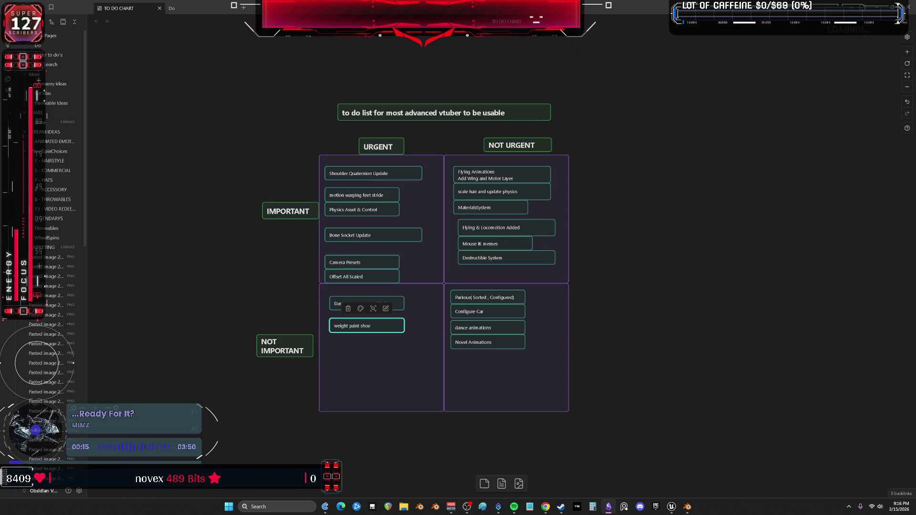
key(alt+Tab)
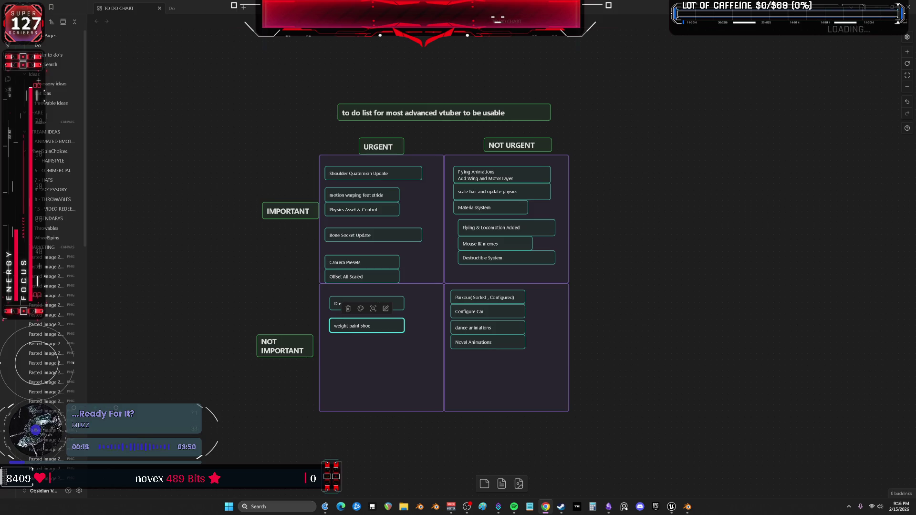
click(686, 506)
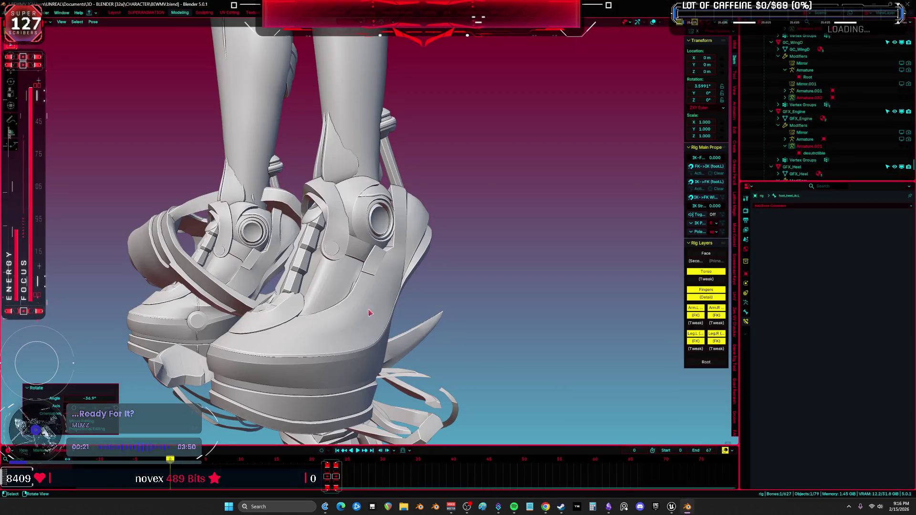
mouse_move(394, 284)
middle_down()
mouse_move(462, 293)
mouse_move(475, 305)
middle_up()
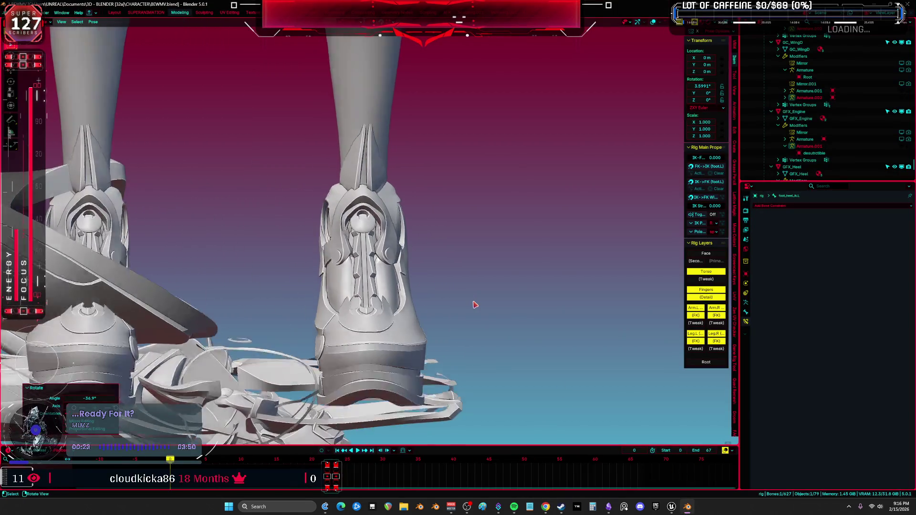
key(shift+alt+z)
key(shift+alt+z)
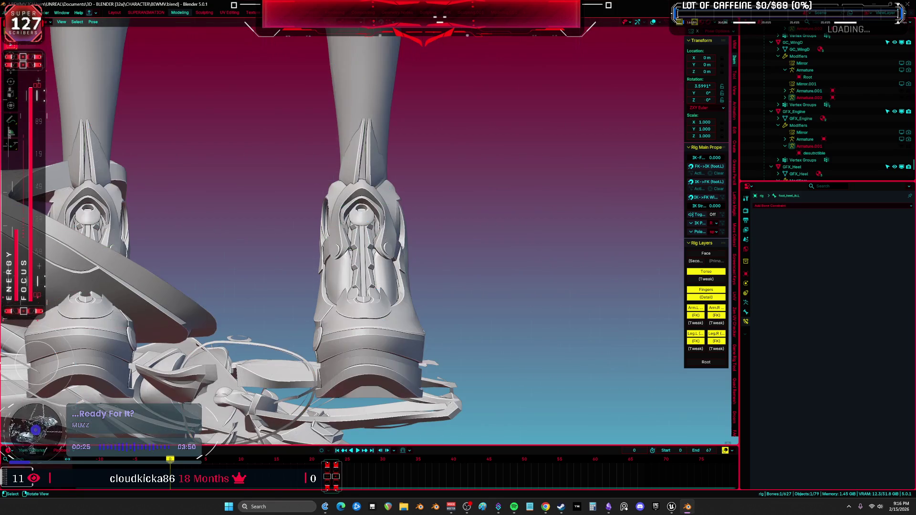
key(r)
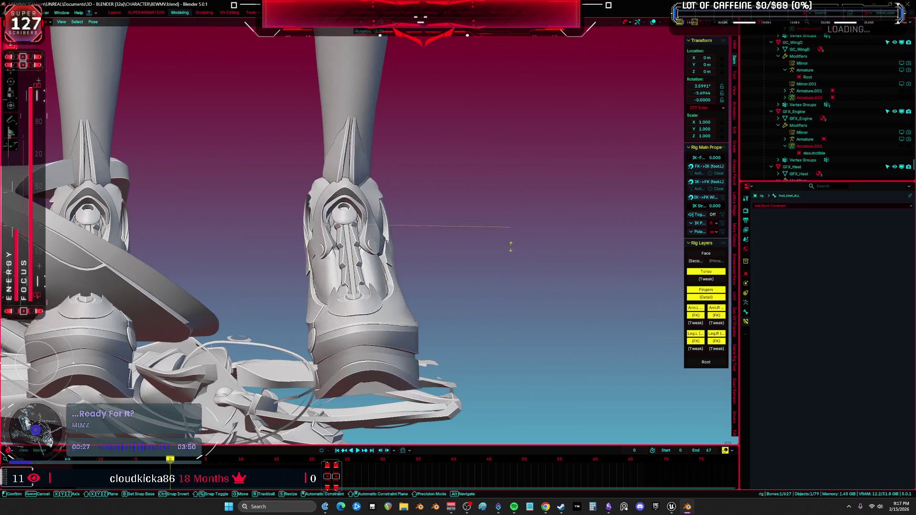
click(497, 260)
middle_drag(497, 260, 499, 267)
key(r)
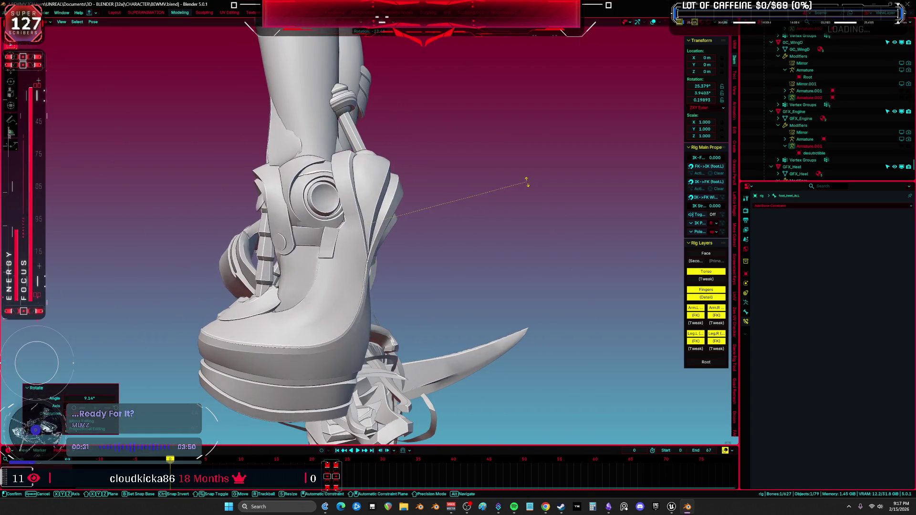
click(524, 301)
right_click(515, 292)
click(515, 291)
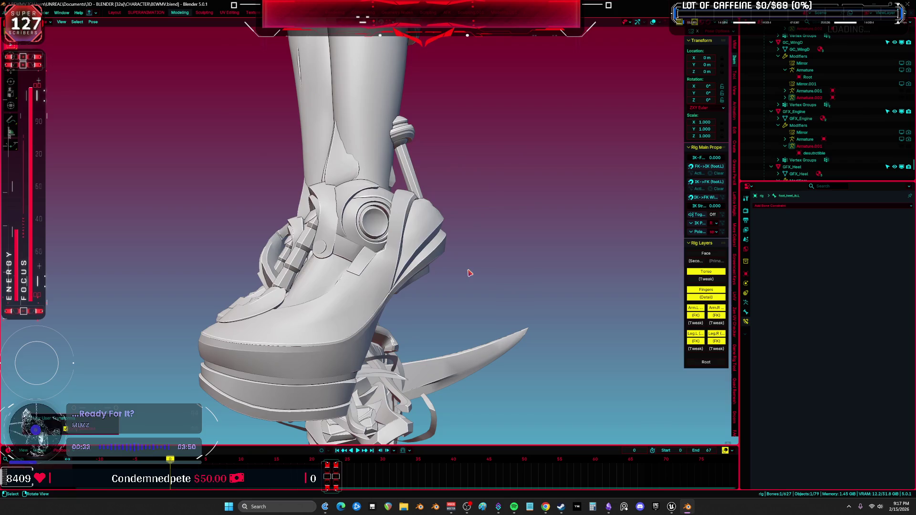
key(a)
alt+middle_drag(482, 271, 537, 266)
key(shift+alt+z)
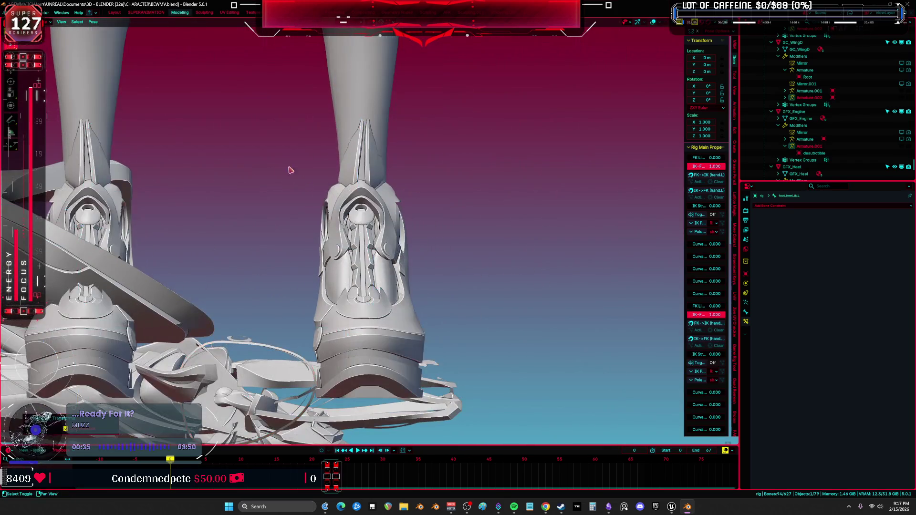
mouse_move(288, 172)
middle_down()
mouse_move(385, 251)
mouse_move(371, 224)
middle_up()
key(z)
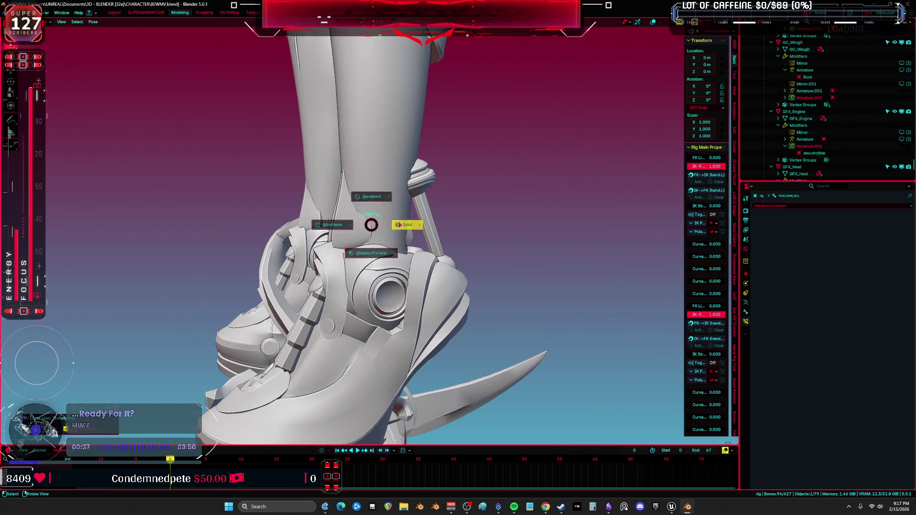
click(404, 280)
mouse_move(404, 280)
middle_down()
mouse_move(512, 288)
mouse_move(488, 286)
mouse_move(494, 274)
middle_up()
- Restore the overlays, clear the bone selection and check front and side views of the legs
key(shift+alt+z)
scroll(496, 267, up, 3)
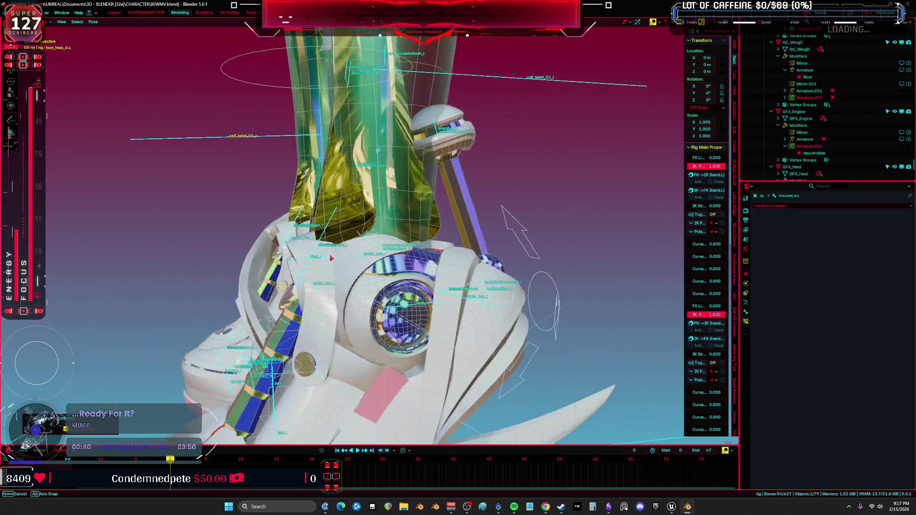
scroll(497, 268, down, 3)
click(527, 268)
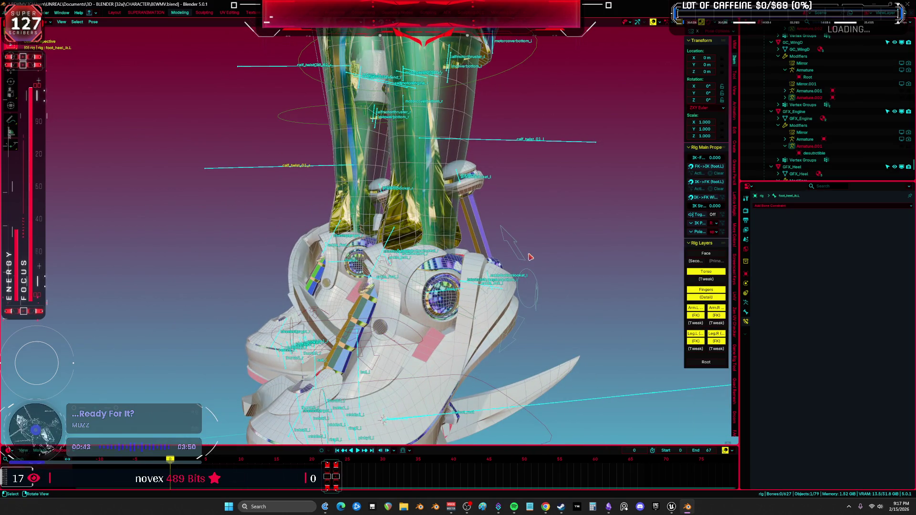
key(KP_1)
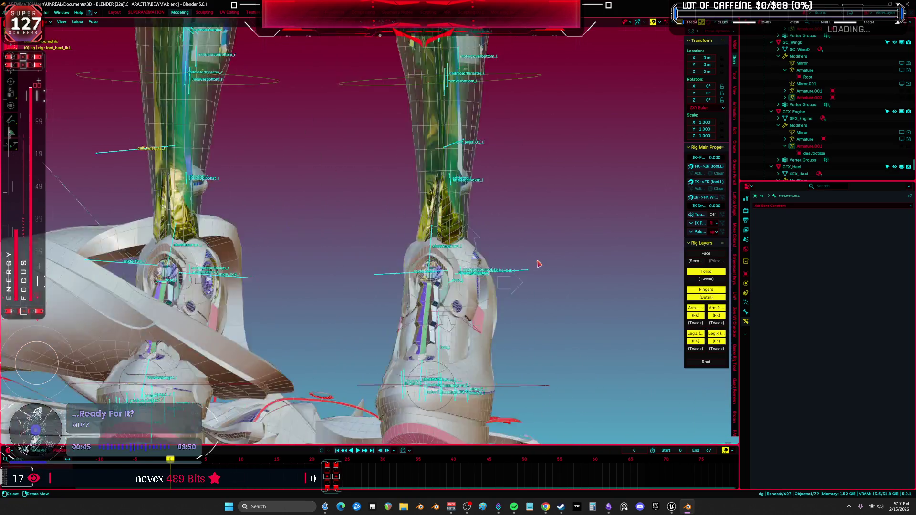
key(KP_3)
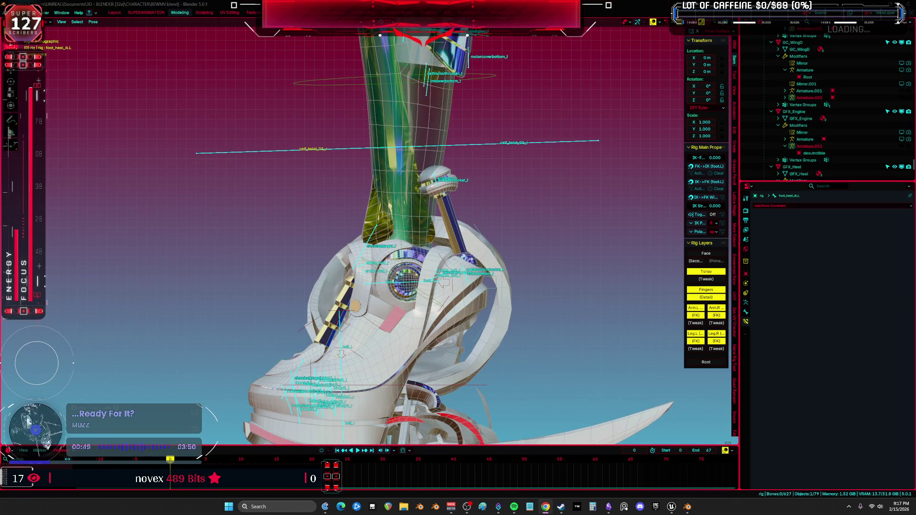
mouse_move(672, 205)
middle_down()
mouse_move(562, 237)
mouse_move(529, 257)
middle_up()
- Test-rotate a foot control freely and then on local Z, cancelling both rotations
click(537, 251)
key(KP_1)
key(KP_3)
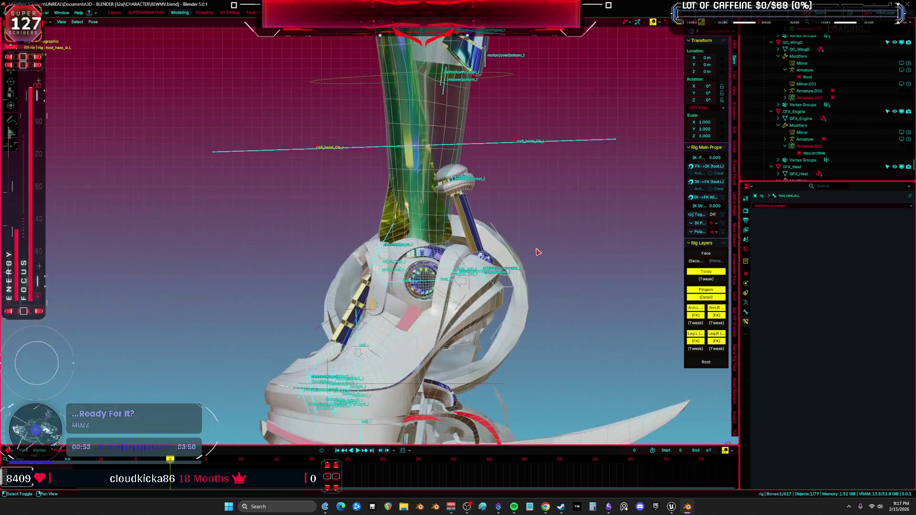
key(r)
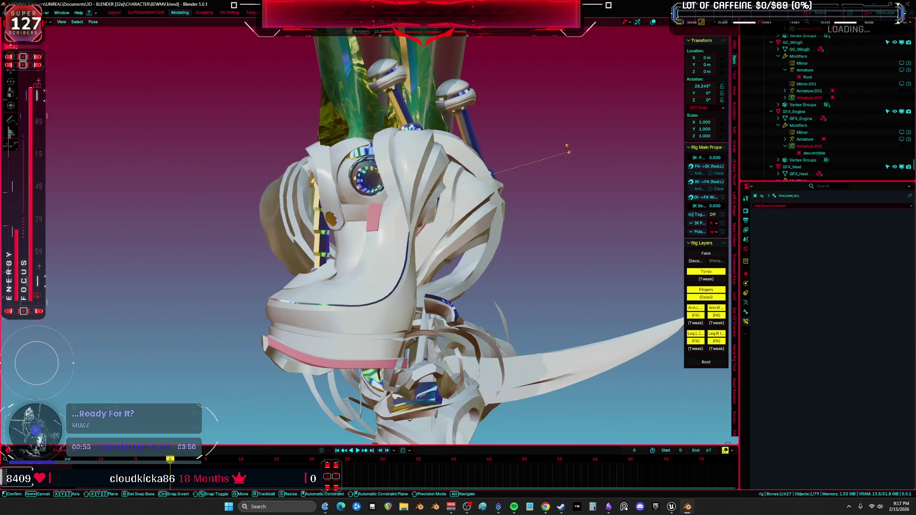
key(Escape)
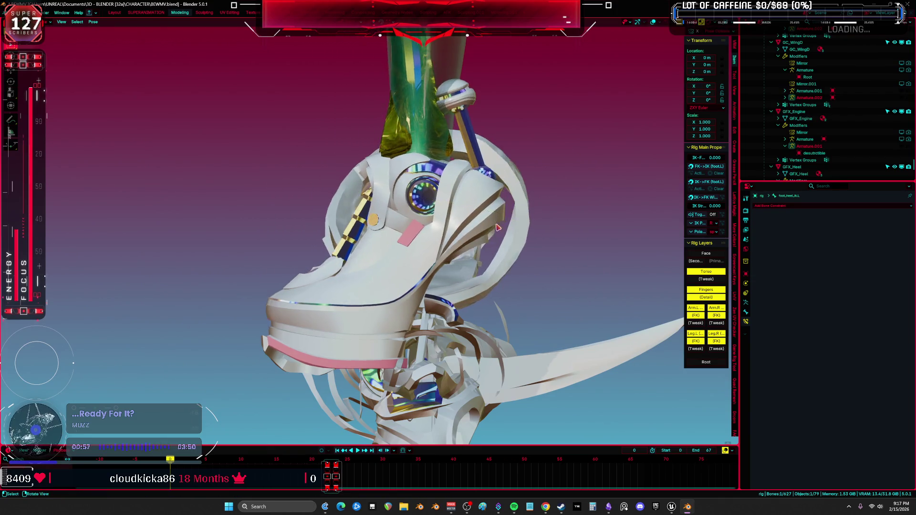
mouse_move(573, 230)
middle_down()
mouse_move(548, 245)
mouse_move(553, 284)
middle_up()
key(r)
key(z)
key(z)
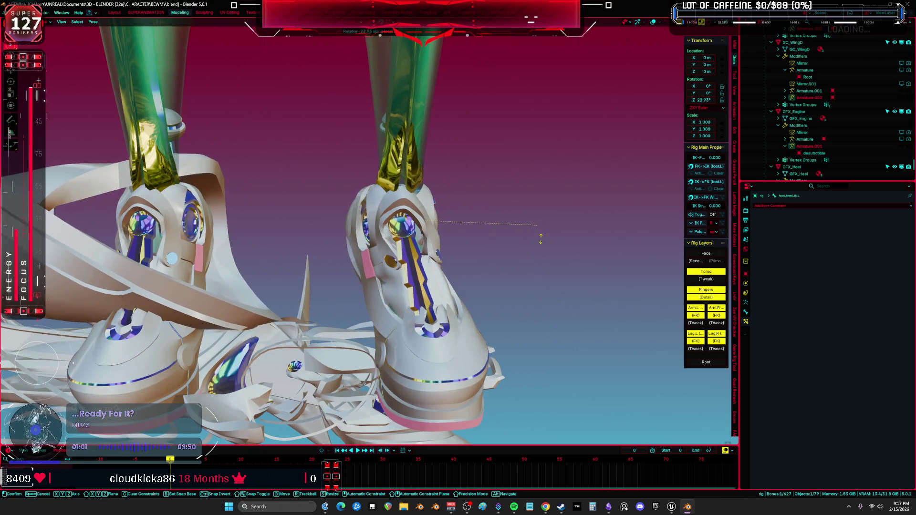
key(Escape)
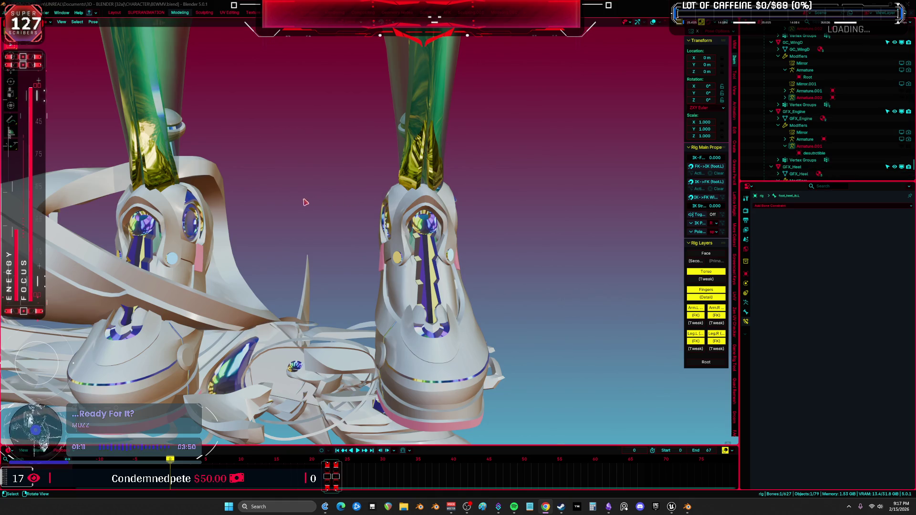
mouse_move(306, 202)
middle_down()
mouse_move(468, 188)
mouse_move(617, 191)
mouse_move(143, 179)
mouse_move(301, 194)
middle_up()
mouse_move(471, 197)
middle_down()
mouse_move(600, 200)
mouse_move(128, 197)
mouse_move(643, 190)
mouse_move(22, 186)
mouse_move(668, 193)
mouse_move(2, 200)
mouse_move(524, 196)
mouse_move(127, 188)
mouse_move(636, 186)
mouse_move(584, 196)
mouse_move(630, 191)
mouse_move(593, 188)
mouse_move(613, 204)
mouse_move(609, 159)
mouse_move(577, 175)
mouse_move(603, 188)
mouse_move(589, 198)
mouse_move(524, 217)
middle_up()
mouse_move(581, 209)
shift+middle_down()
mouse_move(543, 200)
mouse_move(579, 221)
shift+middle_up()
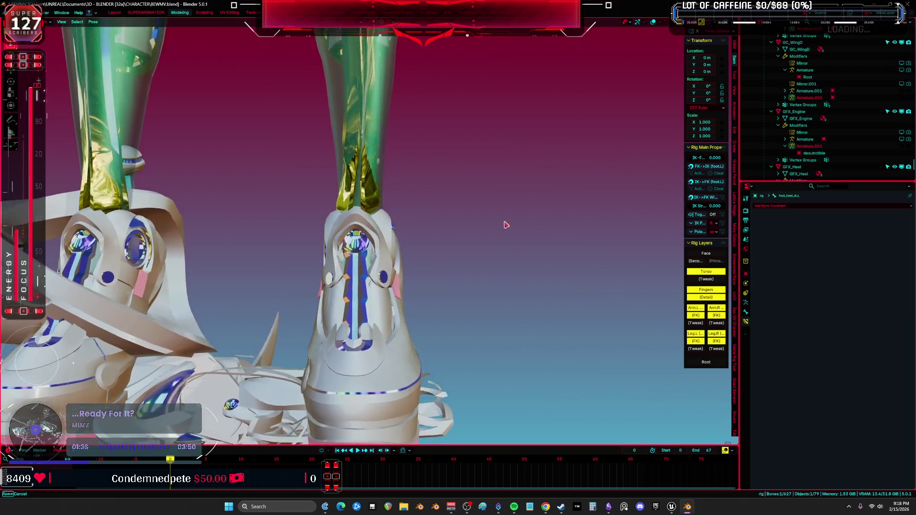
mouse_move(506, 225)
middle_down()
mouse_move(546, 204)
mouse_move(597, 220)
mouse_move(546, 204)
mouse_move(596, 215)
mouse_move(532, 203)
mouse_move(543, 242)
mouse_move(330, 407)
mouse_move(212, 328)
middle_up()
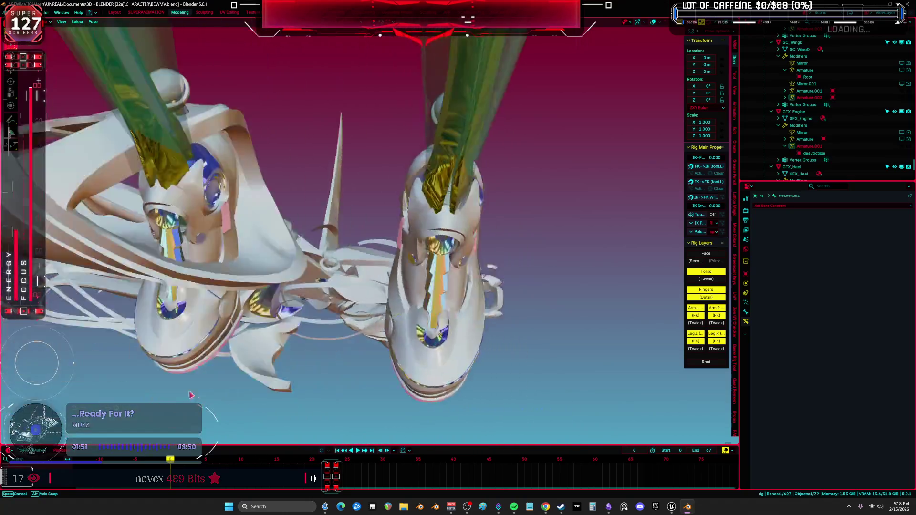
mouse_move(189, 394)
middle_down()
mouse_move(92, 323)
mouse_move(605, 310)
mouse_move(572, 367)
mouse_move(638, 325)
mouse_move(656, 343)
mouse_move(632, 331)
mouse_move(650, 351)
mouse_move(595, 349)
mouse_move(620, 335)
mouse_move(614, 344)
mouse_move(647, 340)
mouse_move(623, 329)
mouse_move(628, 323)
mouse_move(630, 354)
mouse_move(610, 334)
mouse_move(644, 340)
mouse_move(627, 321)
mouse_move(640, 338)
mouse_move(603, 337)
middle_up()
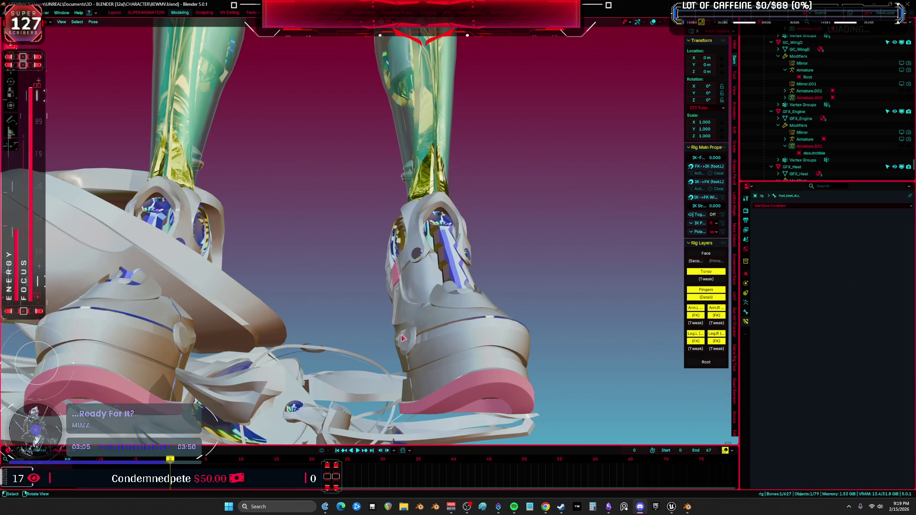
- Hide the large wing, GC_FlapC, another foot accessory and GC_Backward in Object Mode
mouse_move(435, 359)
middle_down()
mouse_move(380, 354)
mouse_move(388, 194)
mouse_move(376, 214)
middle_up()
key(ctrl+Tab)
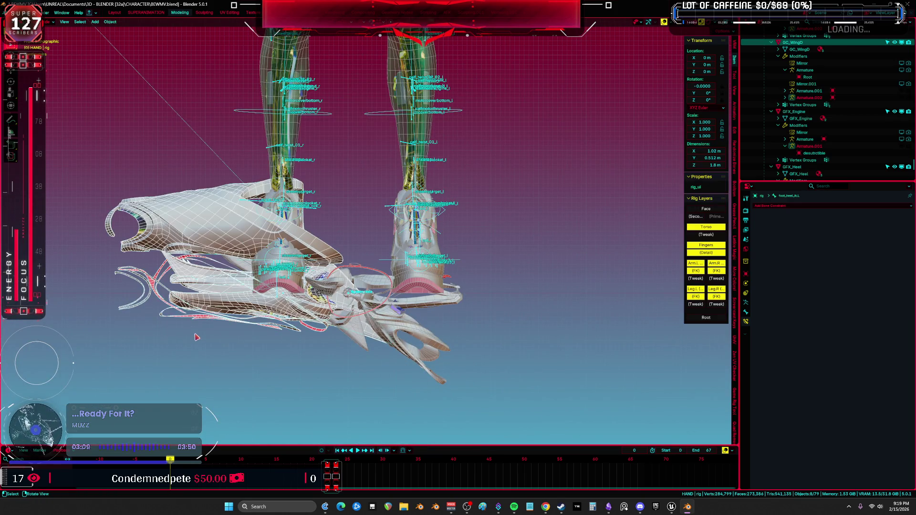
scroll(262, 336, up, 3)
key(h)
click(413, 314)
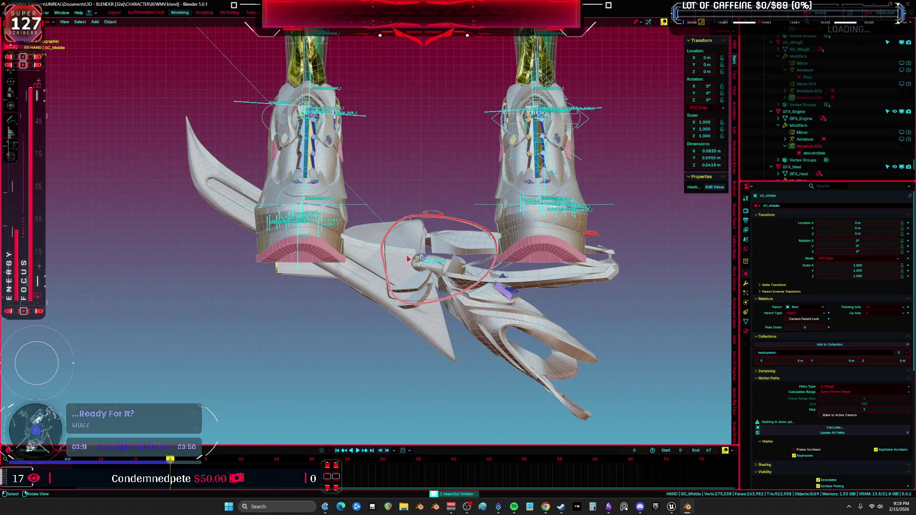
key(h)
click(441, 278)
key(h)
click(422, 282)
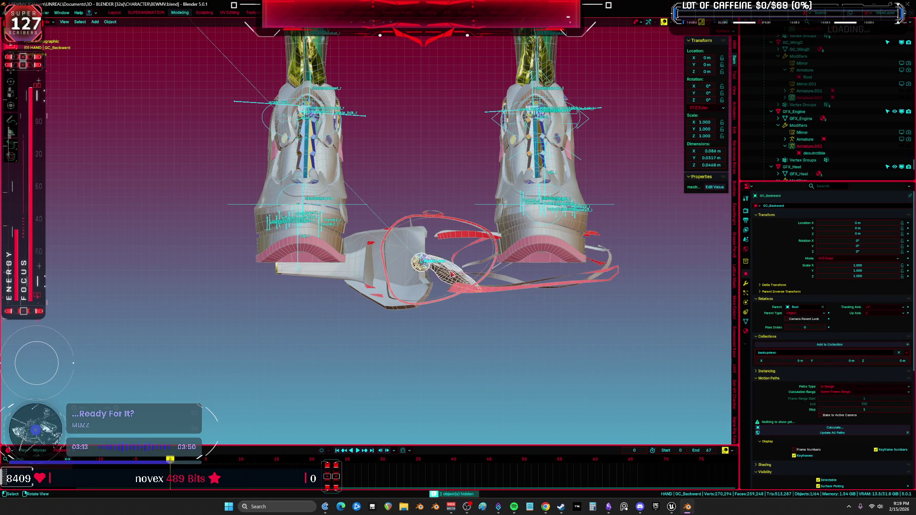
key(h)
- Hide the red ribbon, GC_Engine, the white heel cylinder and the red arc, then zoom out
click(466, 289)
key(h)
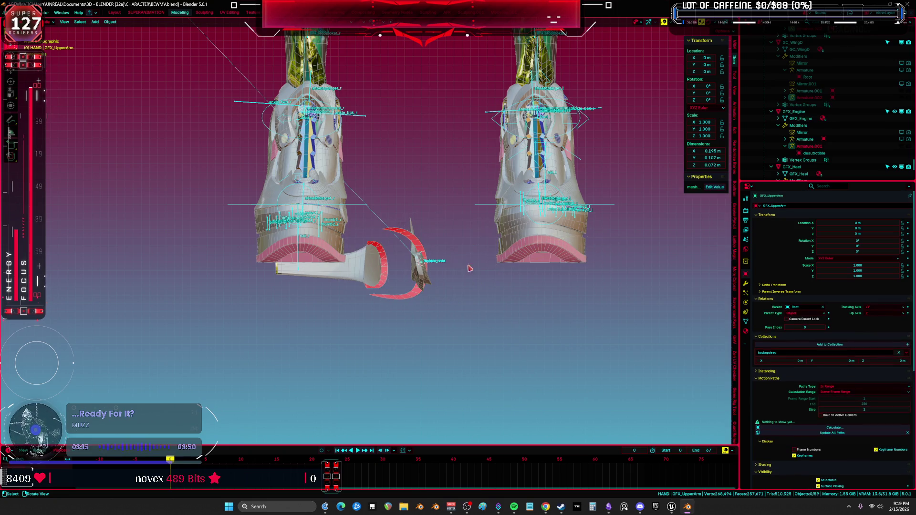
click(409, 280)
key(h)
click(367, 282)
key(h)
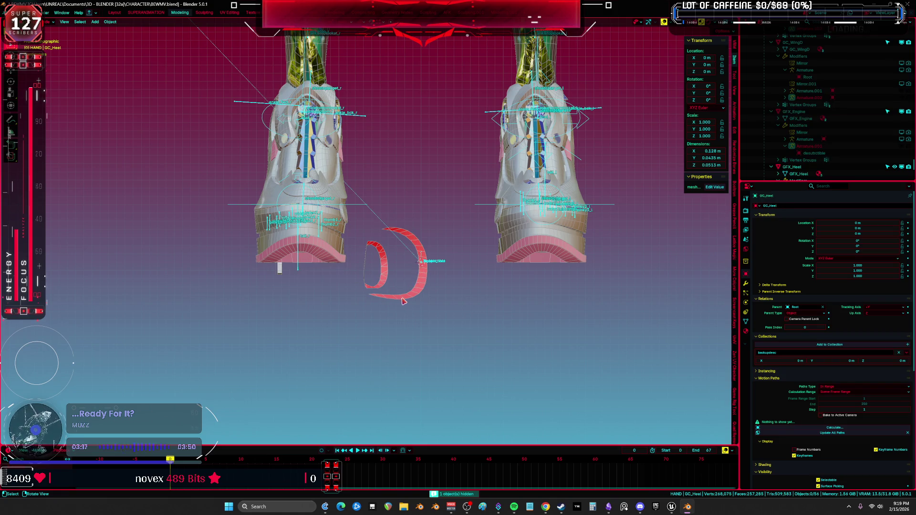
click(385, 277)
key(h)
scroll(385, 278, down, 15)
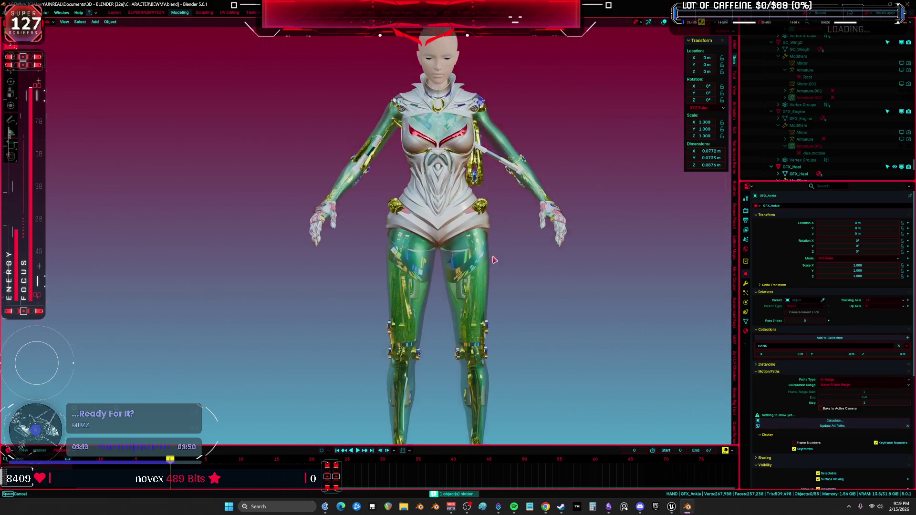
- In Pose Mode, step from biceplower_l and bicepupper_l to upperarm_correctiveRoot_l's Copy Location/Rotation constraints
click(495, 276)
mouse_move(495, 276)
middle_down()
mouse_move(506, 277)
mouse_move(481, 275)
mouse_move(486, 244)
mouse_move(300, 236)
middle_up()
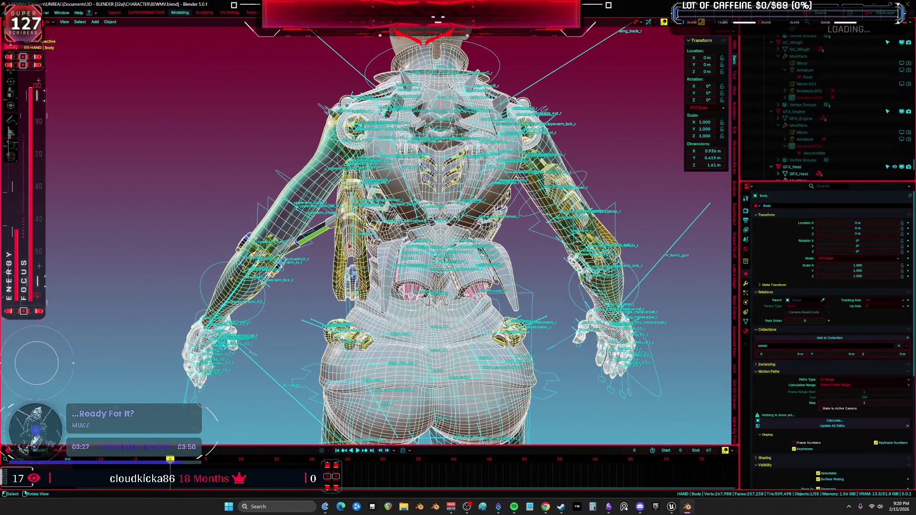
click(356, 239)
click(745, 321)
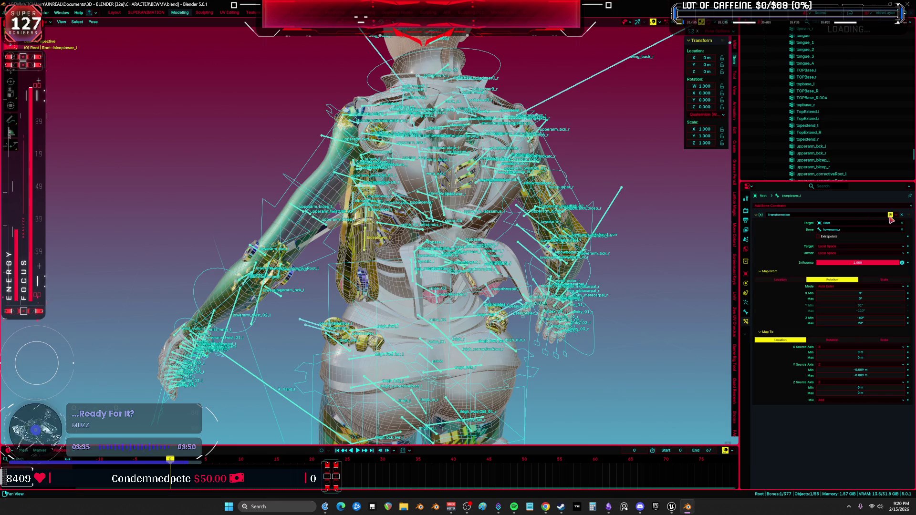
mouse_move(691, 248)
middle_down()
mouse_move(682, 232)
mouse_move(549, 224)
mouse_move(599, 224)
mouse_move(484, 209)
mouse_move(374, 252)
mouse_move(366, 239)
mouse_move(389, 216)
mouse_move(429, 282)
mouse_move(388, 190)
mouse_move(344, 154)
mouse_move(353, 168)
middle_up()
key(bracketleft)
key(r)
key(Escape)
click(354, 170)
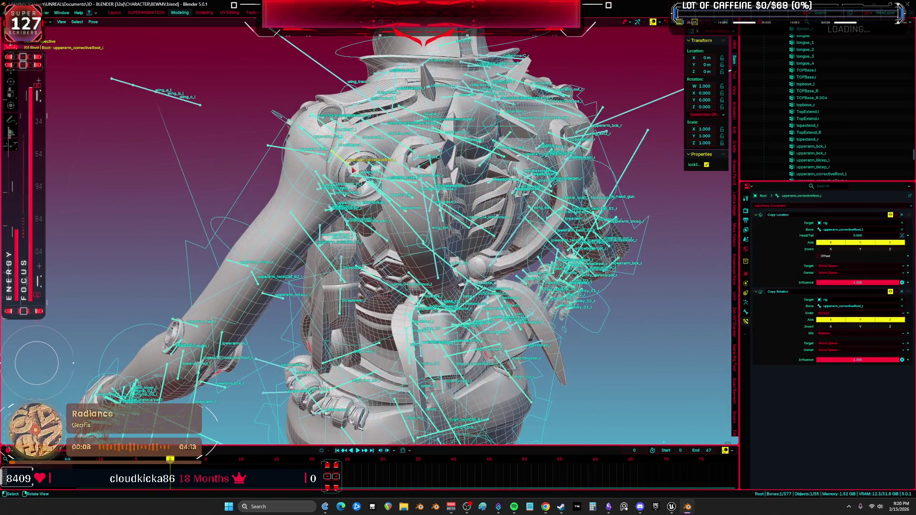
- Rotate the left FK upper-arm control several times to test the shoulder deformation
key(ctrl+Tab)
click(351, 168)
key(ctrl+Tab)
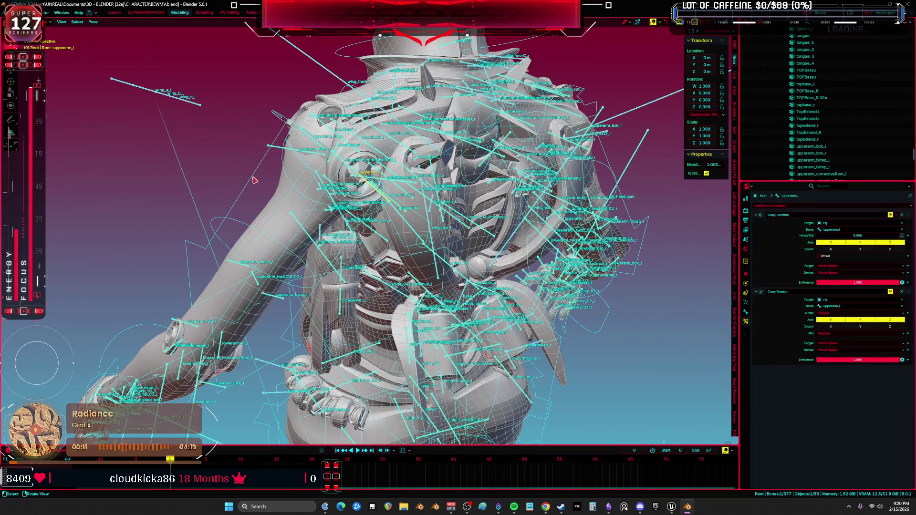
click(254, 181)
key(r)
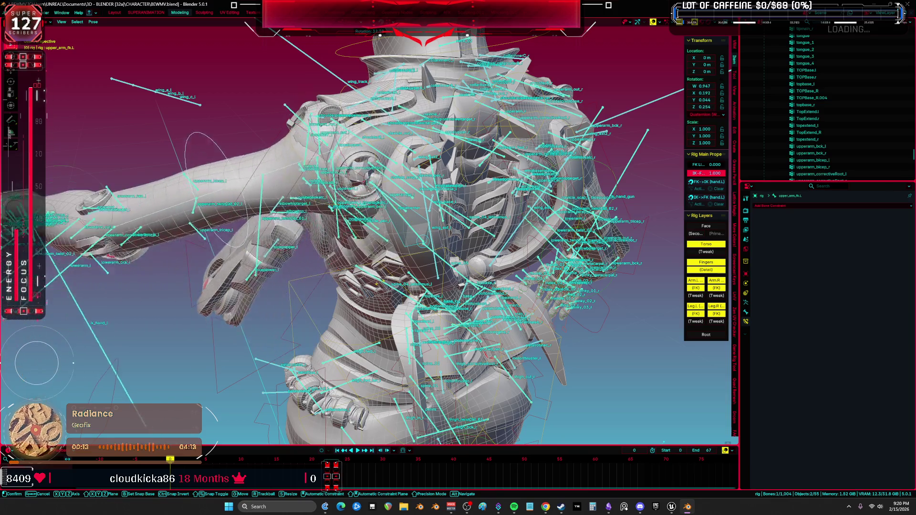
click(362, 181)
mouse_move(362, 181)
middle_down()
mouse_move(448, 222)
mouse_move(602, 181)
middle_up()
key(r)
click(525, 200)
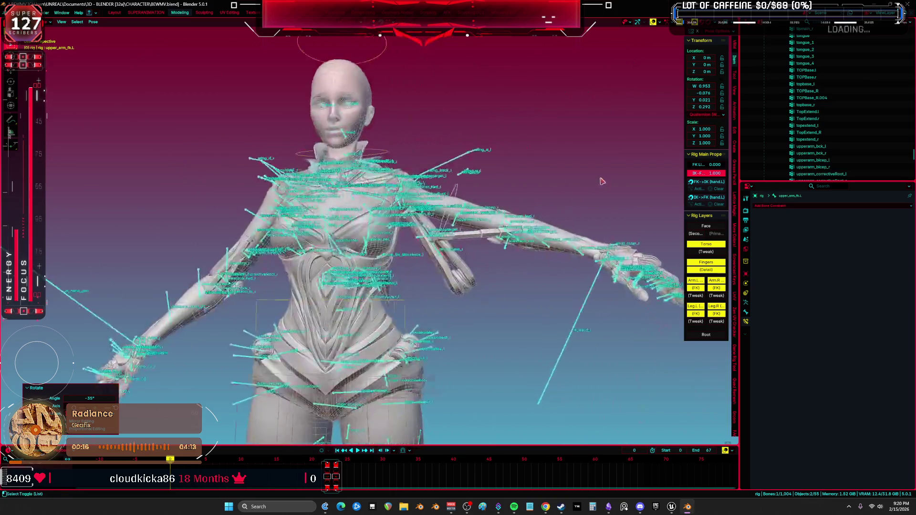
key(r)
click(534, 260)
mouse_move(534, 260)
middle_down()
mouse_move(450, 256)
mouse_move(416, 236)
mouse_move(318, 294)
middle_up()
- Inspect constraints on upperarm_in_l, shoulderF_l, upperarm_twist_01_l and upperarm_correctiveRoot_l, cancelling test rotations
click(313, 306)
key(r)
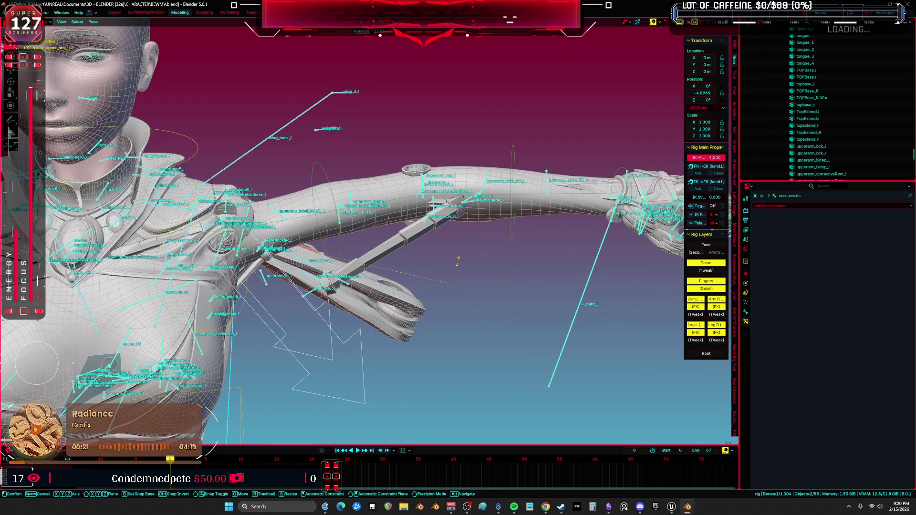
right_click(457, 260)
mouse_move(457, 260)
middle_down()
mouse_move(337, 286)
mouse_move(347, 287)
mouse_move(337, 282)
mouse_move(332, 225)
mouse_move(334, 248)
middle_up()
click(338, 281)
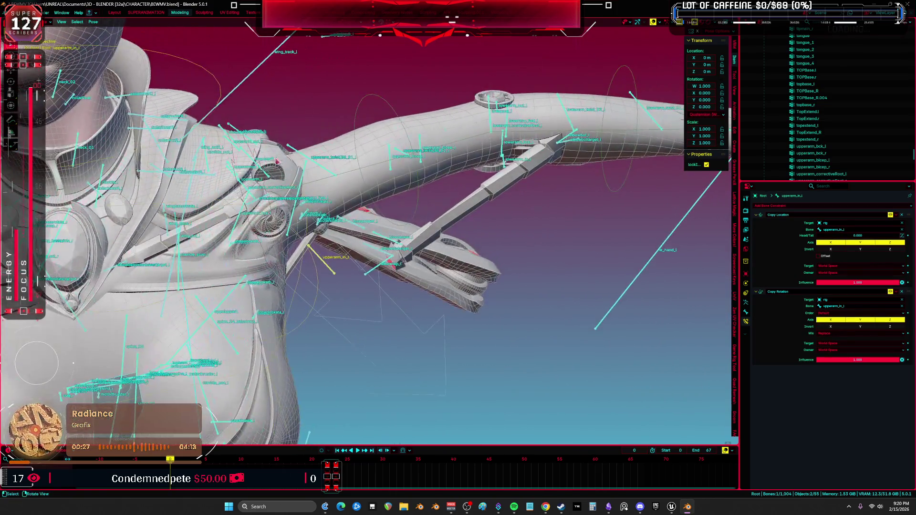
click(257, 172)
middle_drag(256, 172, 471, 222)
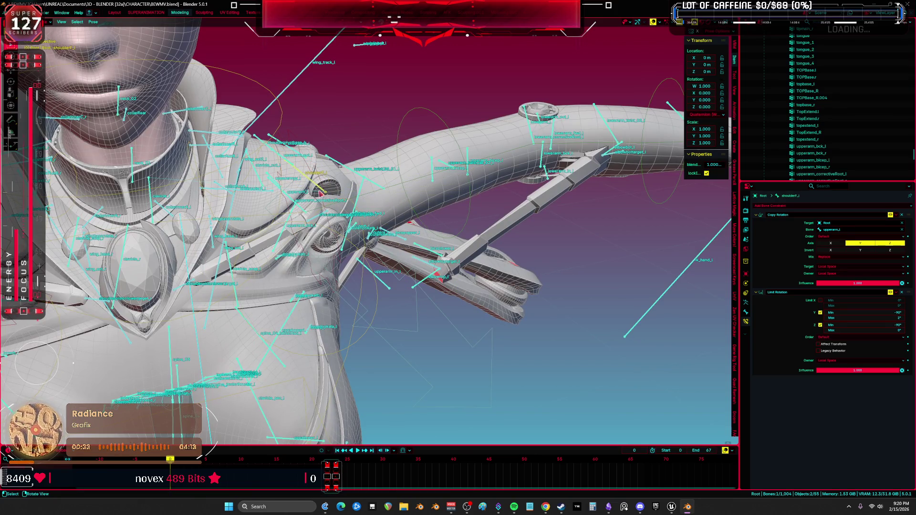
click(360, 178)
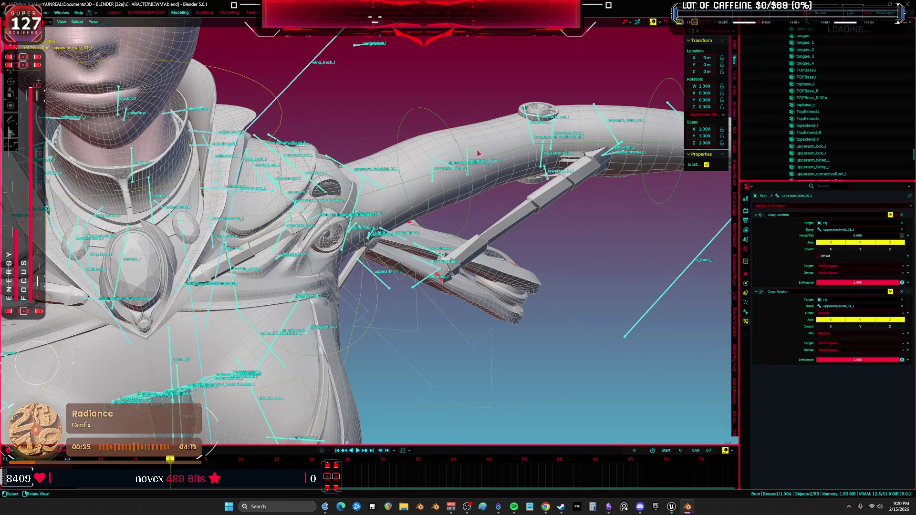
middle_drag(369, 180, 275, 240)
click(266, 228)
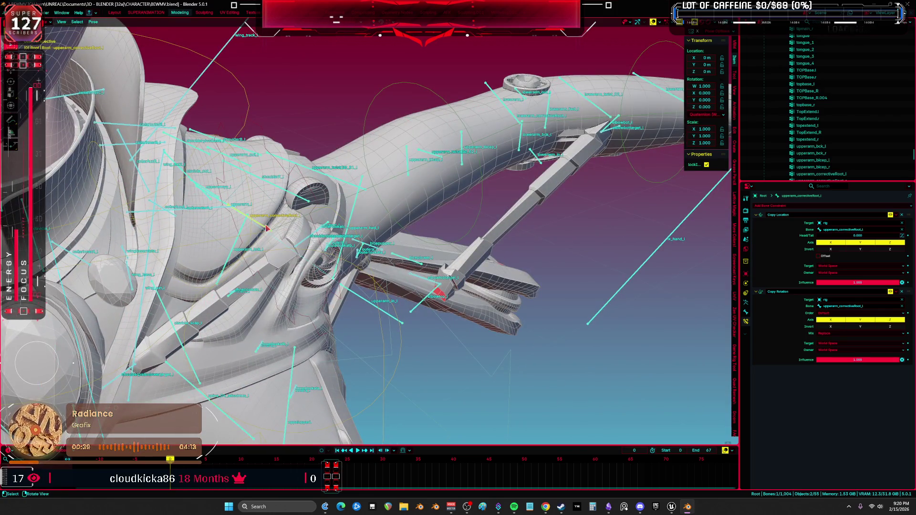
key(r)
key(r)
key(Escape)
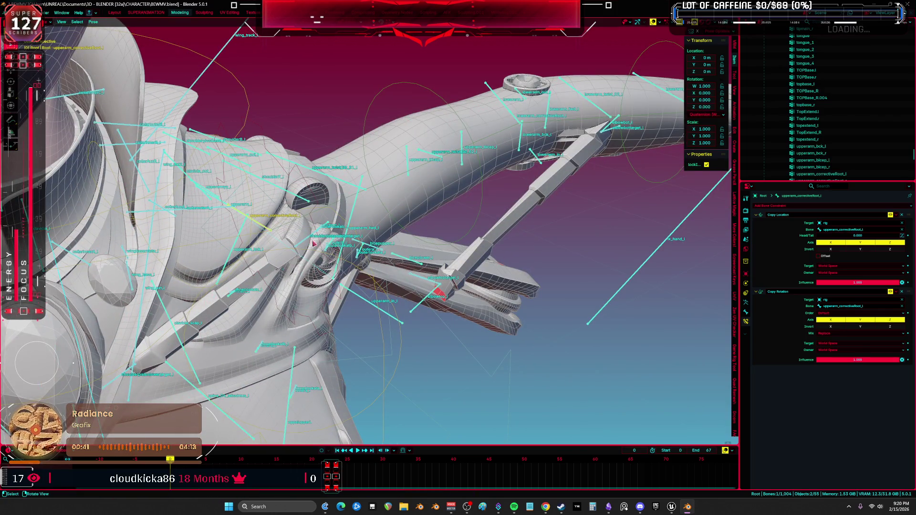
- Reselect upperarm_in_l in Pose Mode and test-rotate it, cancelling the rotation
key(ctrl+Tab)
middle_drag(372, 248, 388, 264)
key(ctrl+Tab)
click(389, 324)
key(r)
key(Escape)
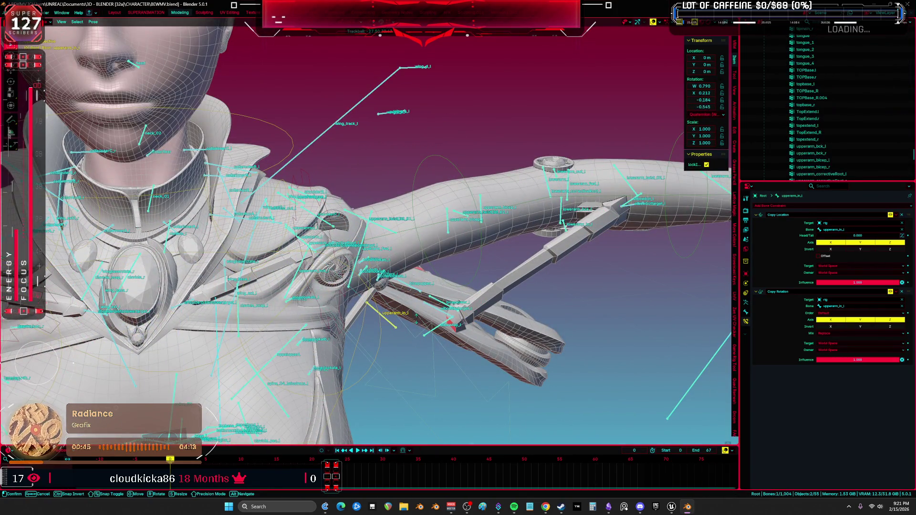
middle_drag(385, 323, 451, 303)
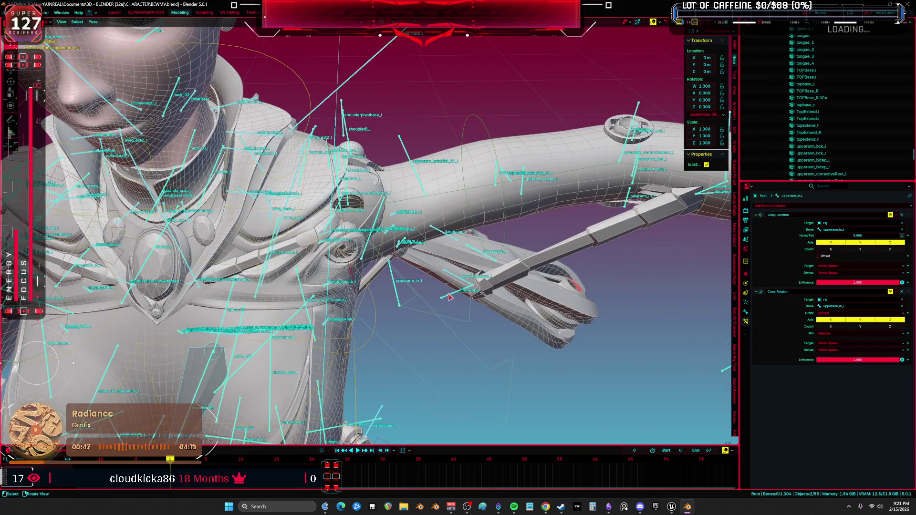
- Check elbowtoptarget_l and elbowtop_l's Damped Track, then isolate biceplower_l in local view
click(465, 284)
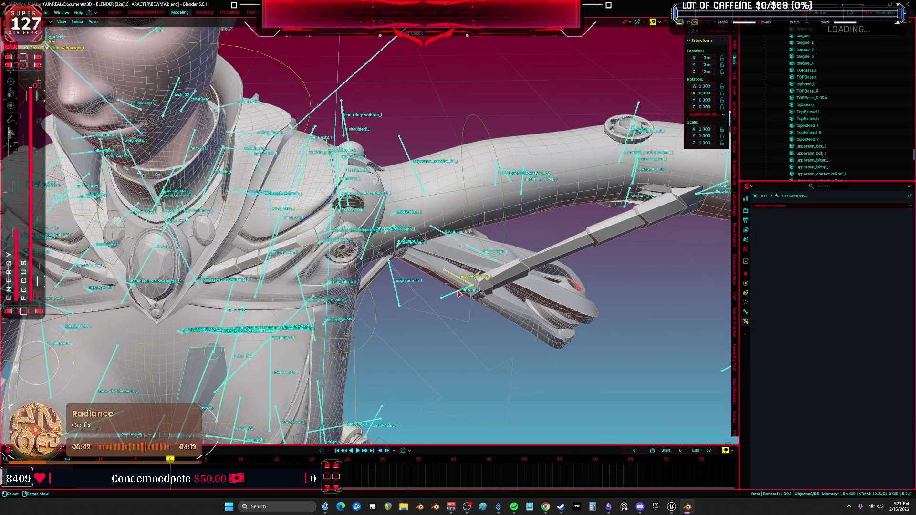
click(458, 294)
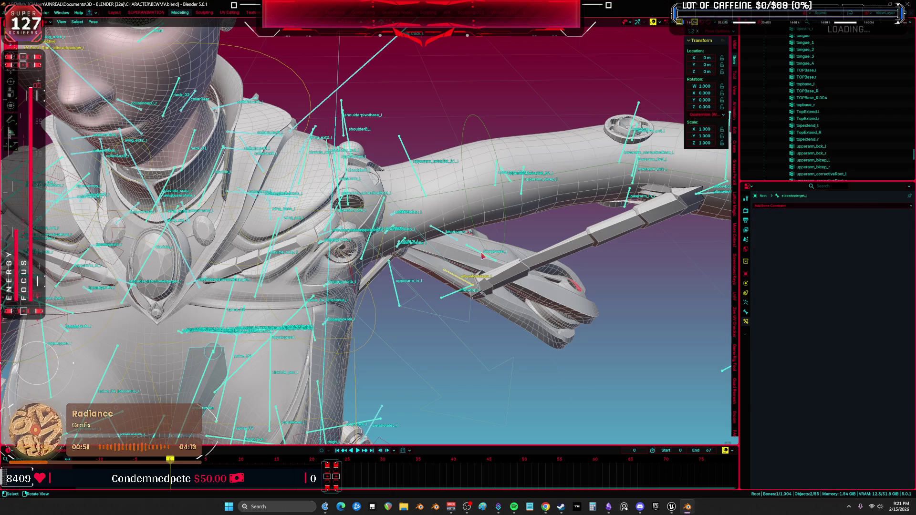
click(483, 256)
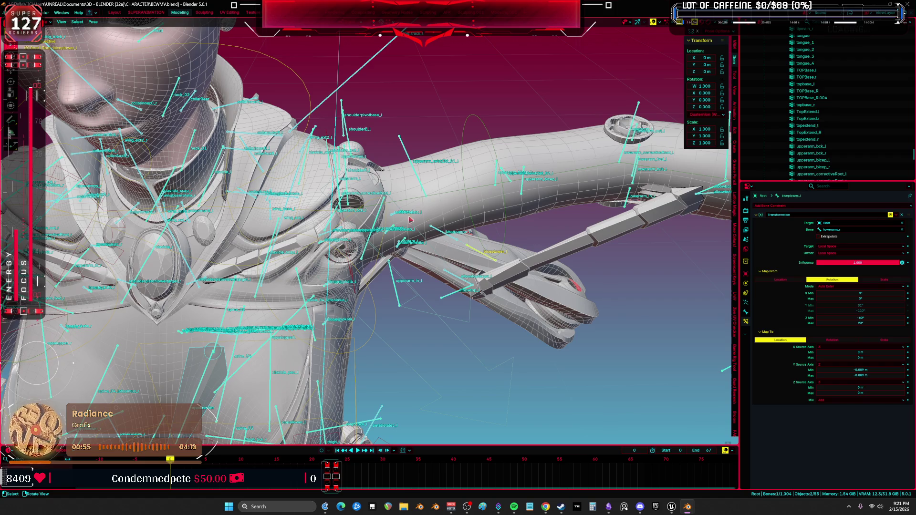
middle_drag(411, 220, 341, 207)
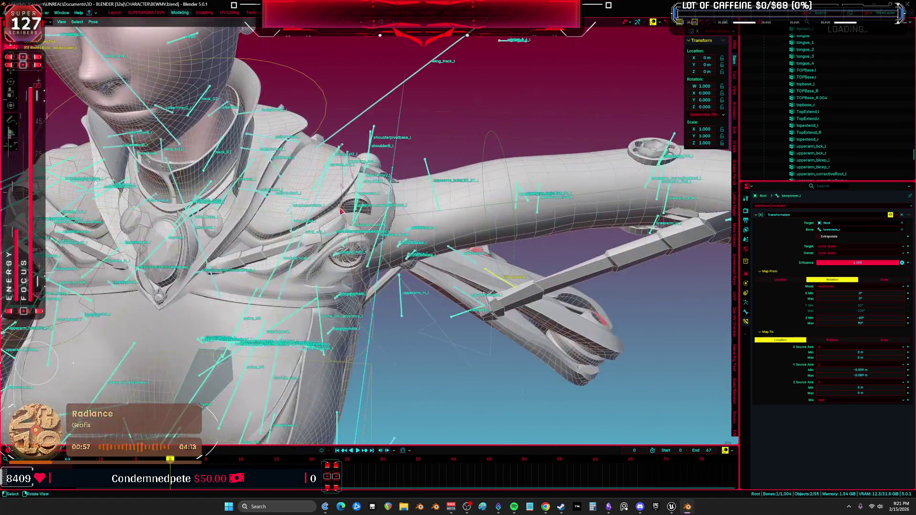
key(KP_Divide)
key(KP_Decimal)
scroll(329, 222, down, 10)
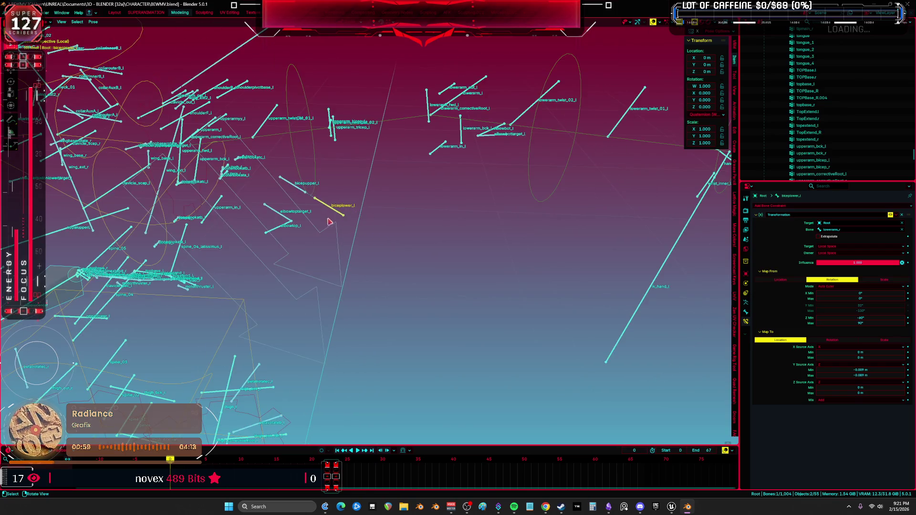
- Put the rig in Pose Mode, check upperarmyy_l and upperarm_l constraints, and cancel a test rotation
scroll(329, 222, up, 3)
key(ctrl+Tab)
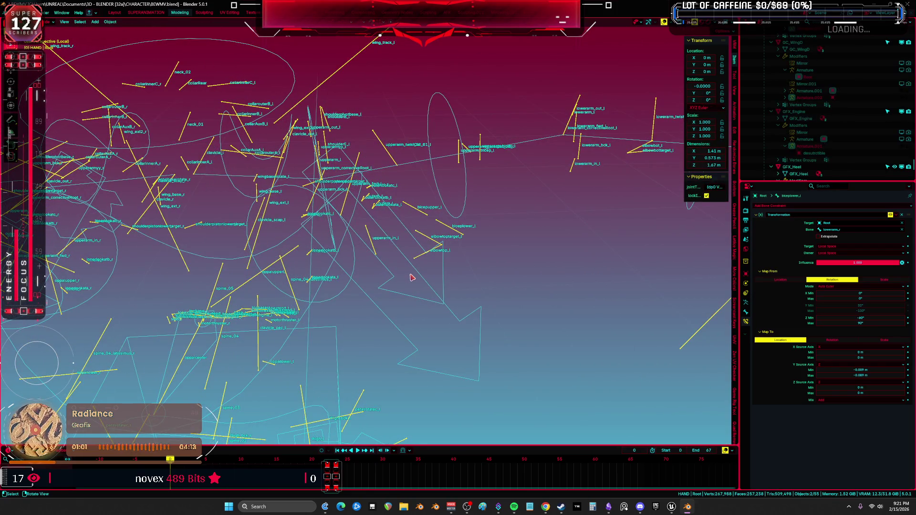
click(402, 244)
key(ctrl+Tab)
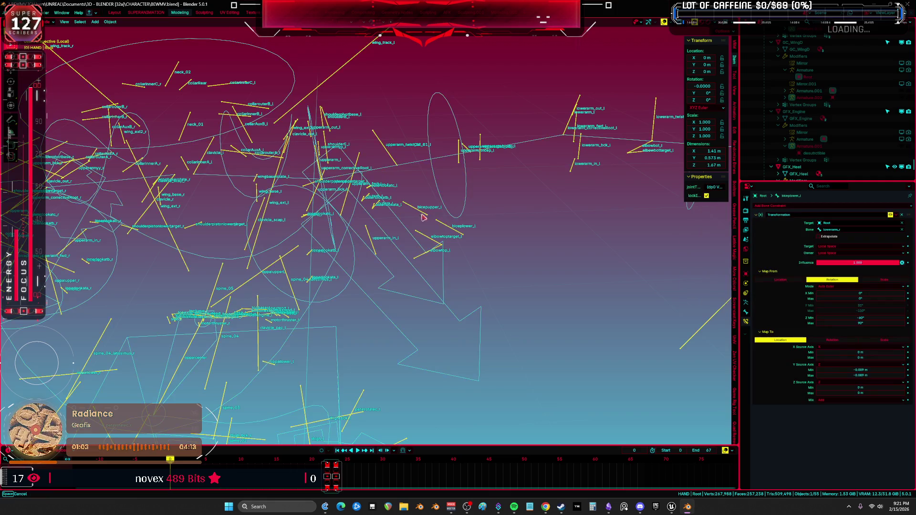
scroll(431, 216, up, 4)
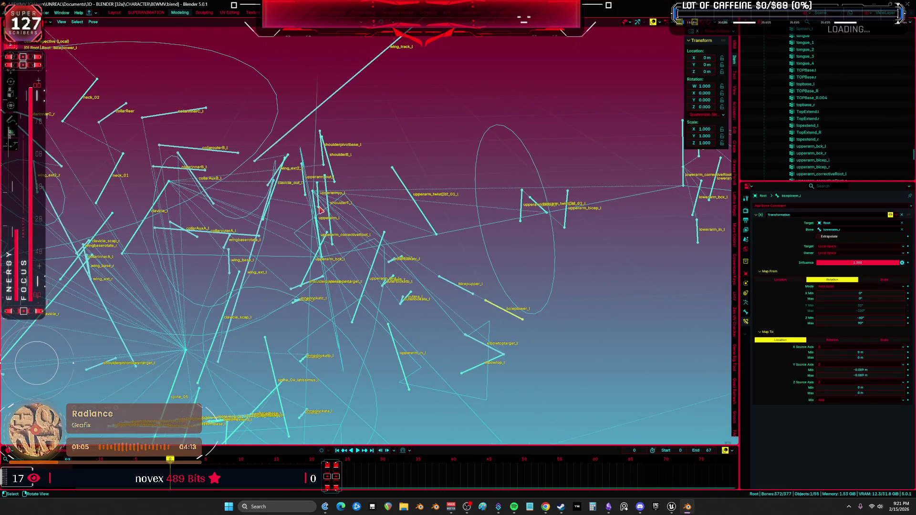
click(319, 209)
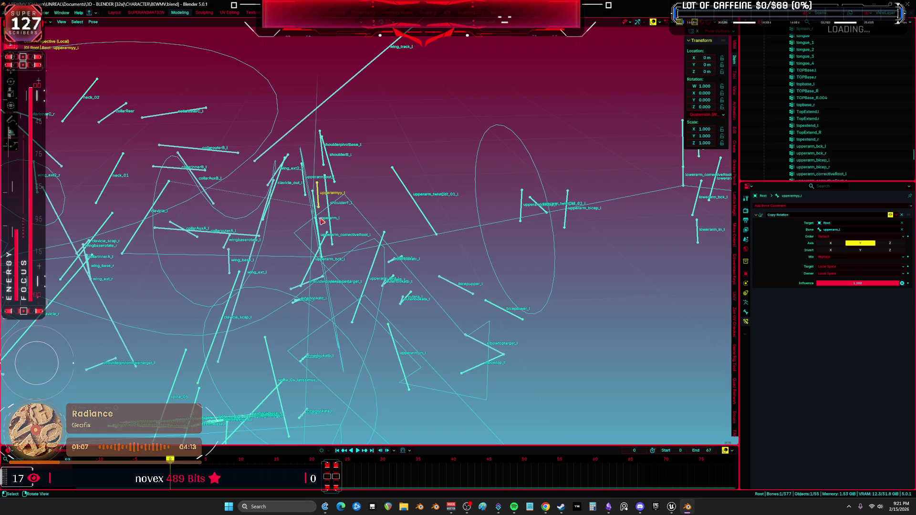
key(ctrl+Tab)
key(ctrl+Tab)
click(318, 217)
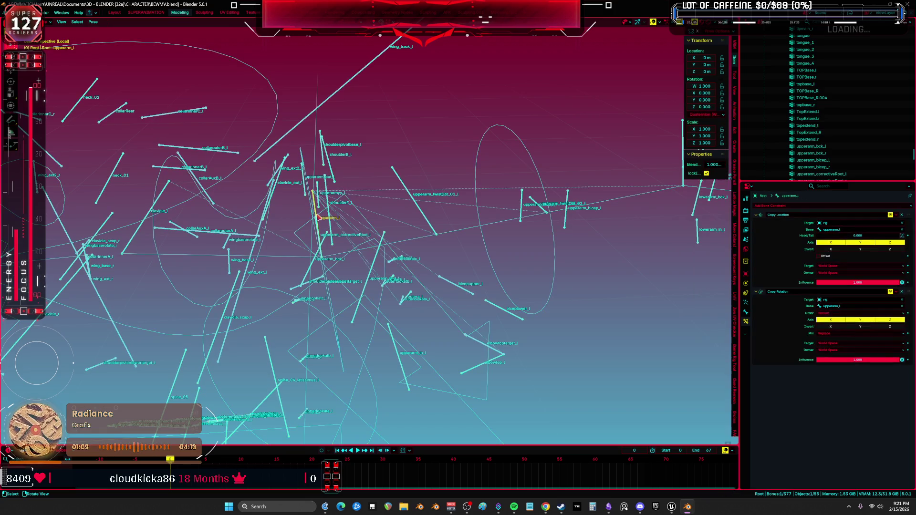
key(r)
key(r)
key(Escape)
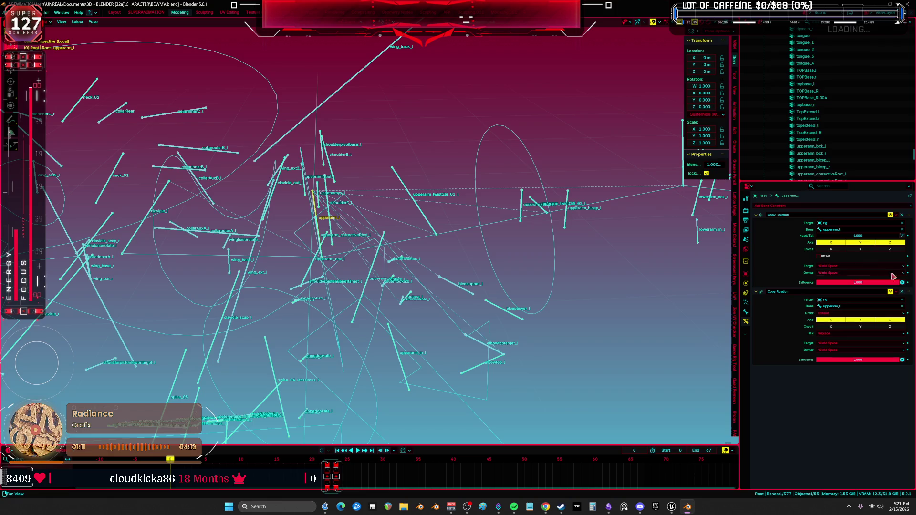
mouse_move(549, 286)
middle_down()
mouse_move(505, 271)
mouse_move(528, 265)
mouse_move(527, 280)
mouse_move(496, 194)
mouse_move(352, 261)
mouse_move(562, 212)
mouse_move(457, 204)
mouse_move(450, 218)
mouse_move(428, 217)
middle_up()
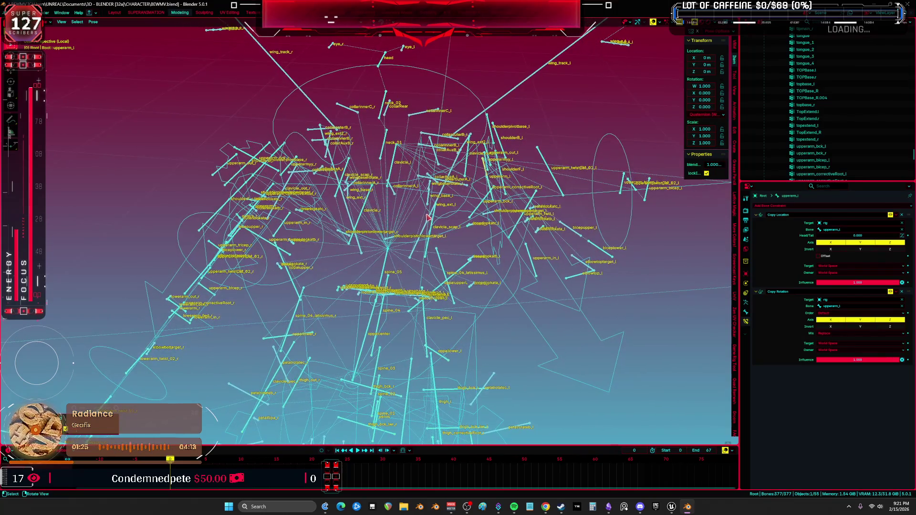
- Toggle clavicle_l's Copy Location and Copy Rotation off and on, then leave local view
click(397, 169)
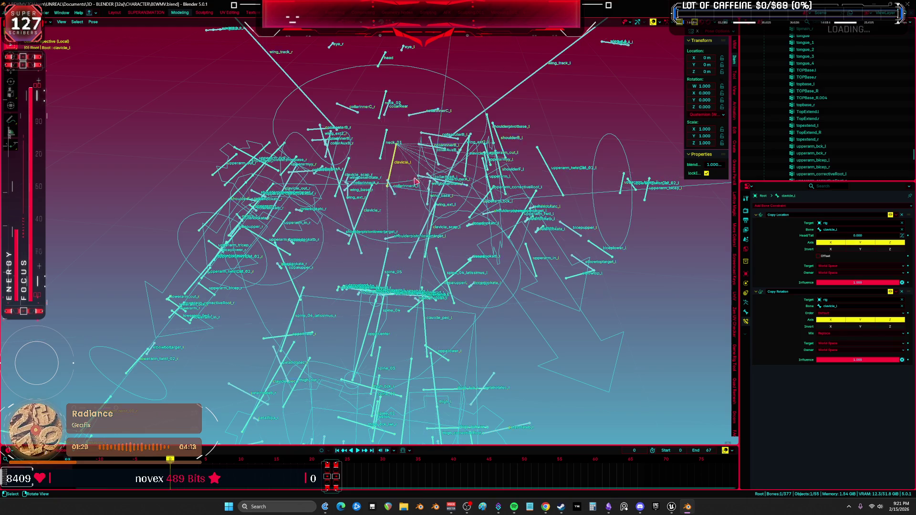
click(889, 216)
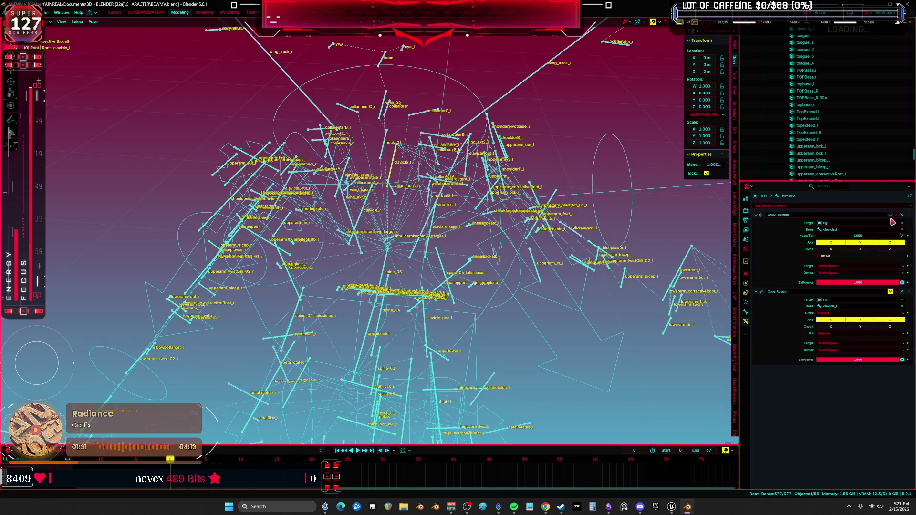
click(889, 215)
click(890, 291)
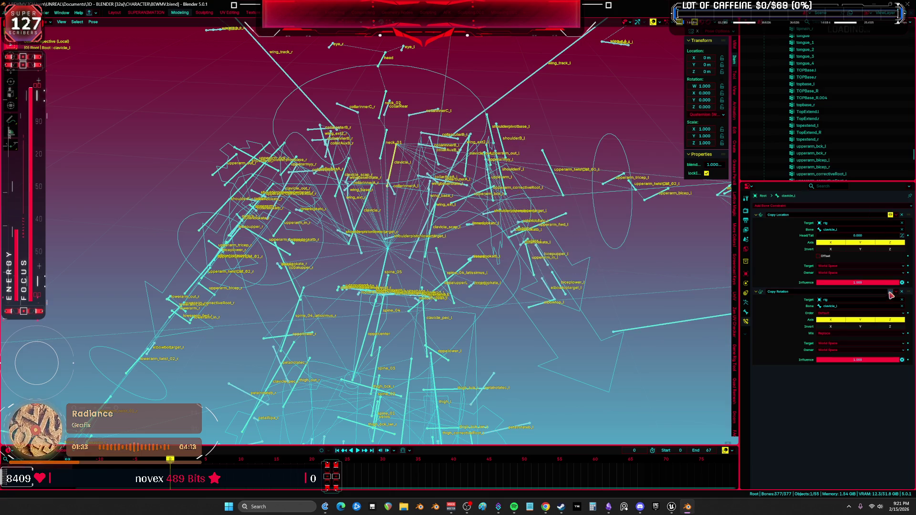
click(890, 291)
mouse_move(620, 224)
middle_down()
mouse_move(503, 233)
mouse_move(548, 241)
mouse_move(523, 245)
middle_up()
key(KP_Divide)
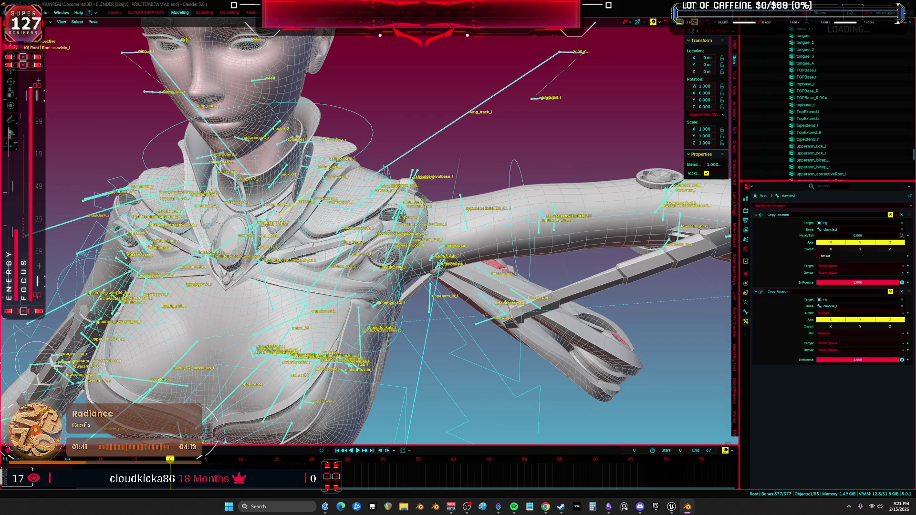
- Re-enter Pose Mode near the shoulder and read upperarm_twist_01_l's constraints
key(alt+Tab)
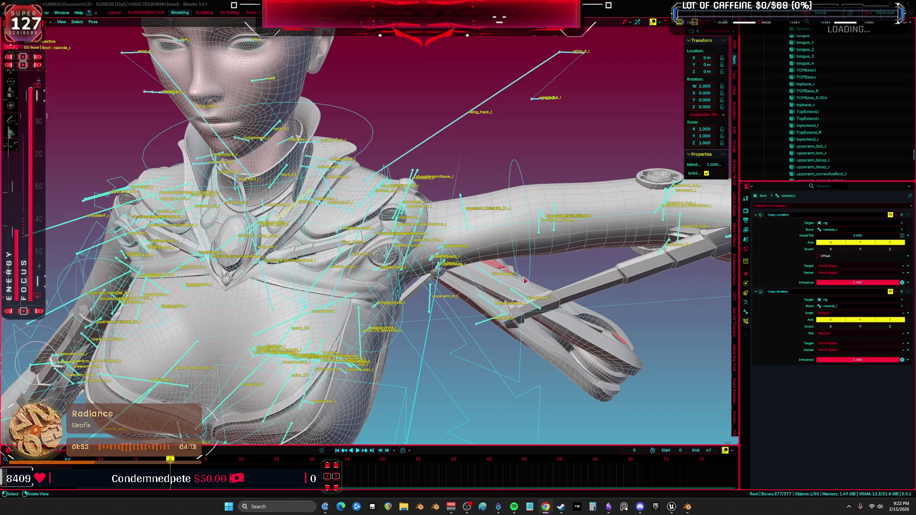
key(ctrl+Tab)
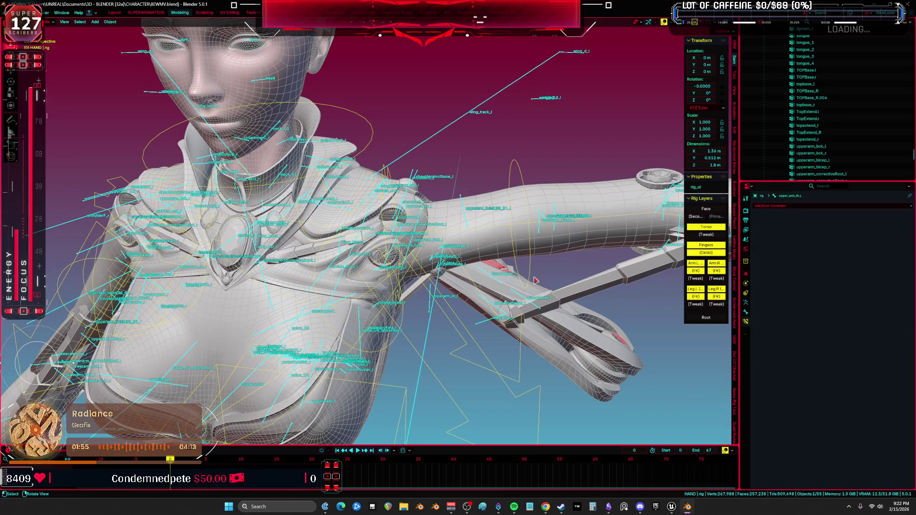
scroll(535, 280, up, 3)
mouse_move(535, 281)
middle_down()
mouse_move(436, 205)
mouse_move(408, 219)
middle_up()
key(ctrl+Tab)
click(441, 210)
- Undo an accidental Body mesh selection and check the upperarm_fwd_l bone's constraints
key(ctrl+Tab)
click(464, 216)
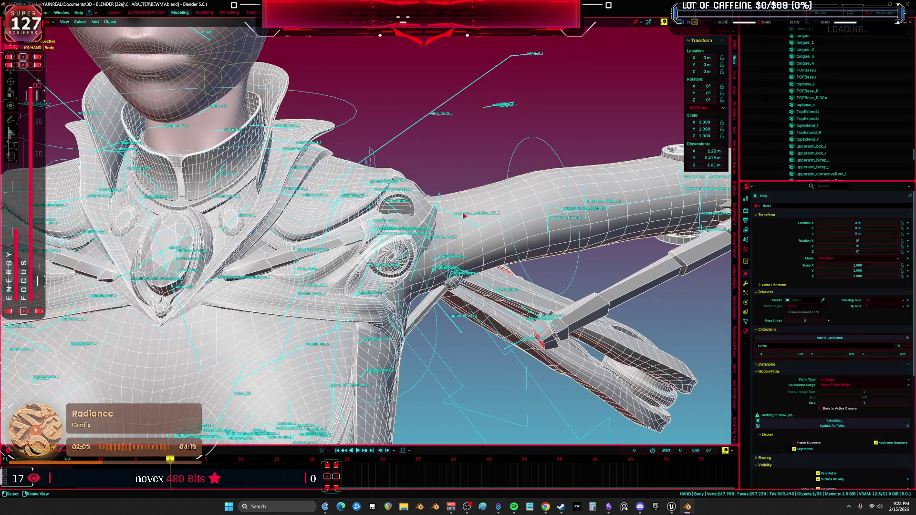
key(ctrl+z)
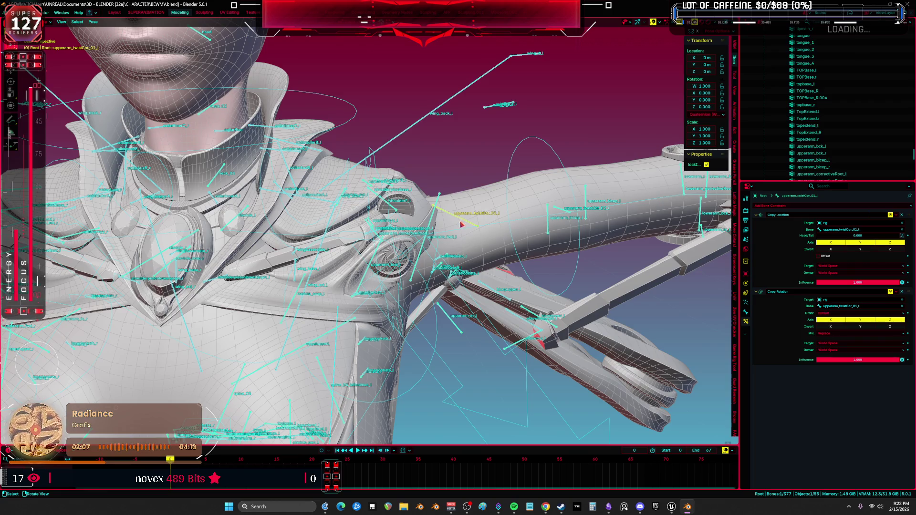
click(433, 215)
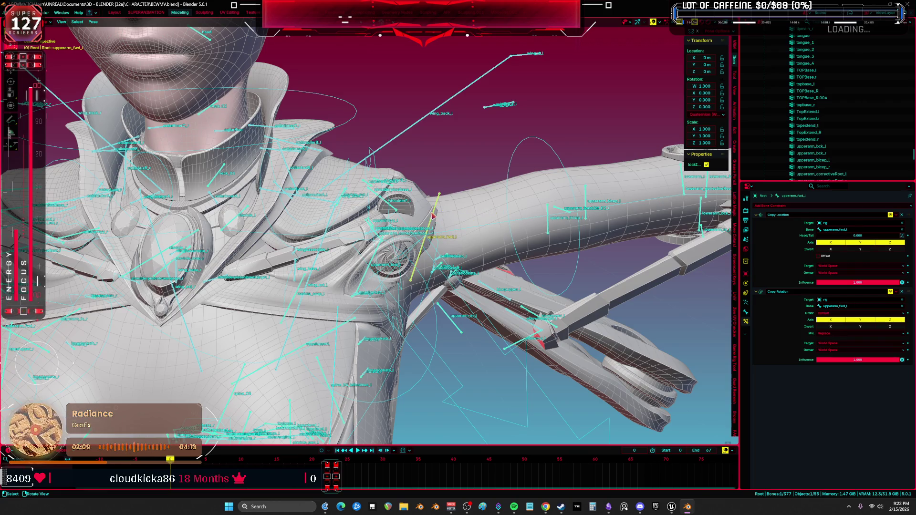
middle_drag(447, 214, 447, 233)
click(456, 214)
middle_drag(434, 275, 402, 274)
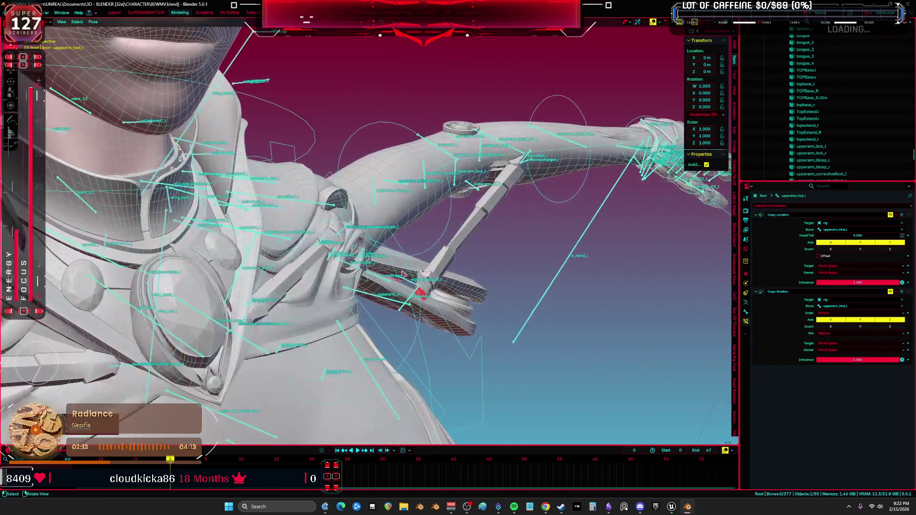
- Inspect the upperarm_correctiveRoot_l and upperarm_l bones' constraints
click(269, 237)
middle_drag(269, 238, 423, 289)
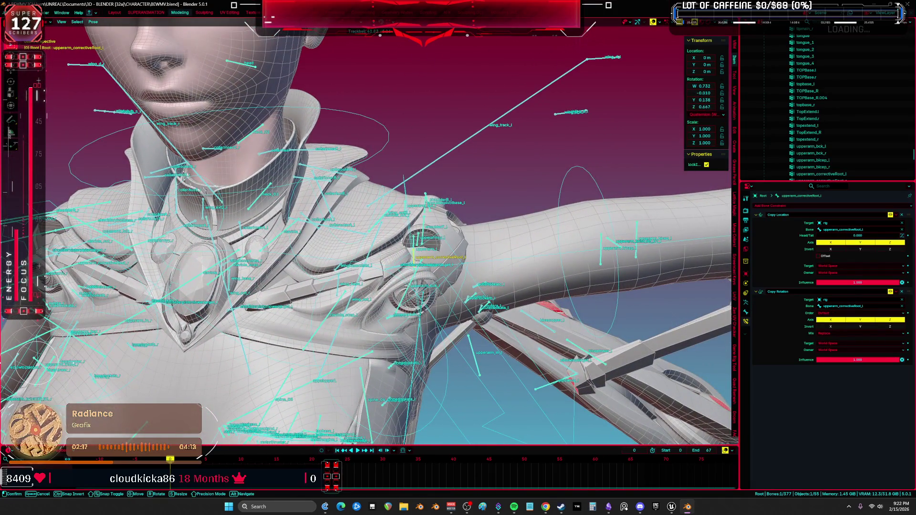
mouse_move(415, 287)
middle_down()
mouse_move(422, 281)
mouse_move(368, 276)
middle_up()
click(363, 260)
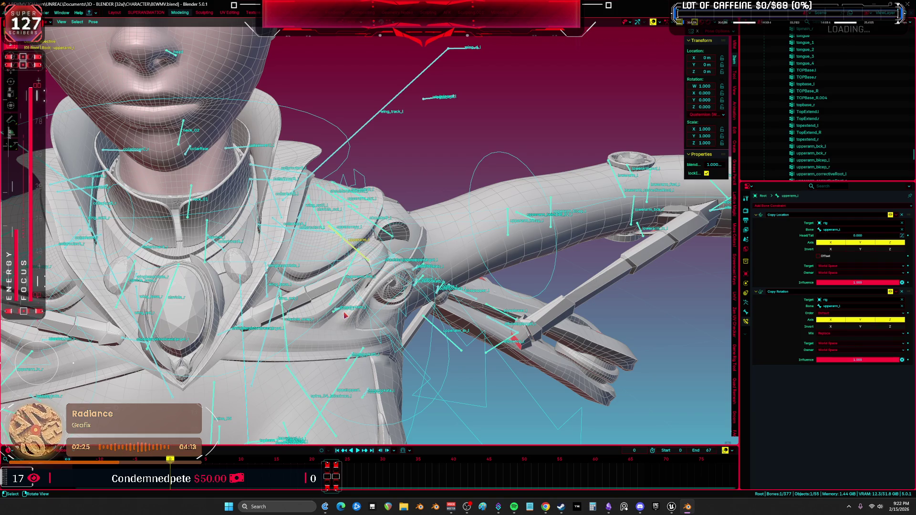
middle_drag(393, 236, 383, 232)
- Test-rotate shoulderF_l and cancel so it returns to rest
click(383, 231)
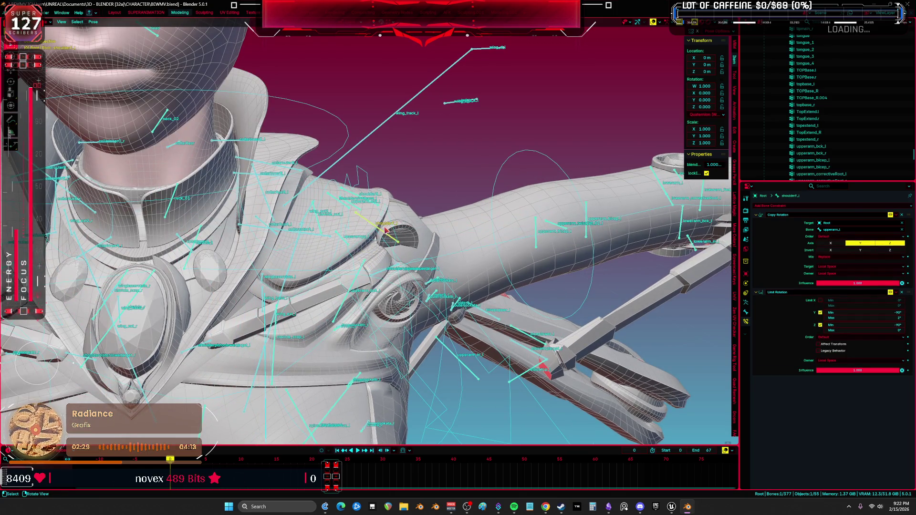
key(r)
key(r)
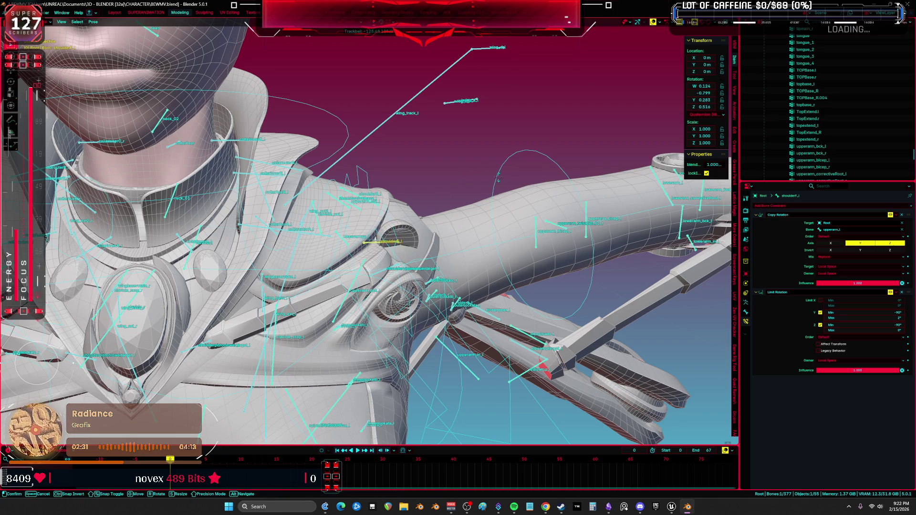
right_click(458, 233)
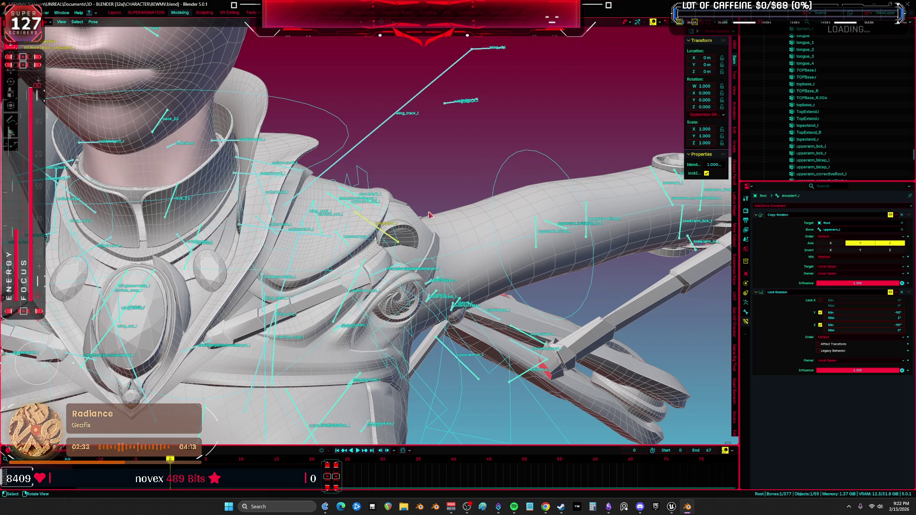
click(428, 215)
mouse_move(428, 214)
middle_down()
mouse_move(397, 241)
mouse_move(433, 252)
mouse_move(482, 239)
mouse_move(446, 239)
mouse_move(425, 258)
mouse_move(416, 287)
mouse_move(376, 252)
mouse_move(384, 238)
mouse_move(374, 227)
middle_up()
- Check clavicle_out_l, upperarm_out_l and shoulderpivotbase_l constraints, then switch to wireframe shading
click(409, 257)
click(376, 253)
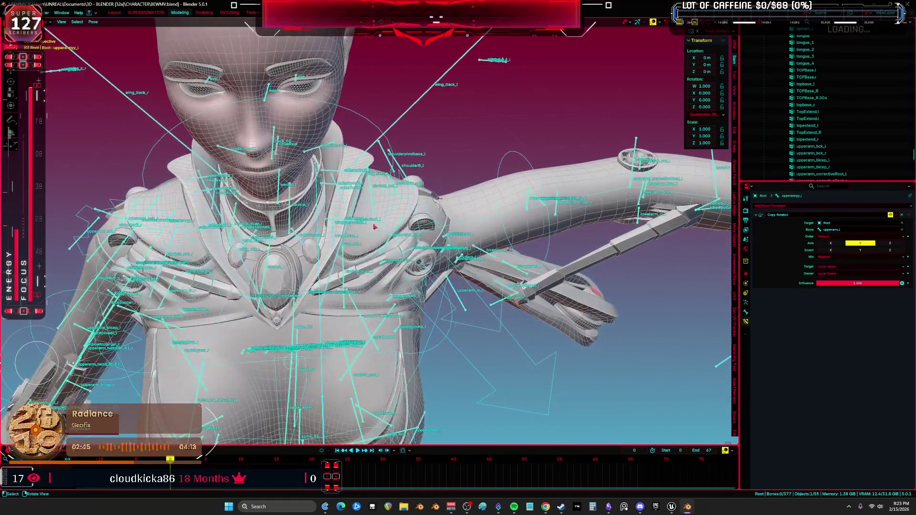
click(374, 210)
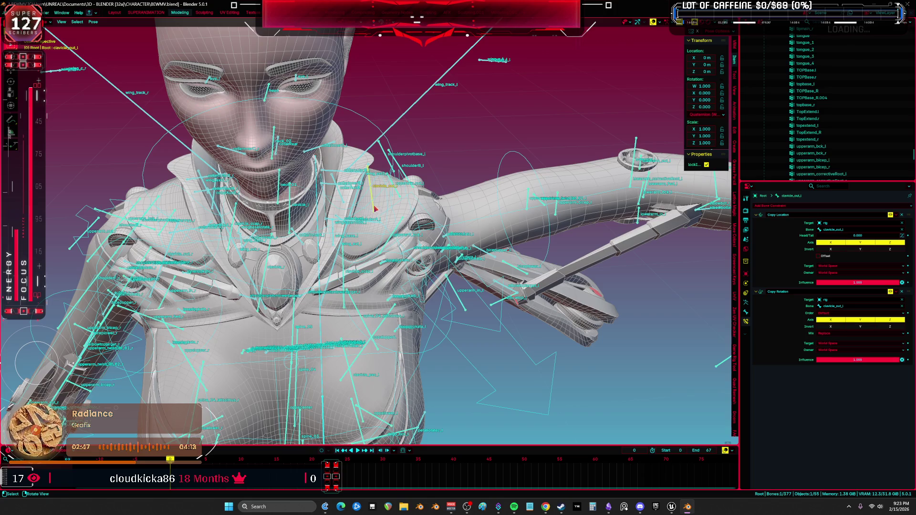
click(398, 195)
middle_drag(403, 198, 385, 239)
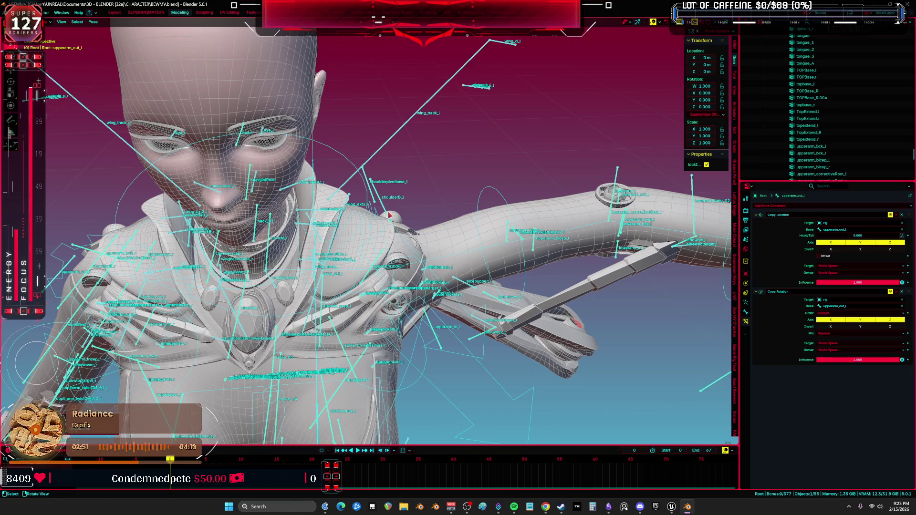
click(390, 215)
mouse_move(390, 215)
middle_down()
mouse_move(438, 259)
mouse_move(410, 246)
mouse_move(364, 264)
mouse_move(294, 213)
mouse_move(489, 259)
mouse_move(502, 205)
middle_up()
key(z)
click(361, 237)
- Test-rotate clavicle_l, cancel back to rest, and select upperarm_l
click(293, 213)
key(r)
key(Escape)
mouse_move(506, 271)
middle_down()
mouse_move(460, 275)
mouse_move(397, 229)
middle_up()
click(397, 228)
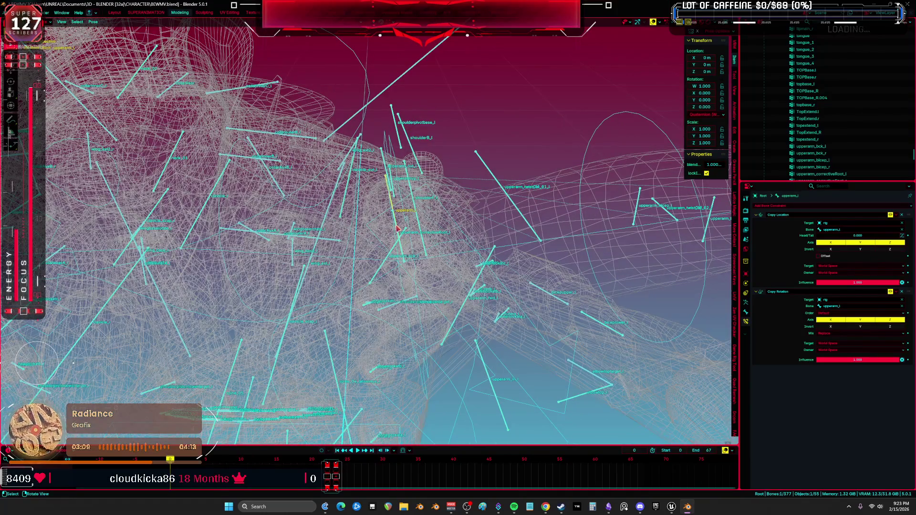
- Reselect between upperarm_correctiveRoot_l and upperarm_l, ending with upperarm_l selected in Pose Mode
click(398, 229)
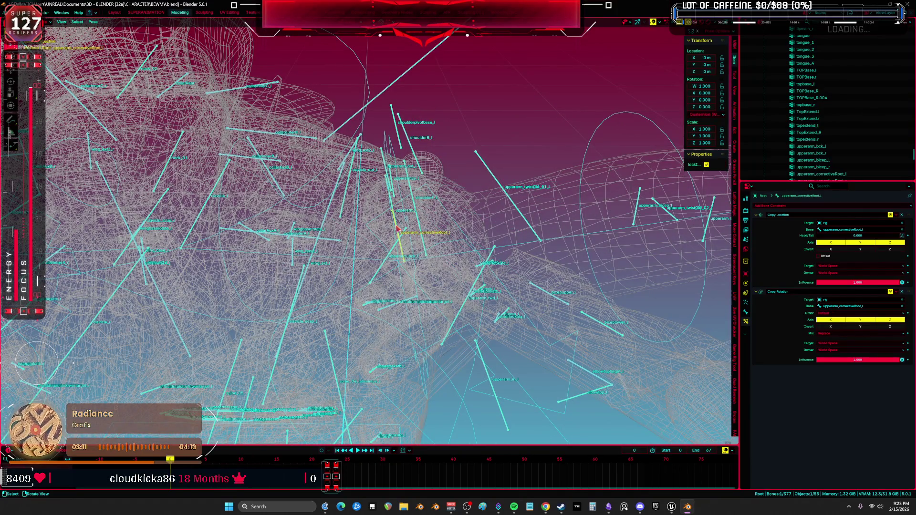
click(397, 228)
click(397, 229)
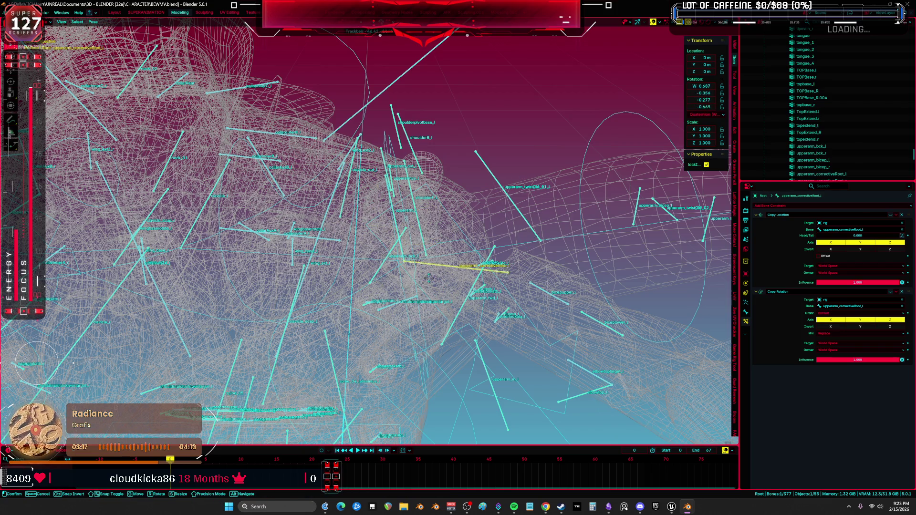
key(ctrl+Tab)
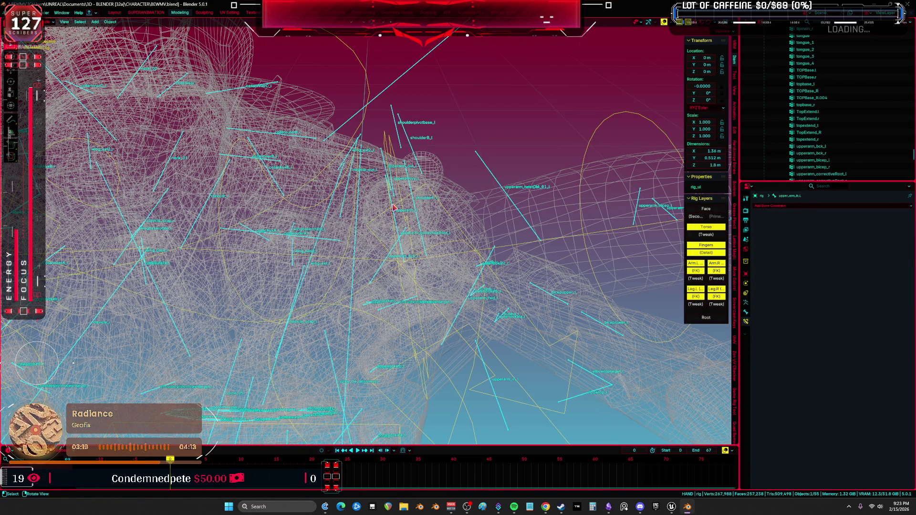
key(ctrl+Tab)
key(ctrl+Tab)
key(ctrl+Tab)
click(392, 207)
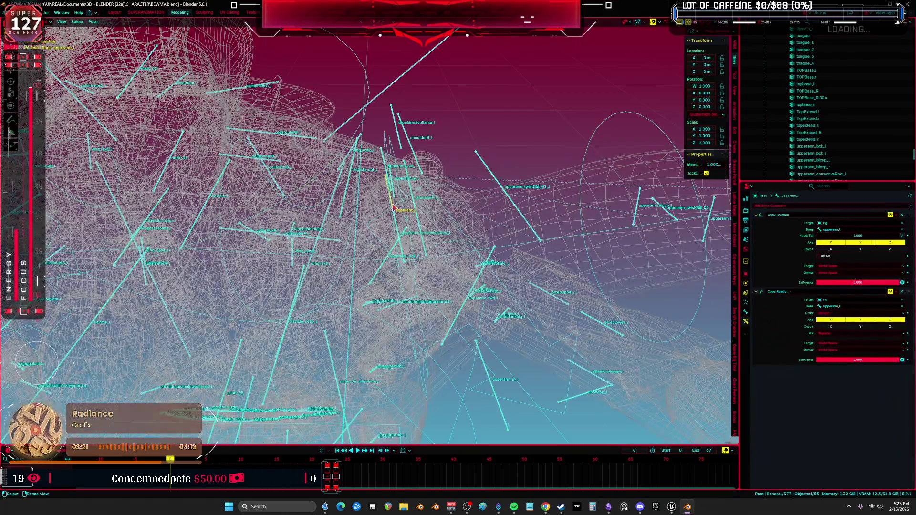
- Toggle upperarm_l's Copy Rotation and rotate it about 30° (W 0.964, Y -0.244)
click(890, 291)
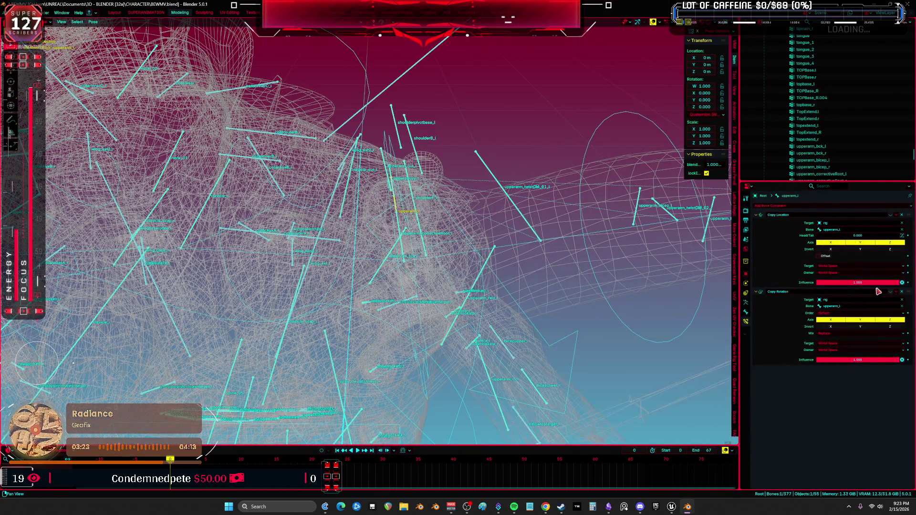
middle_drag(443, 235, 439, 209)
key(r)
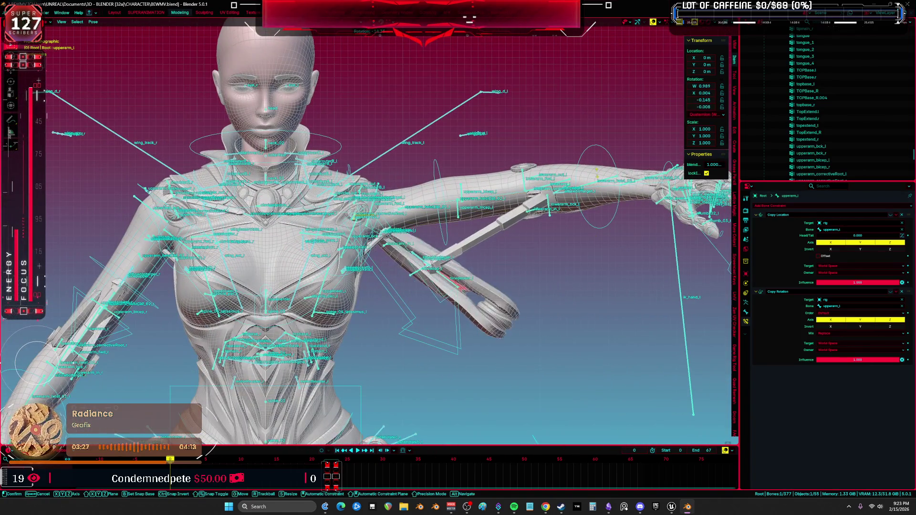
click(469, 72)
scroll(473, 76, up, 2)
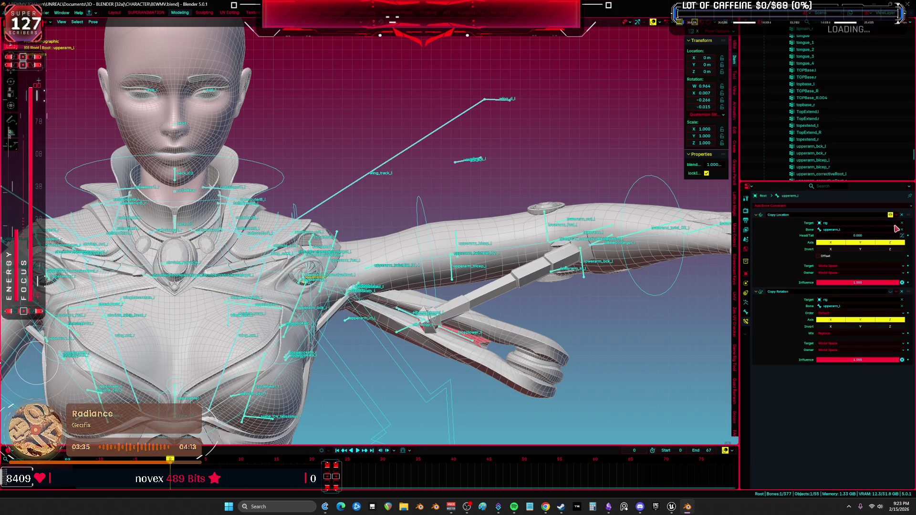
scroll(491, 256, down, 3)
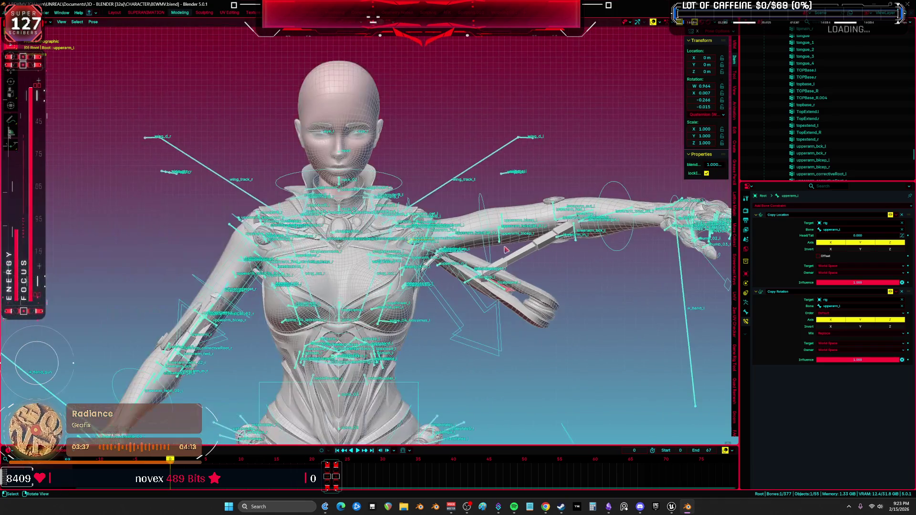
- Reset the upper arm's rotation from the pose context menu
key(ctrl+Tab)
key(ctrl+Tab)
right_click(491, 255)
click(492, 253)
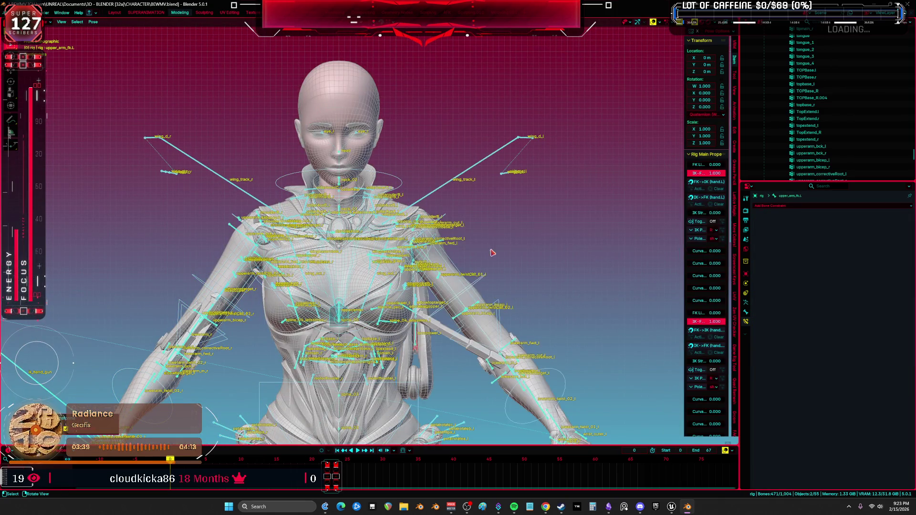
shift+middle_drag(489, 291, 488, 239)
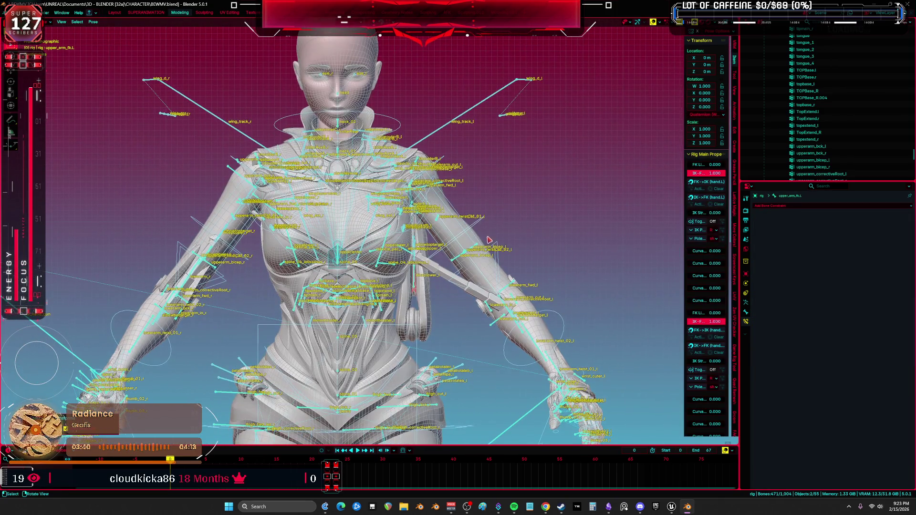
- Switch between Object and Pose Mode, briefly selecting the HAND mesh and dismissing context menus
key(ctrl+Tab)
click(455, 281)
right_click(455, 282)
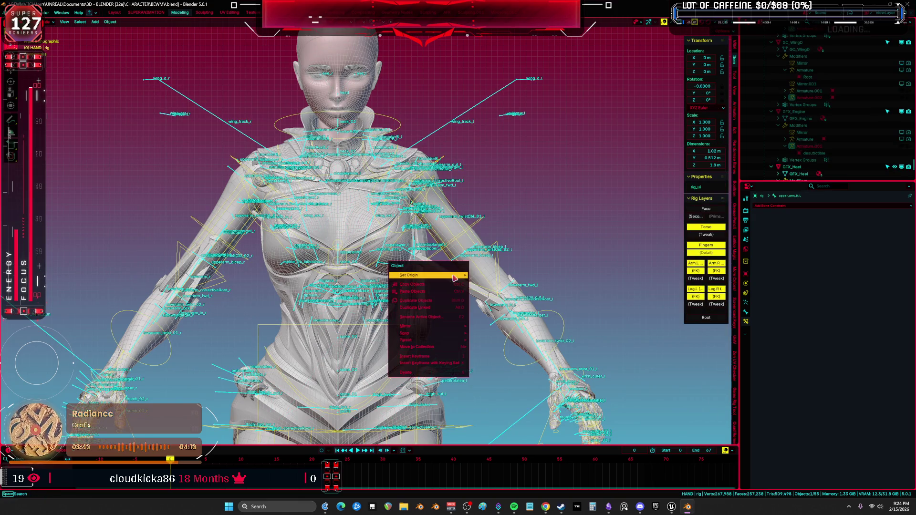
key(Escape)
key(ctrl+Tab)
right_click(584, 214)
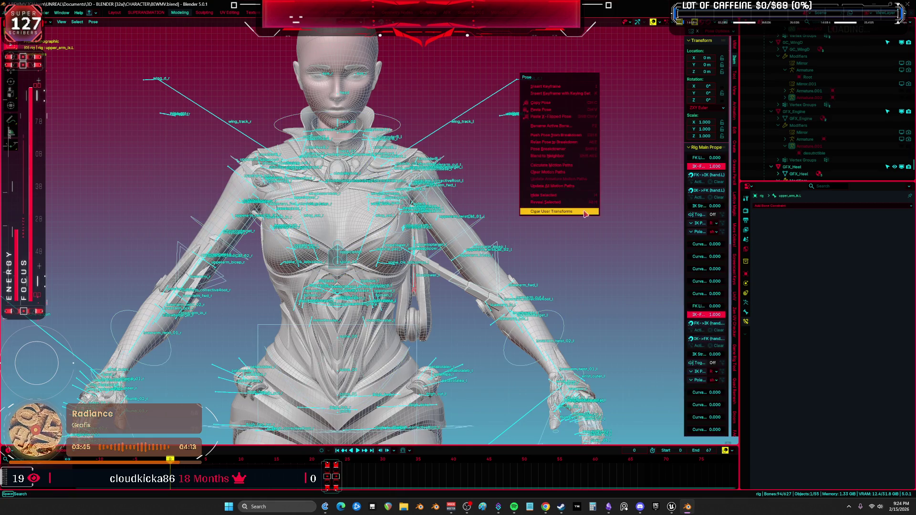
click(584, 214)
key(ctrl+Tab)
scroll(474, 282, up, 3)
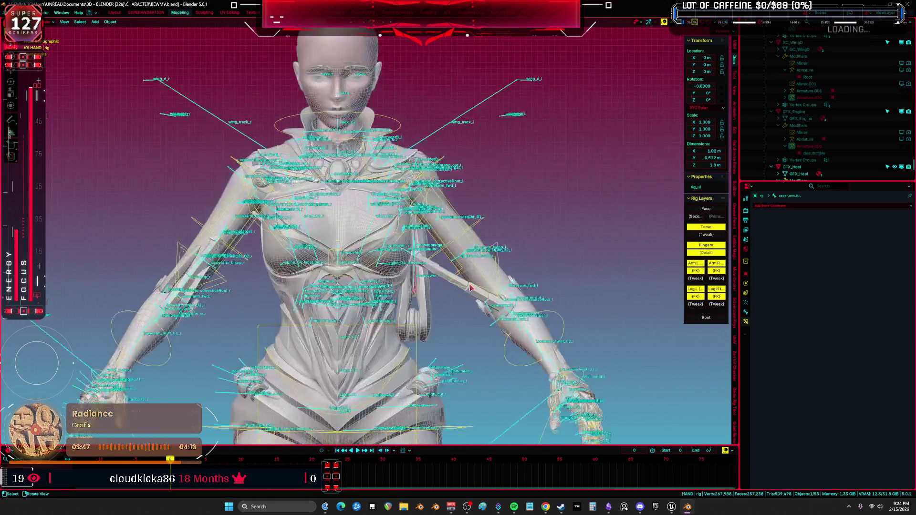
key(ctrl+Tab)
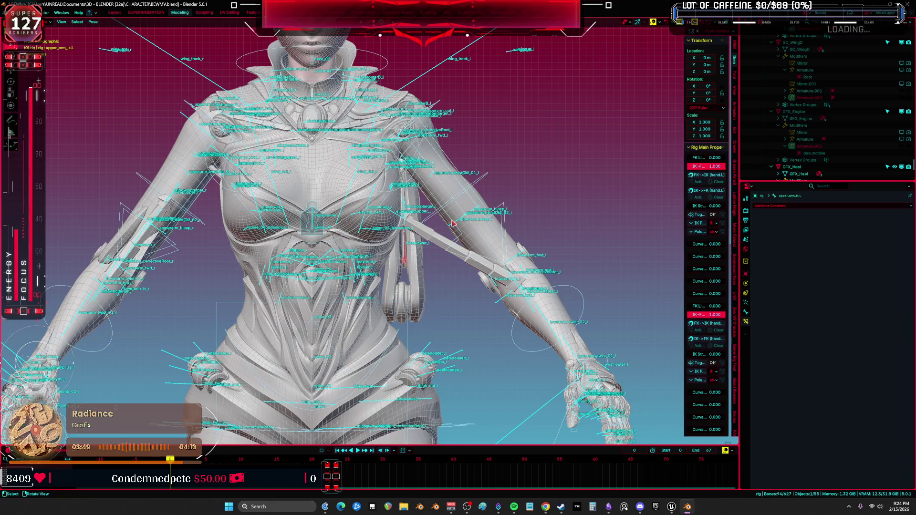
- Show all bone collections and clear user transforms so every bone returns to rest
click(745, 302)
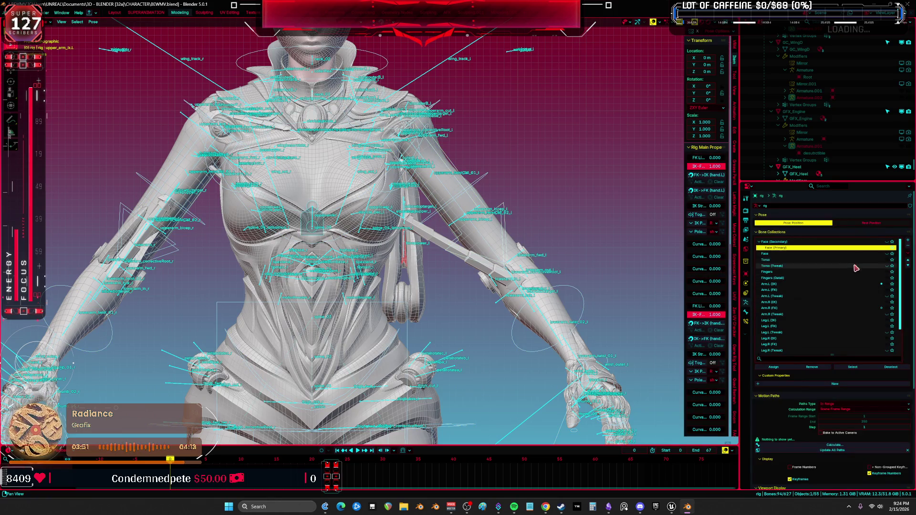
click(907, 253)
click(895, 260)
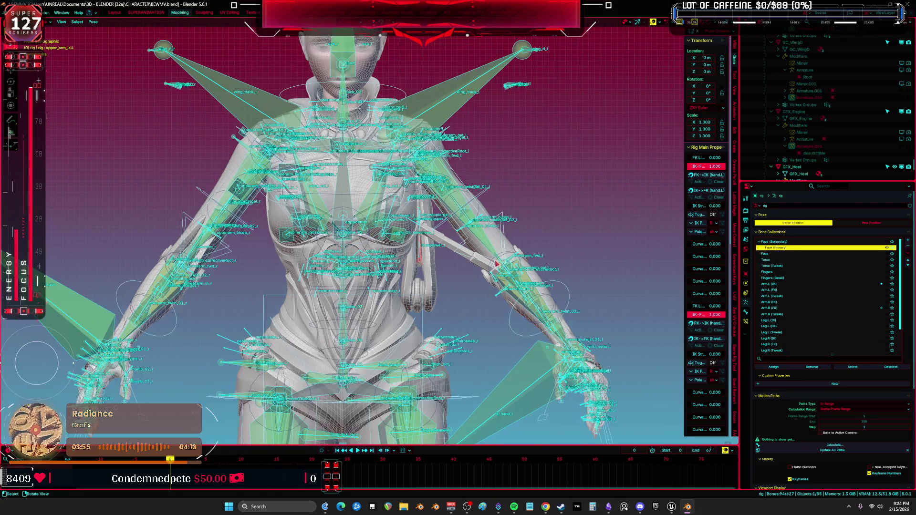
right_click(373, 195)
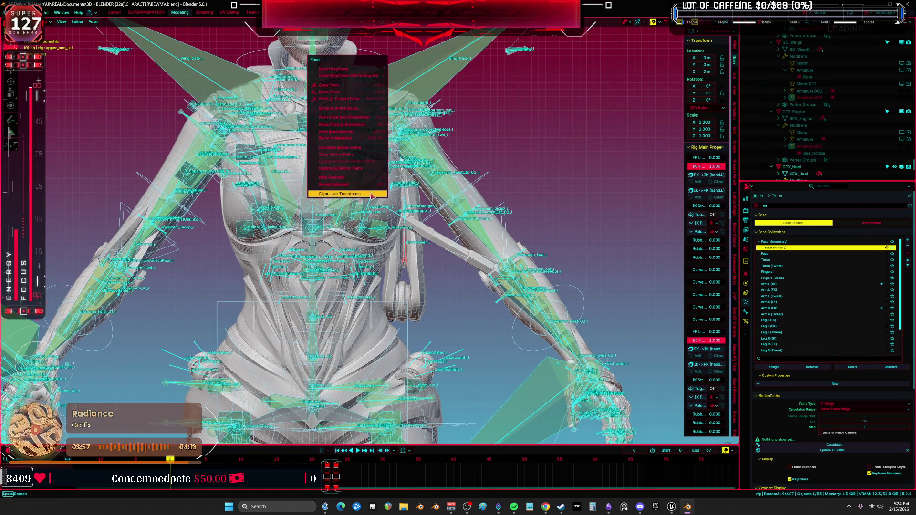
click(373, 195)
- Switch to front view and hide overlays for a clean model view
key(KP_1)
key(shift+alt+z)
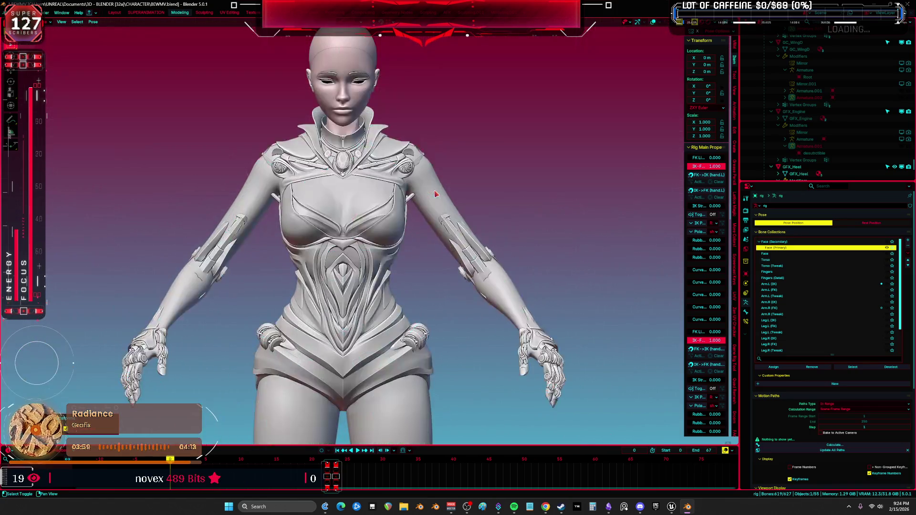
key(shift+alt+z)
key(shift+alt+z)
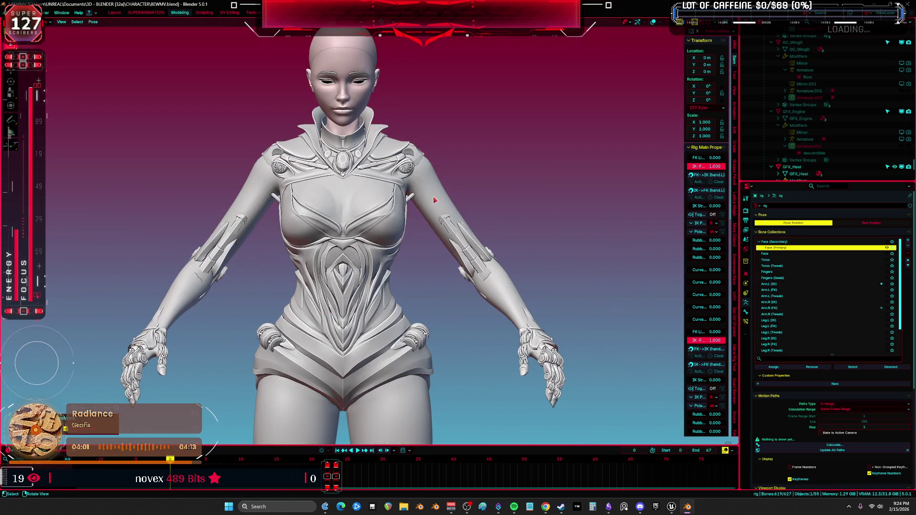
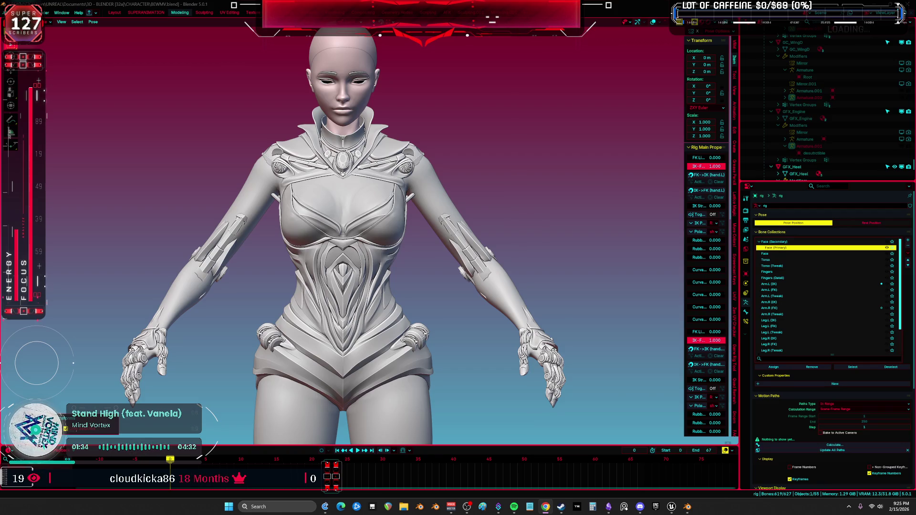
- Show bone overlays on the legs and hide extra bone collections, keeping Torso visible
mouse_move(353, 311)
shift+middle_down()
mouse_move(375, 177)
mouse_move(379, 52)
mouse_move(382, 334)
mouse_move(386, 241)
mouse_move(414, 223)
mouse_move(506, 246)
mouse_move(525, 238)
shift+middle_up()
key(shift+alt+z)
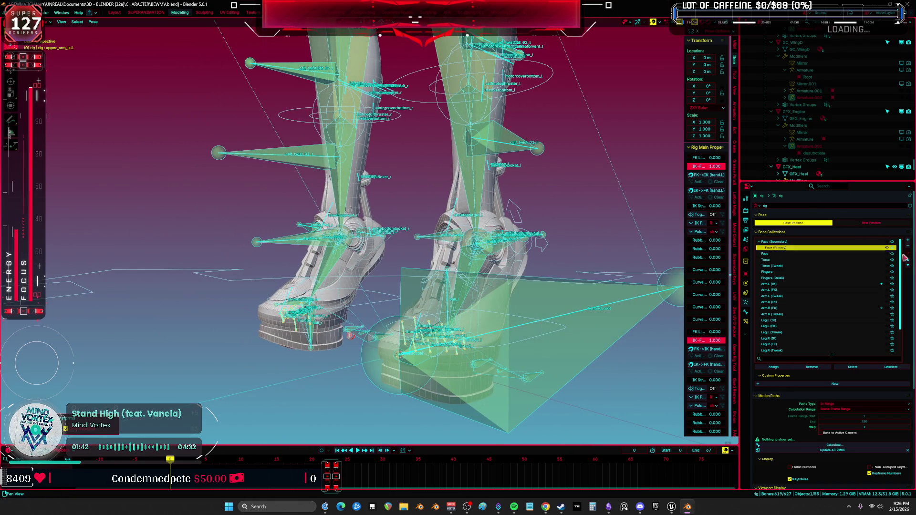
click(906, 254)
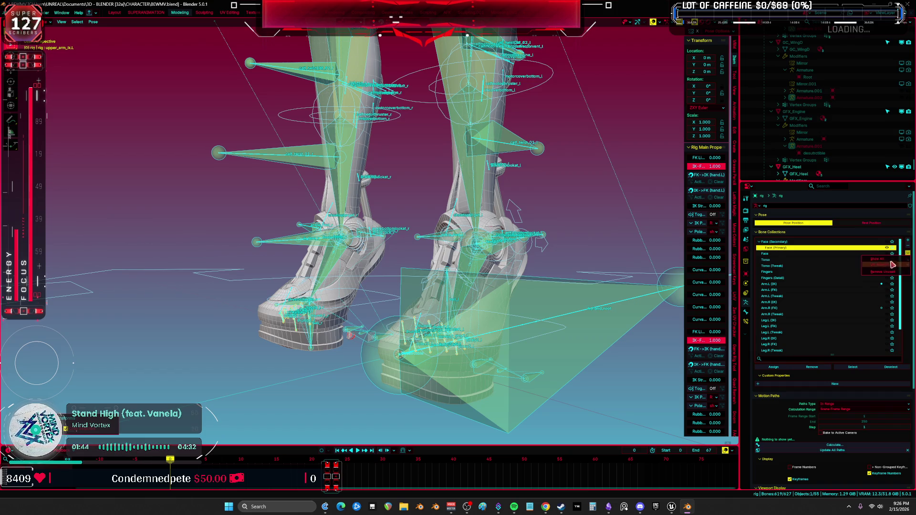
click(892, 266)
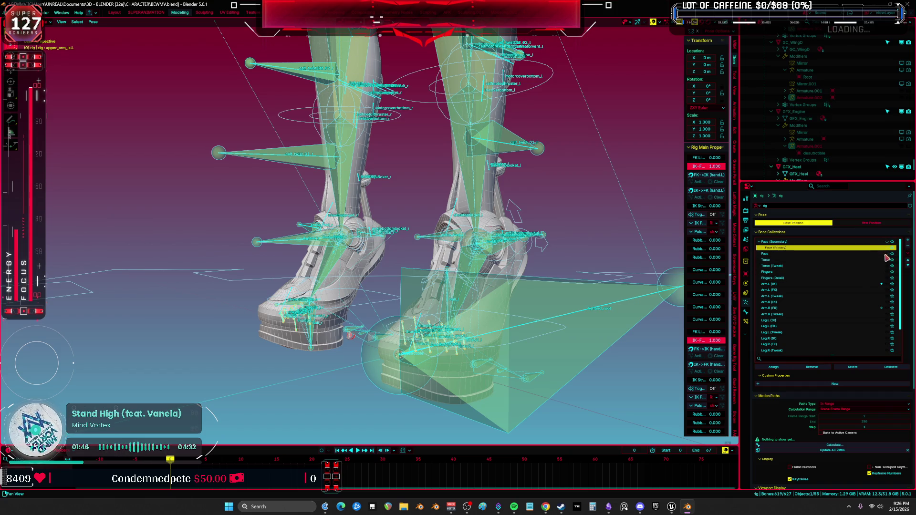
click(886, 283)
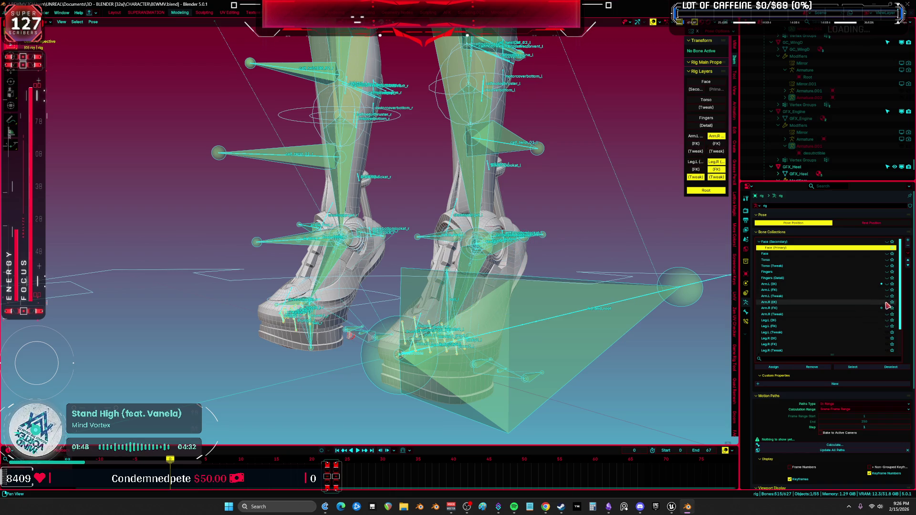
click(886, 302)
scroll(887, 305, down, 5)
drag(886, 302, 888, 350)
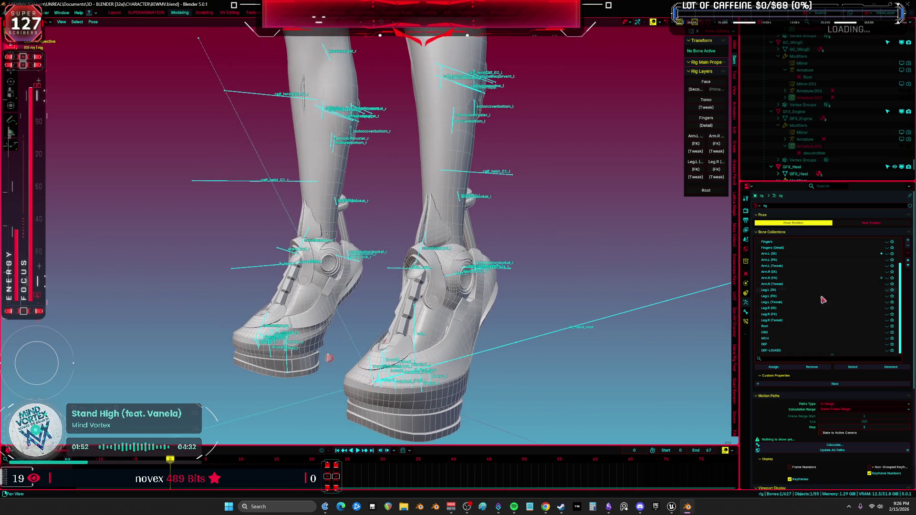
scroll(877, 266, up, 5)
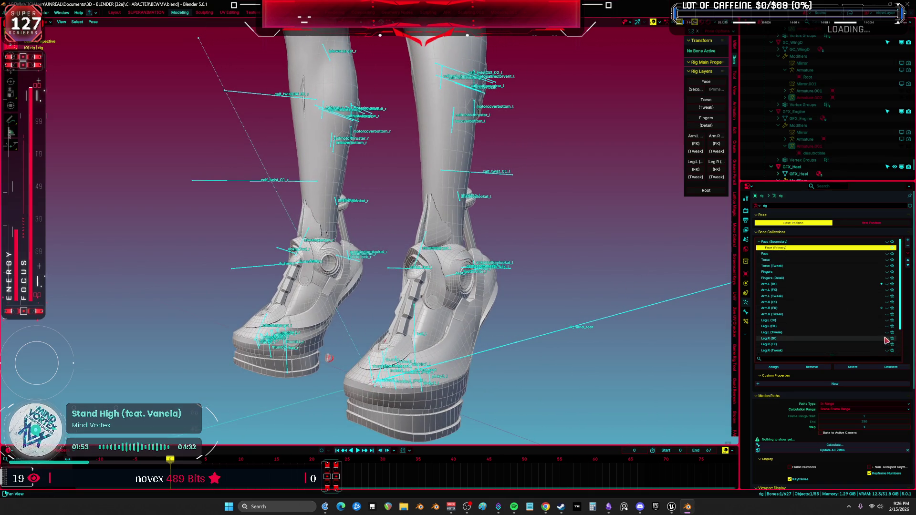
click(888, 265)
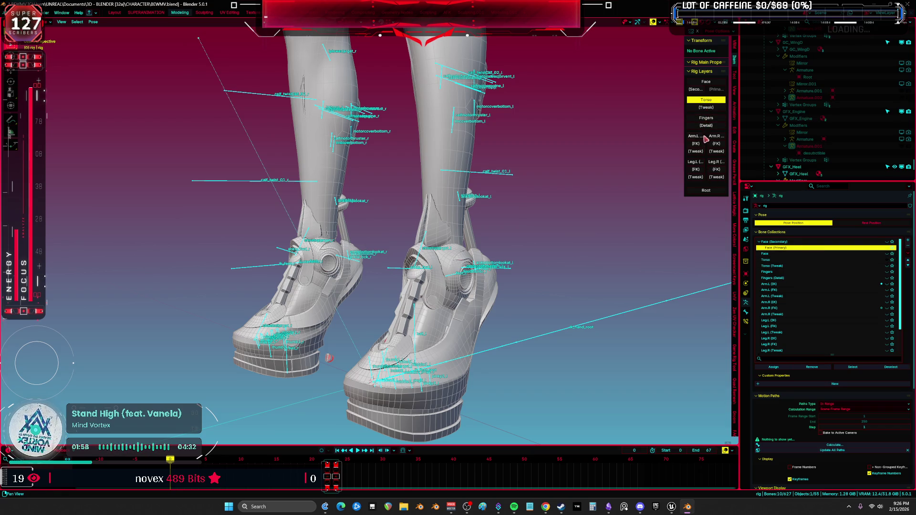
- Enable the Leg.L, Leg.R, Arm.L and Arm.R IK layers in the Rig Layers panel
drag(684, 183, 624, 188)
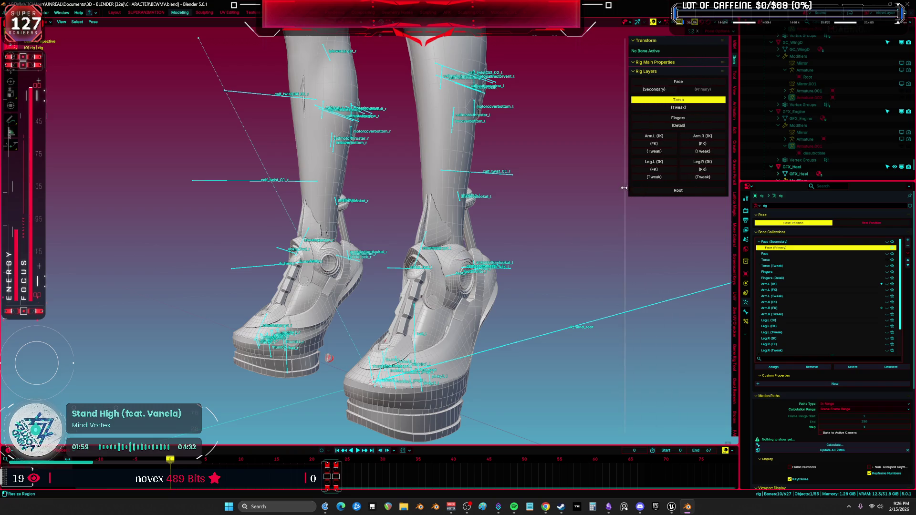
click(660, 162)
click(702, 163)
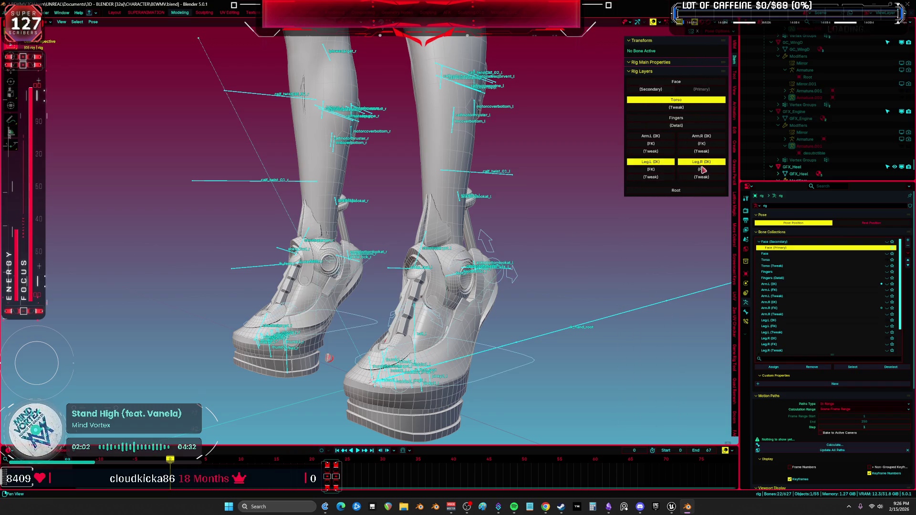
click(663, 137)
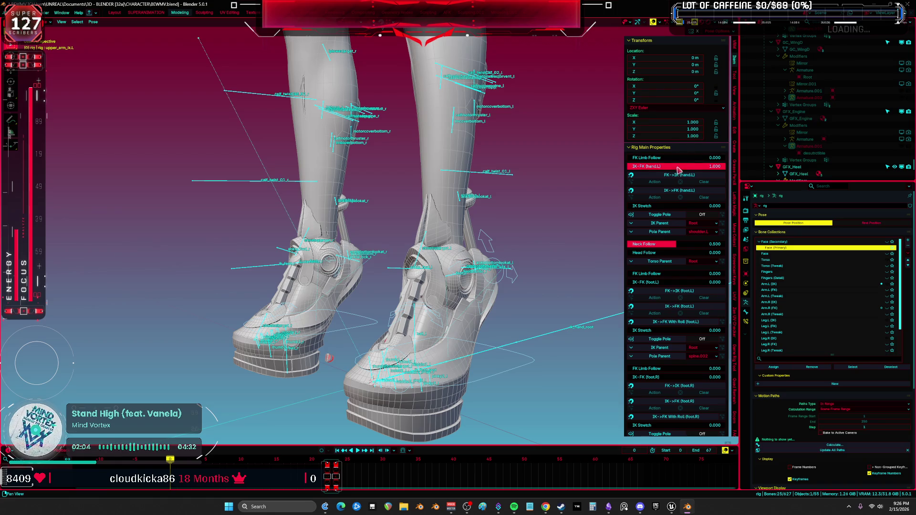
scroll(677, 181, down, 10)
click(708, 376)
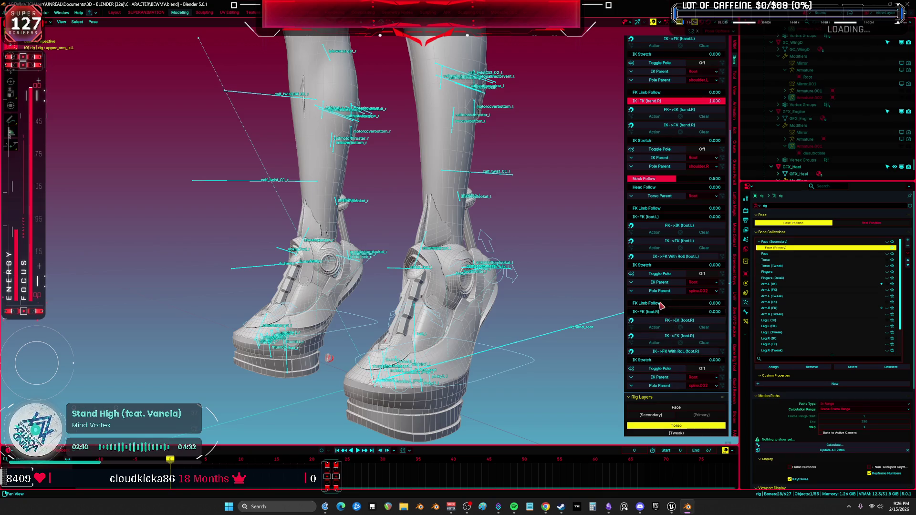
scroll(510, 283, down, 3)
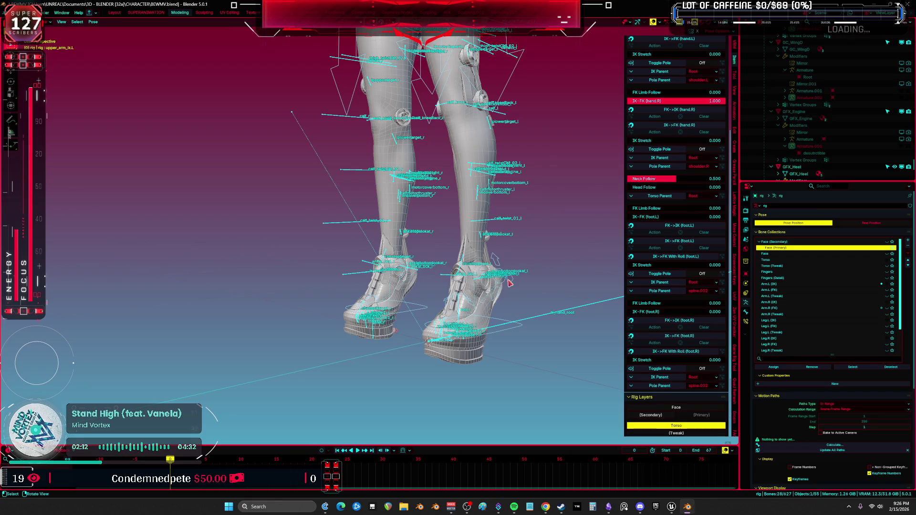
- Select foot_heel_ik.L and rotate it on local X to tilt the left shoe
click(510, 283)
key(ctrl+space)
middle_drag(509, 283, 607, 264)
key(r)
key(x)
key(x)
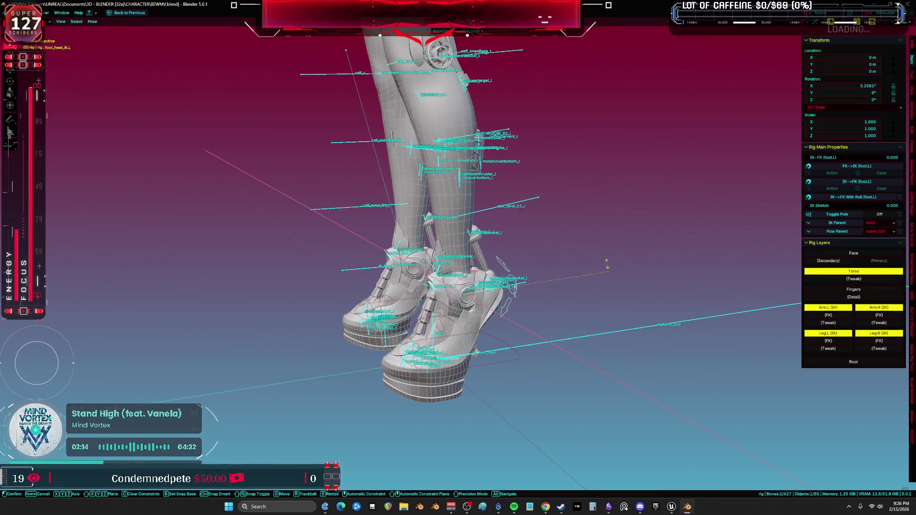
- Confirm the heel tilt at about 17.5° on X, then try and cancel a free left-foot rotation
click(573, 248)
click(519, 316)
key(r)
key(r)
alt+scroll(519, 316, up, 5)
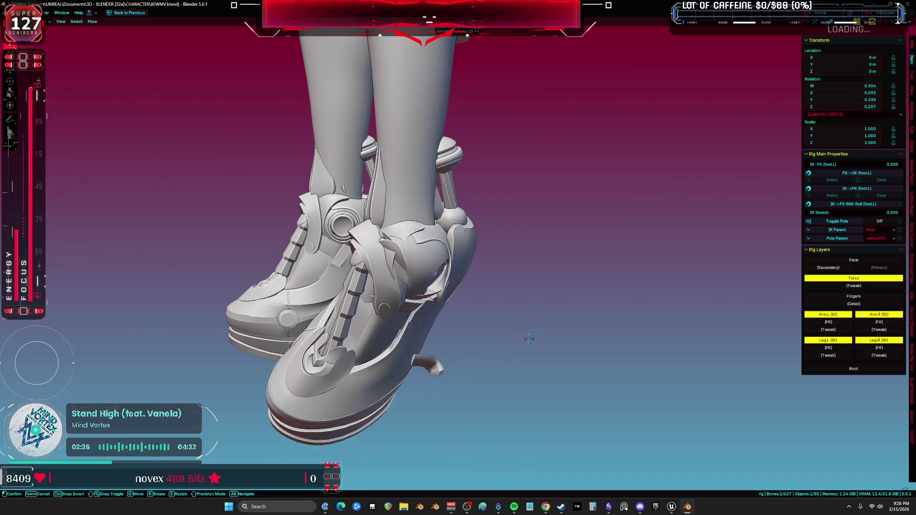
right_click(523, 332)
scroll(522, 329, up, 3)
middle_drag(522, 329, 530, 305)
- Rotate the left foot through Z, X, Y and trackball rotation, then confirm the pose
key(r)
key(z)
key(z)
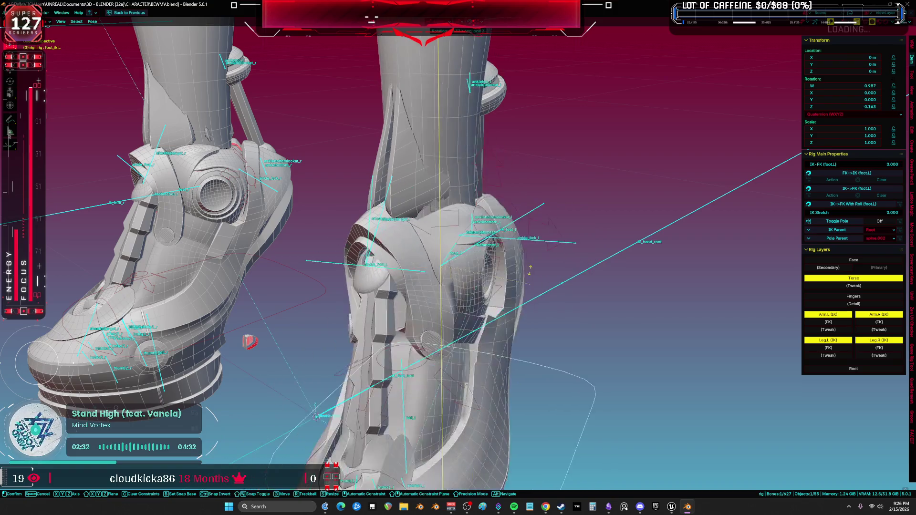
key(x)
key(x)
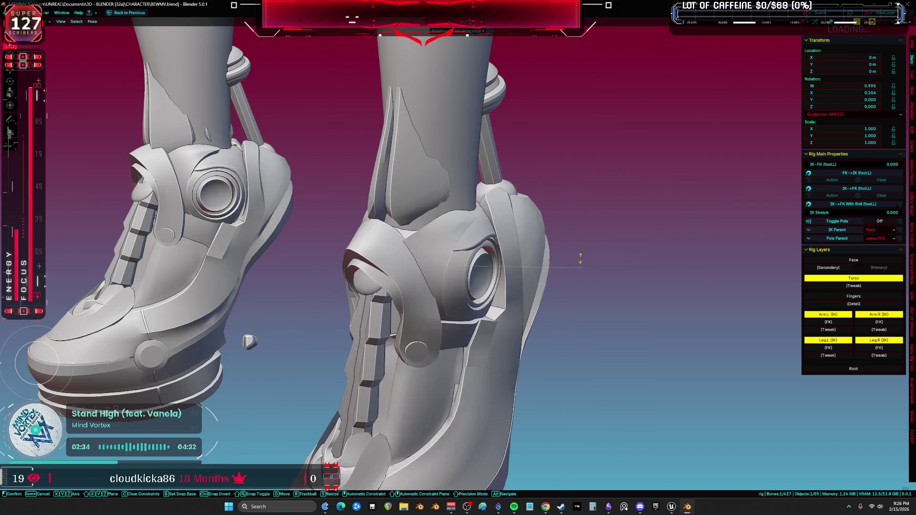
key(z)
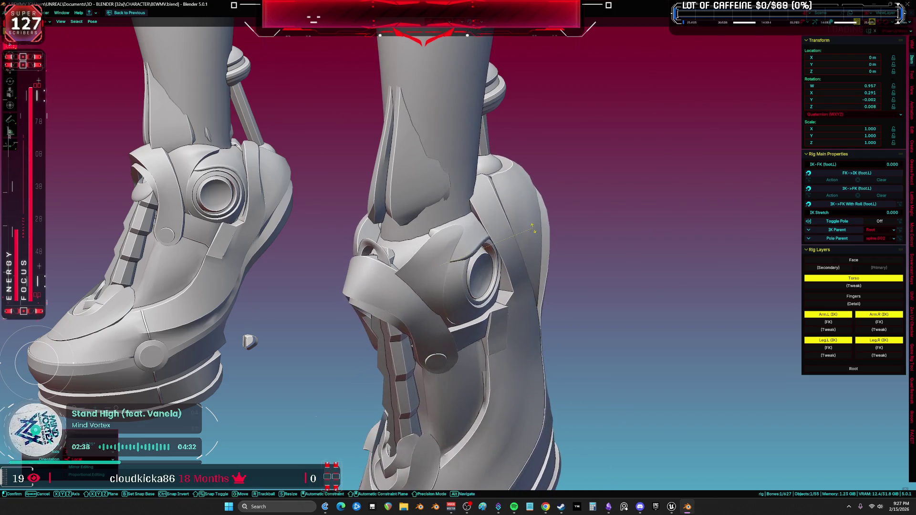
key(y)
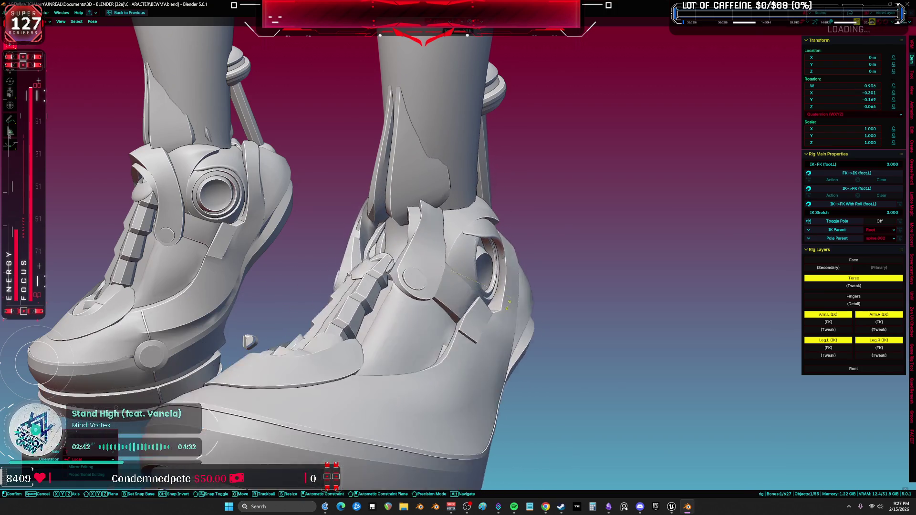
key(r)
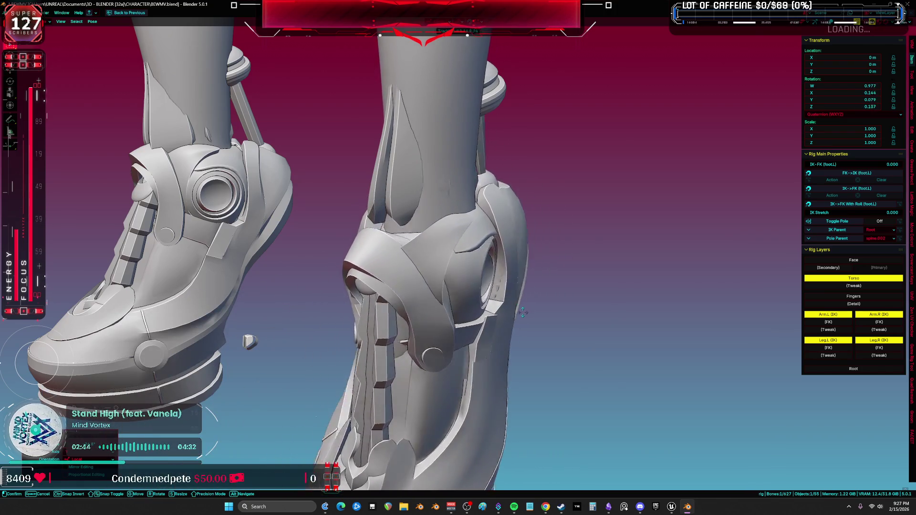
click(536, 312)
- Give the left foot another free rotation and inspect it from a side view
mouse_move(536, 313)
middle_down()
mouse_move(456, 312)
mouse_move(517, 336)
middle_up()
key(r)
key(r)
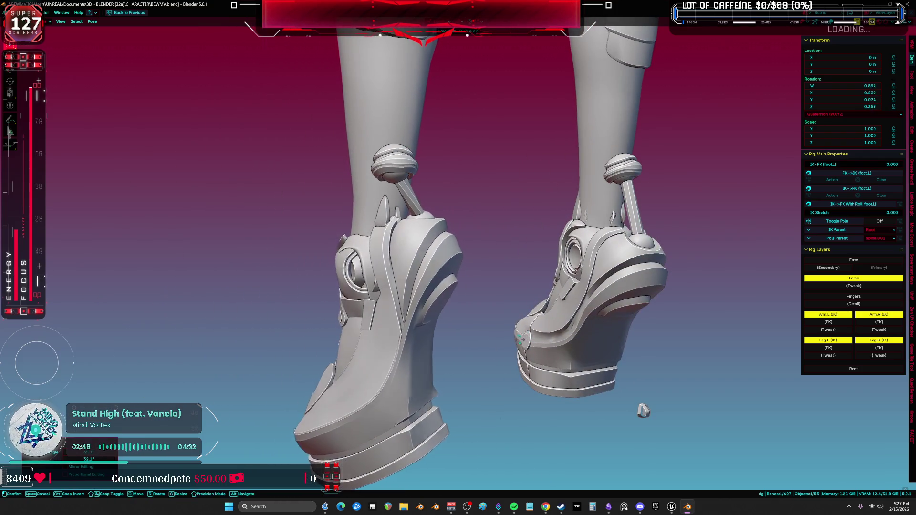
click(591, 377)
mouse_move(591, 376)
middle_down()
mouse_move(585, 345)
mouse_move(561, 340)
mouse_move(502, 390)
mouse_move(654, 405)
mouse_move(457, 331)
mouse_move(443, 335)
middle_up()
right_click(445, 336)
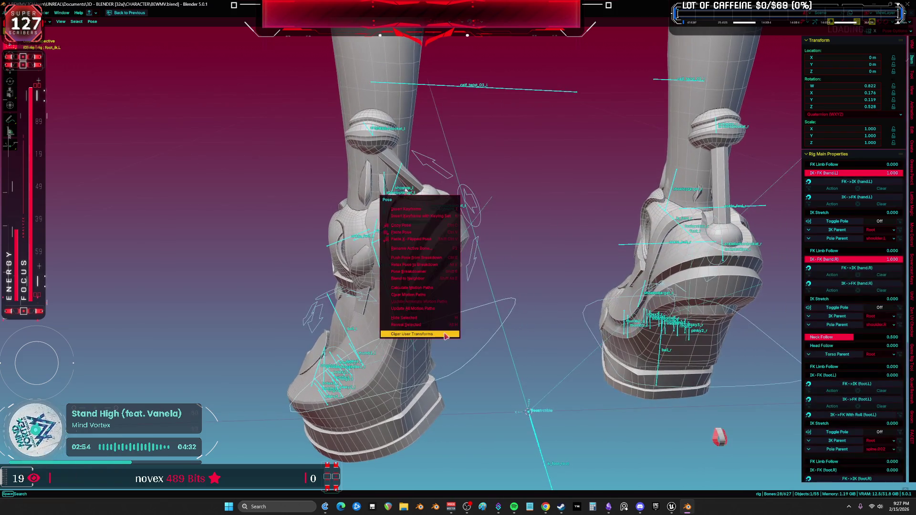
- Clear user transforms on the left foot, then on all visible bones
click(444, 334)
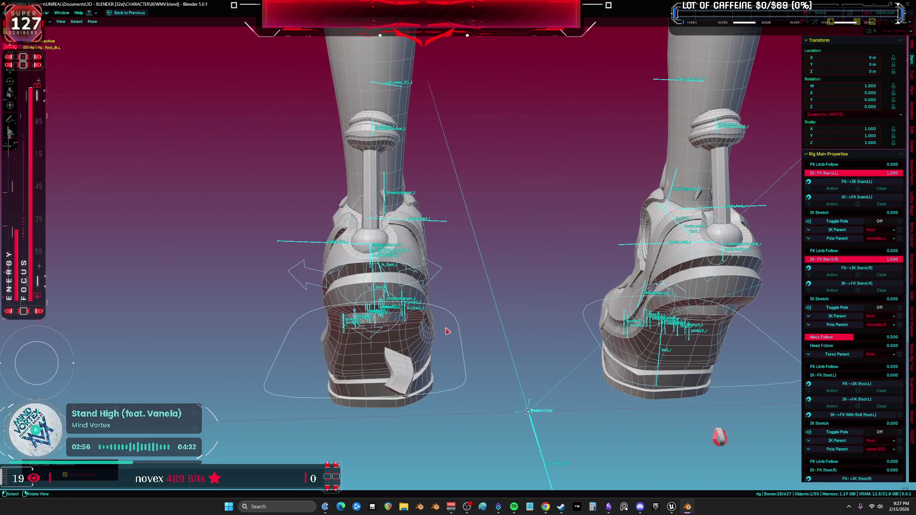
mouse_move(447, 330)
middle_down()
mouse_move(460, 343)
mouse_move(449, 270)
middle_up()
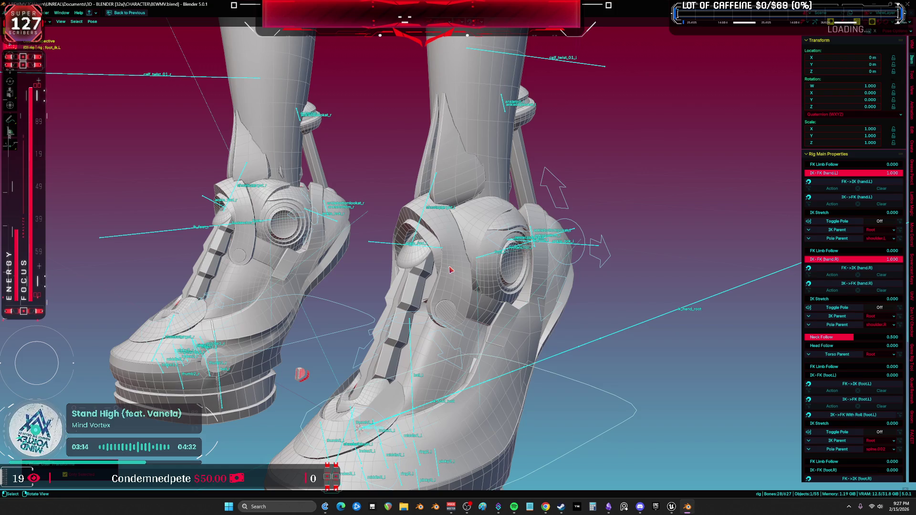
middle_drag(451, 270, 450, 260)
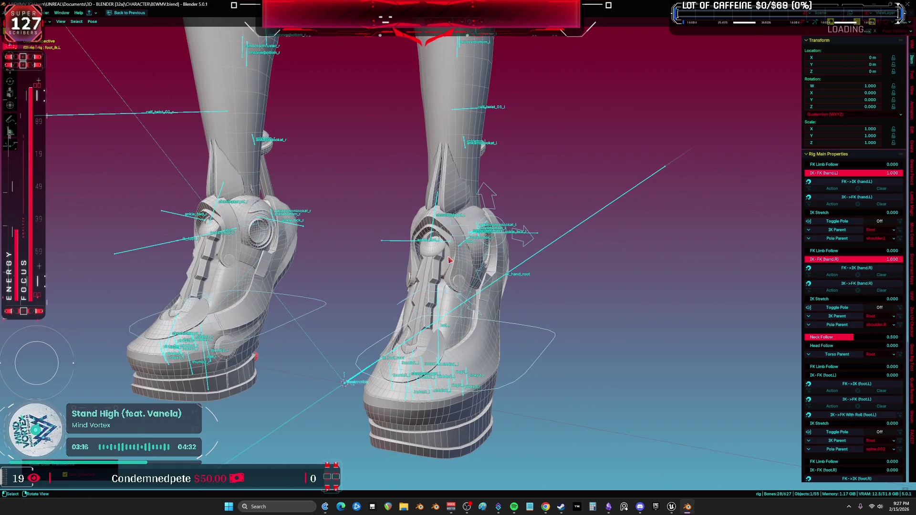
click(545, 355)
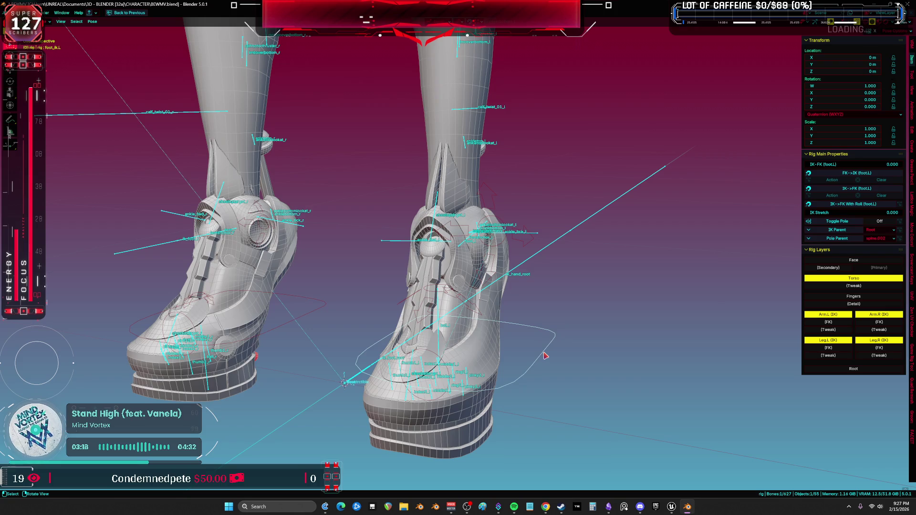
key(a)
right_click(545, 355)
click(545, 355)
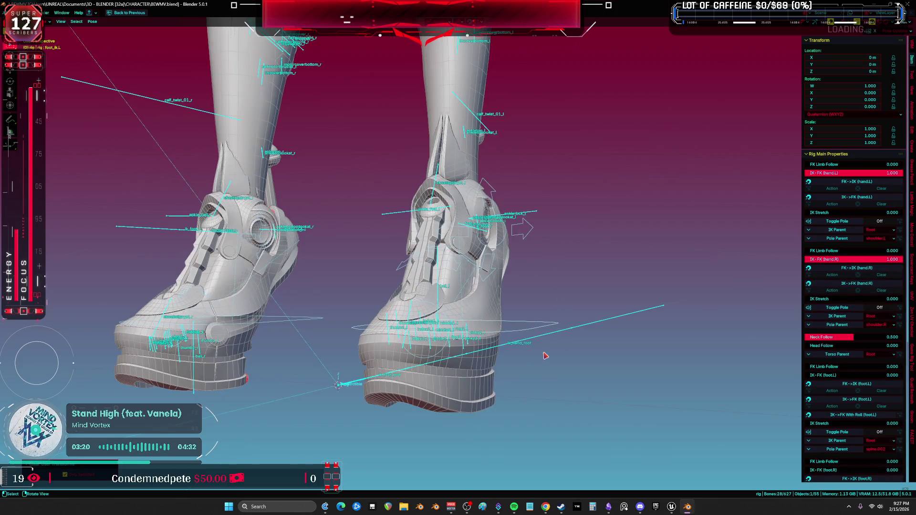
- Reset the left heel control to its rest rotation, hide overlays and select the body mesh
mouse_move(545, 356)
middle_down()
mouse_move(539, 282)
mouse_move(509, 242)
mouse_move(304, 338)
middle_up()
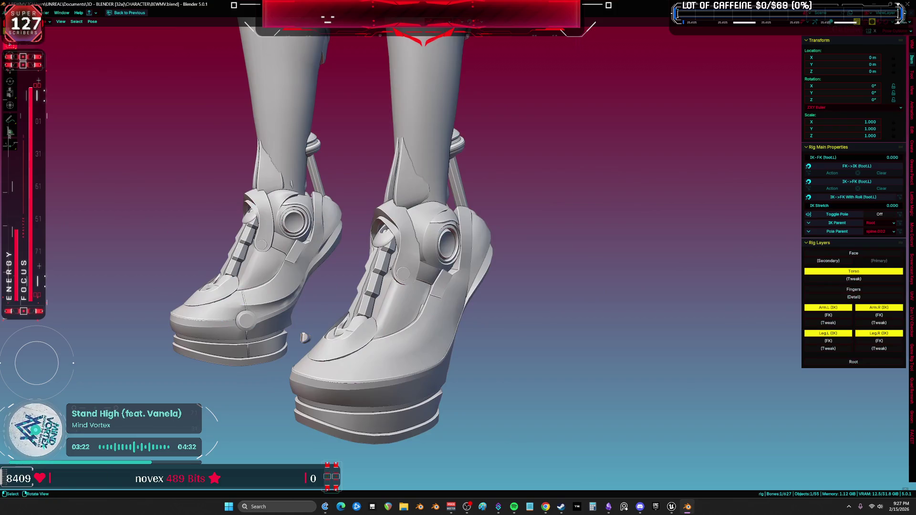
key(r)
key(x)
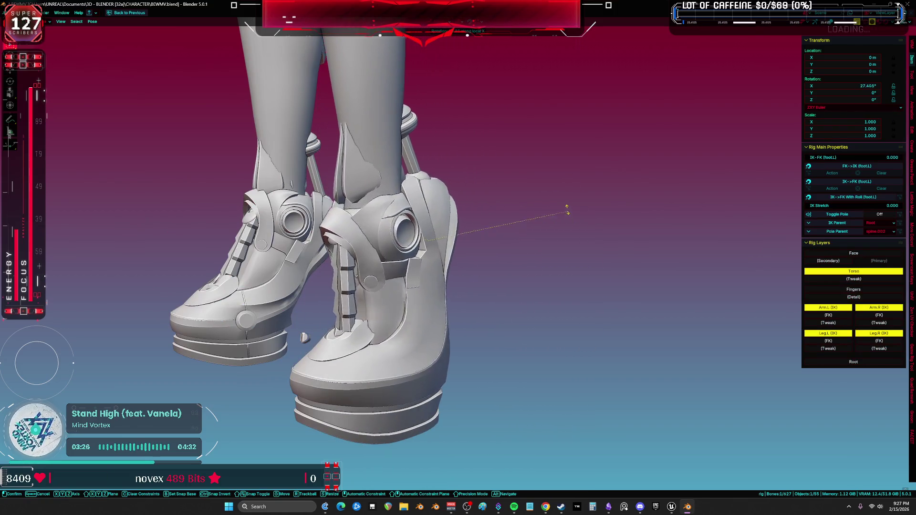
right_click(567, 210)
key(shift+alt+z)
right_click(478, 235)
click(491, 236)
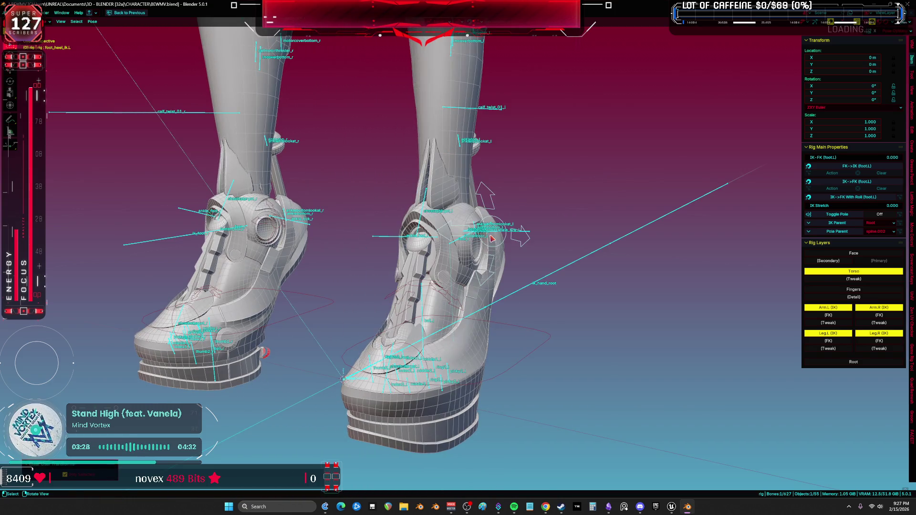
key(shift+alt+z)
click(441, 224)
scroll(442, 215, up, 2)
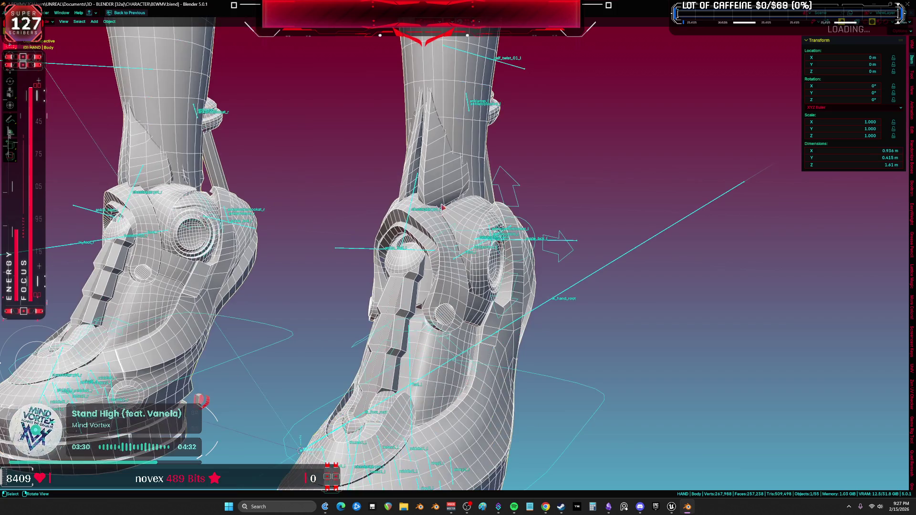
- From a side view in Edit Mode with X-ray, select the calf piece with L
key(KP_3)
key(Tab)
key(alt+z)
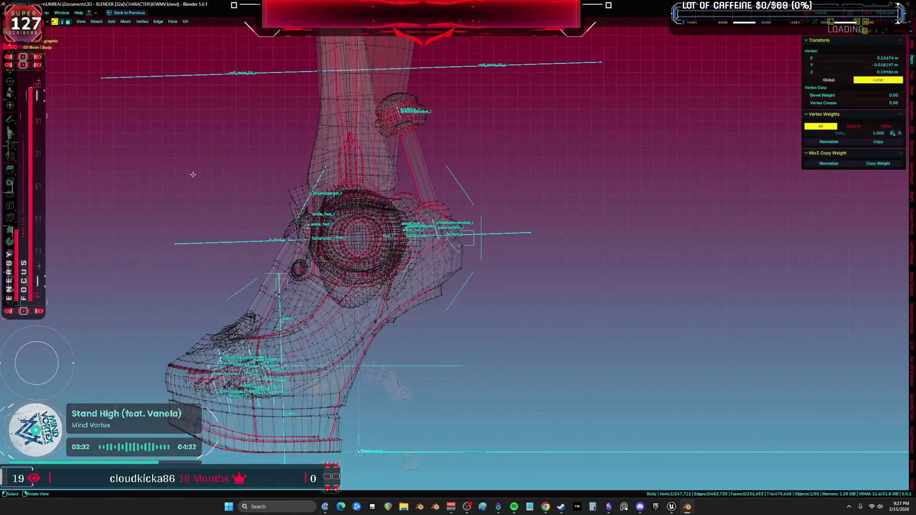
scroll(318, 212, up, 2)
key(l)
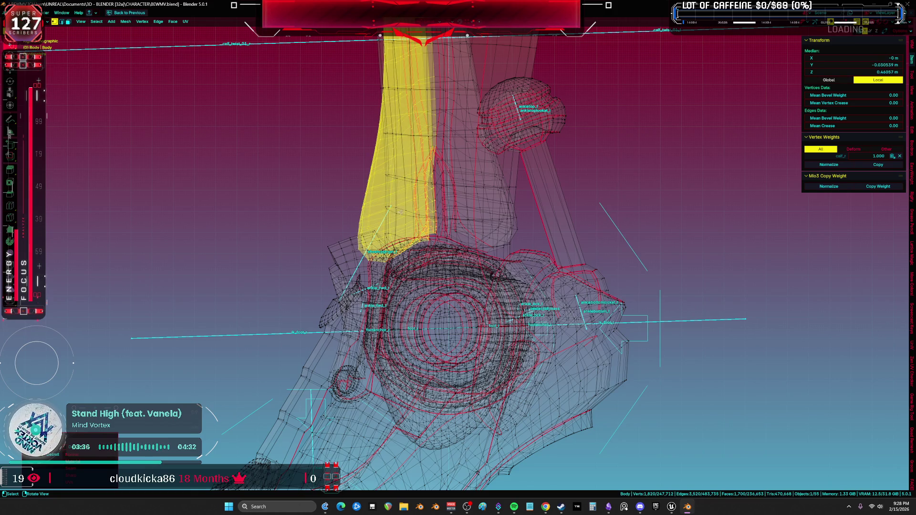
ctrl+middle_drag(401, 212, 386, 316)
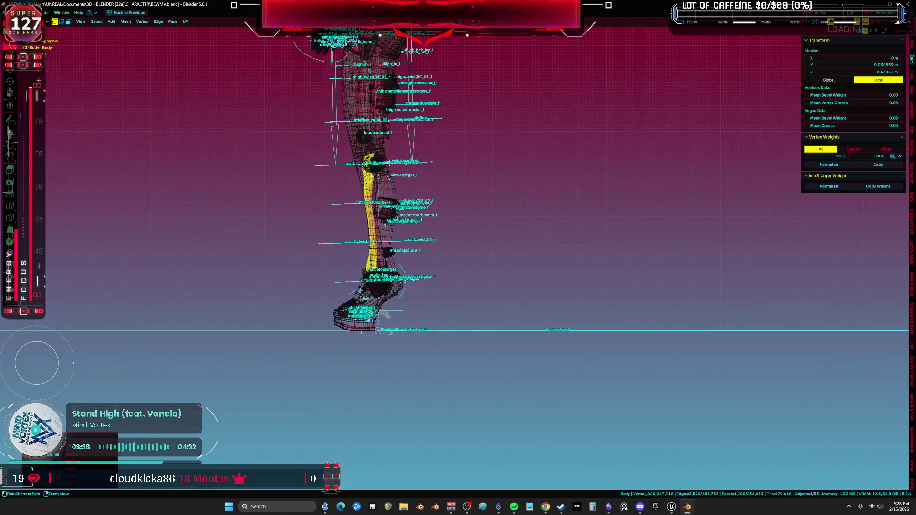
scroll(362, 224, up, 8)
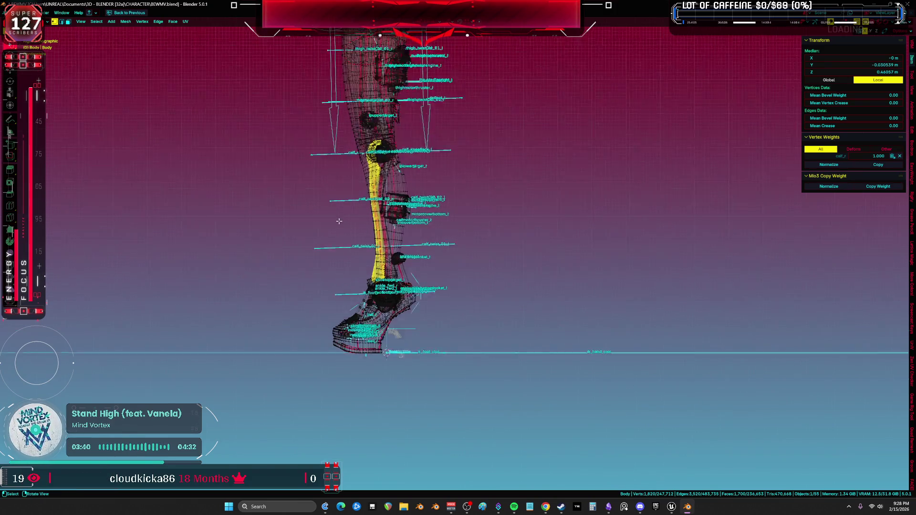
scroll(404, 285, up, 1)
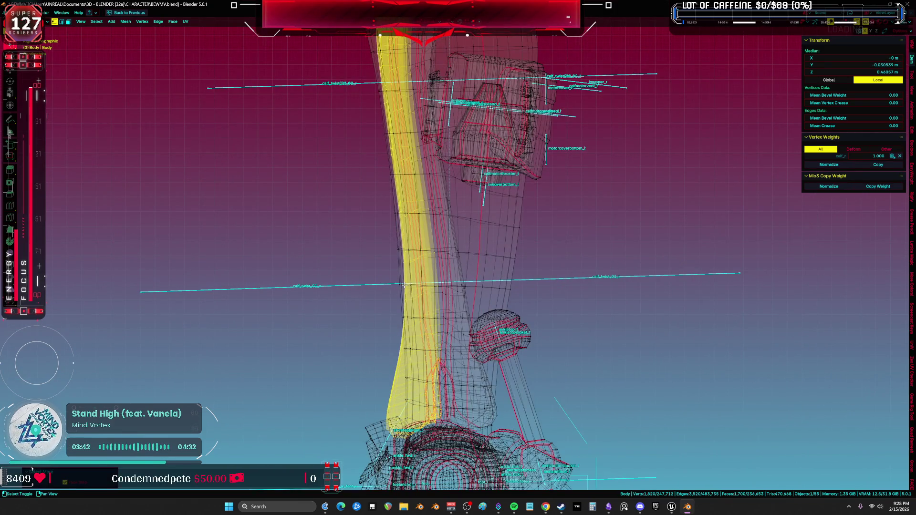
scroll(416, 347, up, 4)
- Separate the calf selection into Body.001 and enter Sculpt Mode with wireframe shading
key(p)
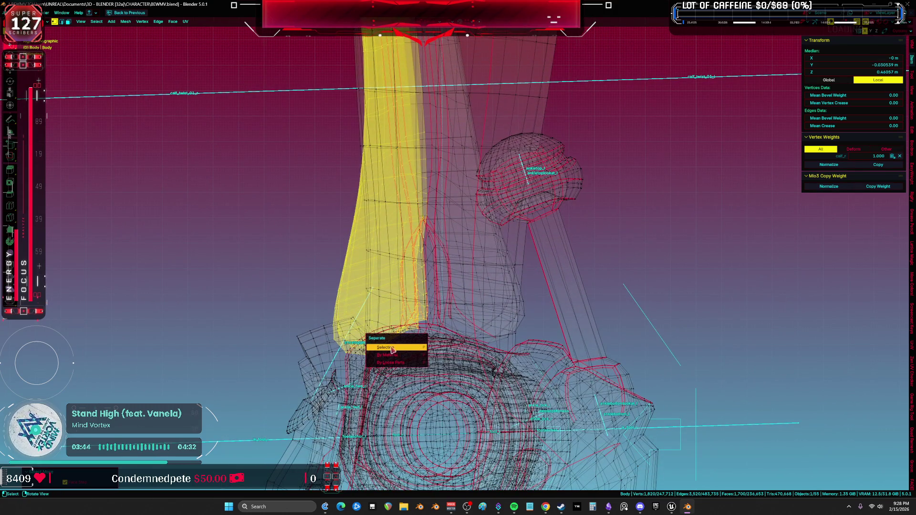
click(392, 350)
key(Tab)
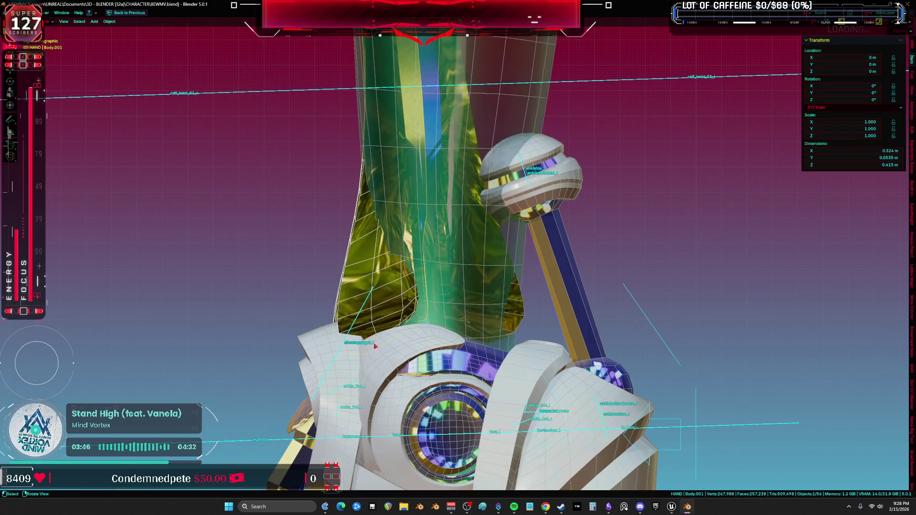
key(ctrl+Tab)
key(shift+z)
shift+middle_drag(428, 306, 451, 281)
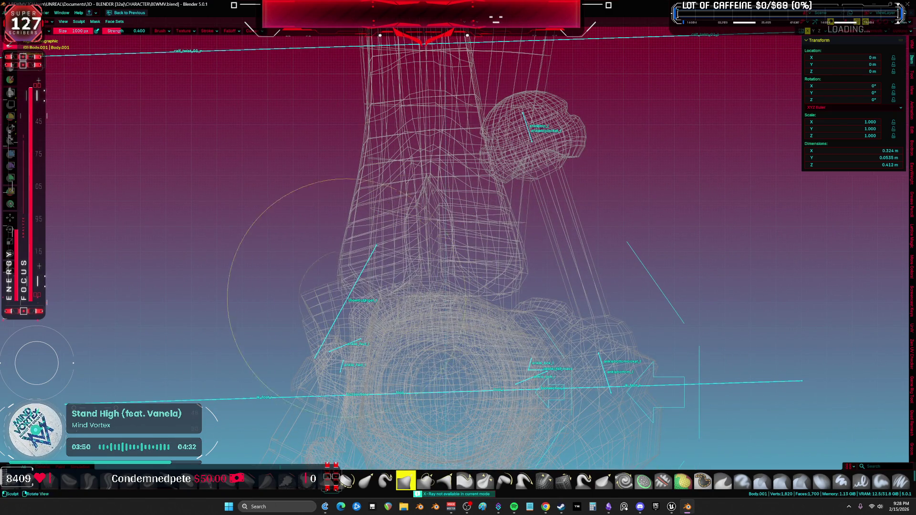
- Sculpt the calf above the ankle, return to solid shading and inspect it from several angles
drag(344, 292, 327, 286)
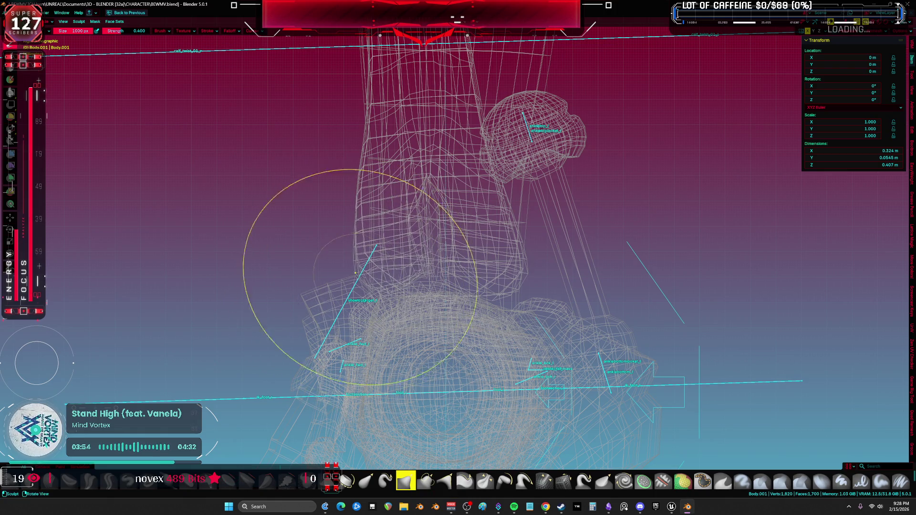
key(z)
click(424, 279)
mouse_move(424, 279)
middle_down()
mouse_move(474, 291)
mouse_move(496, 266)
middle_up()
scroll(496, 266, up, 3)
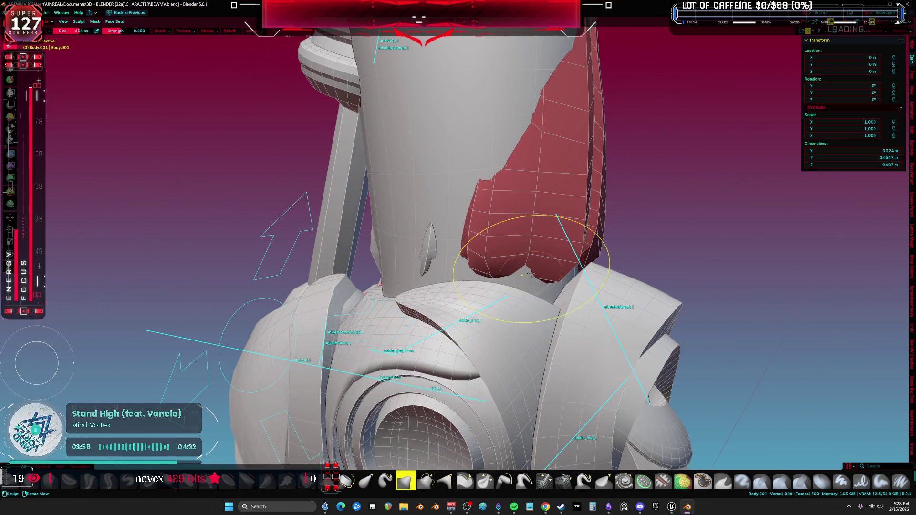
middle_drag(524, 301, 486, 305)
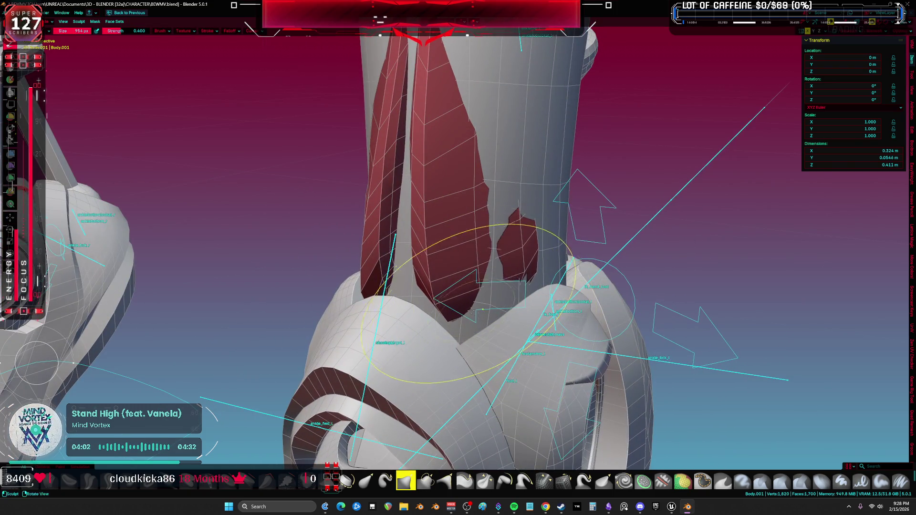
mouse_move(470, 339)
middle_down()
mouse_move(465, 370)
mouse_move(474, 366)
middle_up()
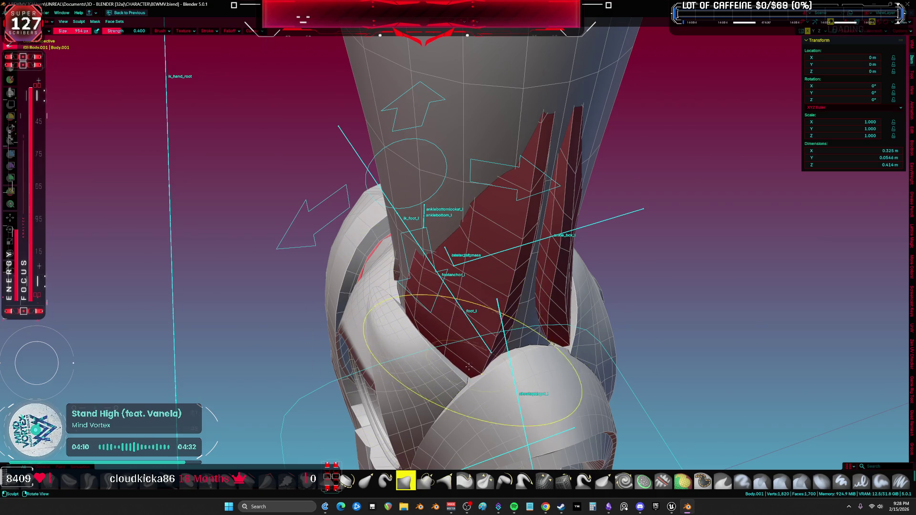
mouse_move(479, 364)
middle_down()
mouse_move(521, 296)
mouse_move(540, 320)
mouse_move(528, 286)
mouse_move(477, 287)
mouse_move(536, 285)
middle_up()
key(shift+alt+z)
key(shift+alt+z)
key(ctrl+Tab)
- Select the main body with the calf and view the heels from behind without overlays
shift+click(499, 298)
scroll(486, 301, up, 3)
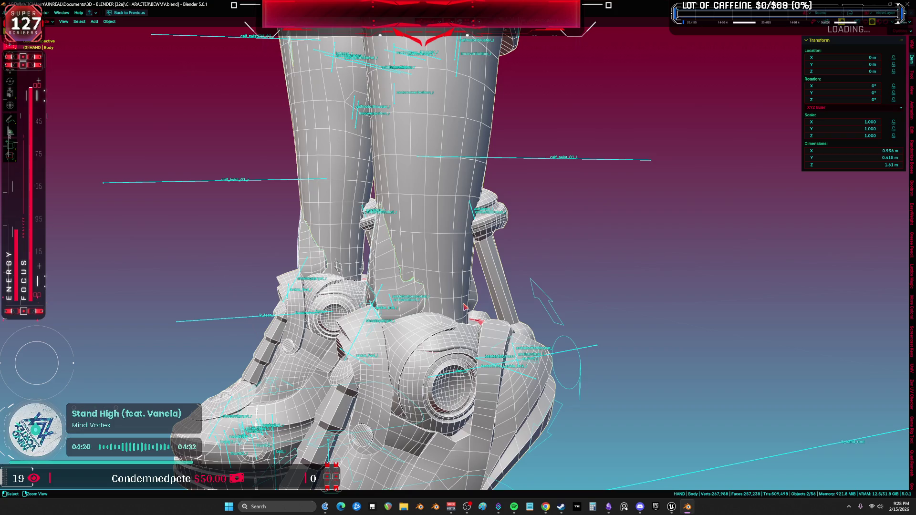
key(shift+alt+z)
middle_drag(459, 316, 525, 272)
key(shift+alt+z)
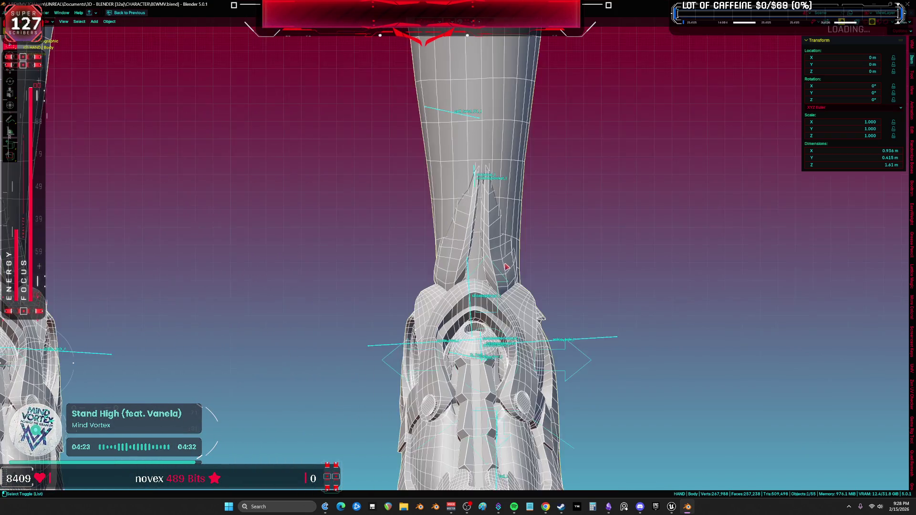
scroll(462, 256, up, 2)
- Resume sculpting Body.001, smoothing the red calf flaps and checking the ankle from the side
click(513, 241)
key(ctrl+Tab)
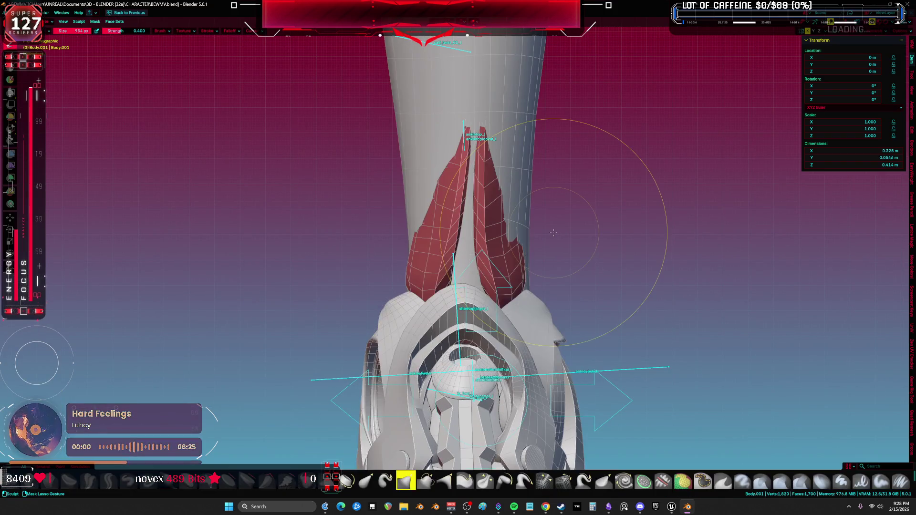
drag(553, 232, 555, 234)
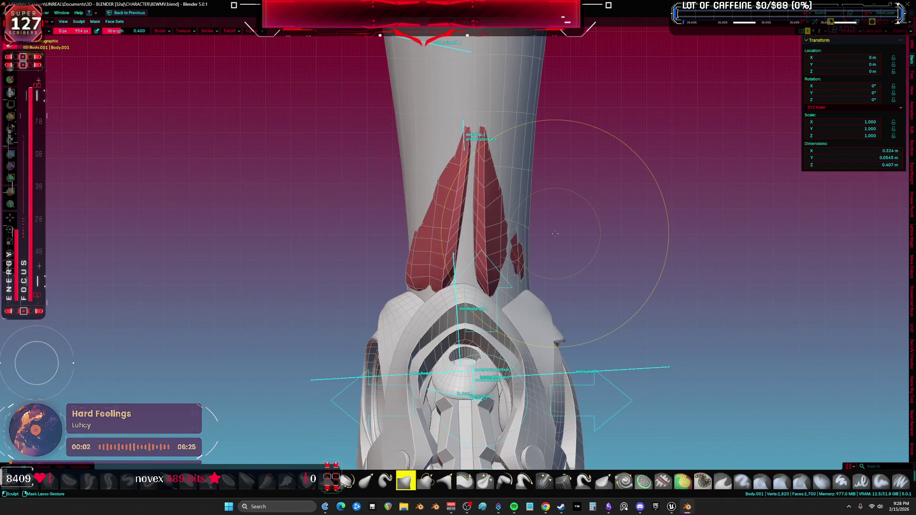
key(ctrl+z)
key(ctrl+z)
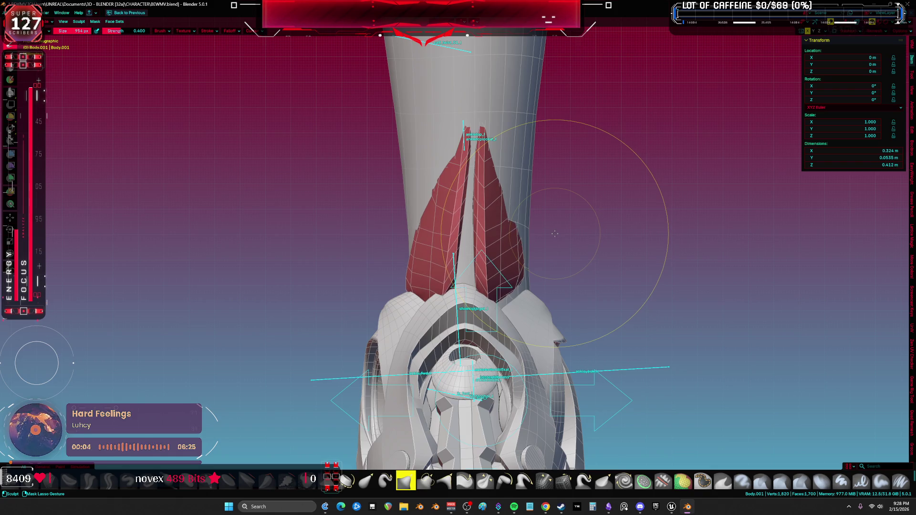
mouse_move(555, 234)
middle_down()
mouse_move(641, 340)
mouse_move(591, 308)
mouse_move(353, 282)
middle_up()
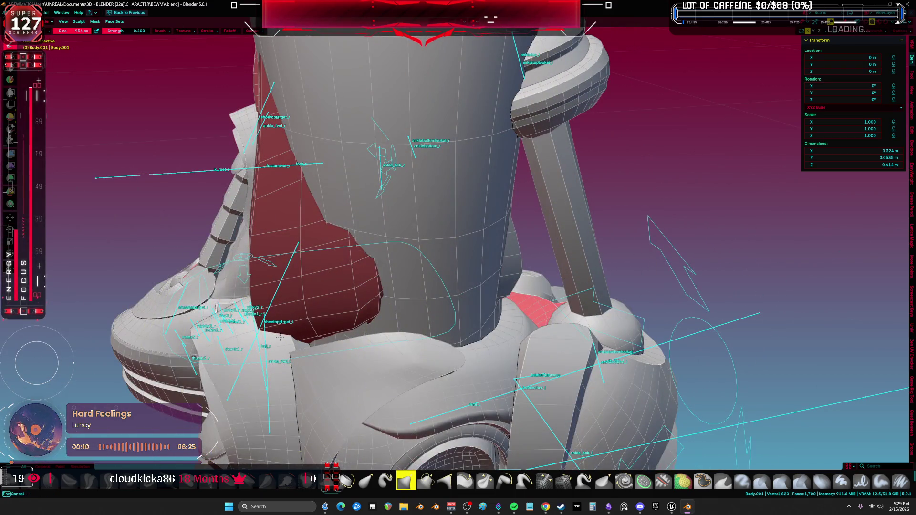
mouse_move(280, 338)
middle_down()
mouse_move(269, 290)
mouse_move(285, 258)
mouse_move(291, 286)
mouse_move(311, 299)
middle_up()
key(KP_3)
key(shift+z)
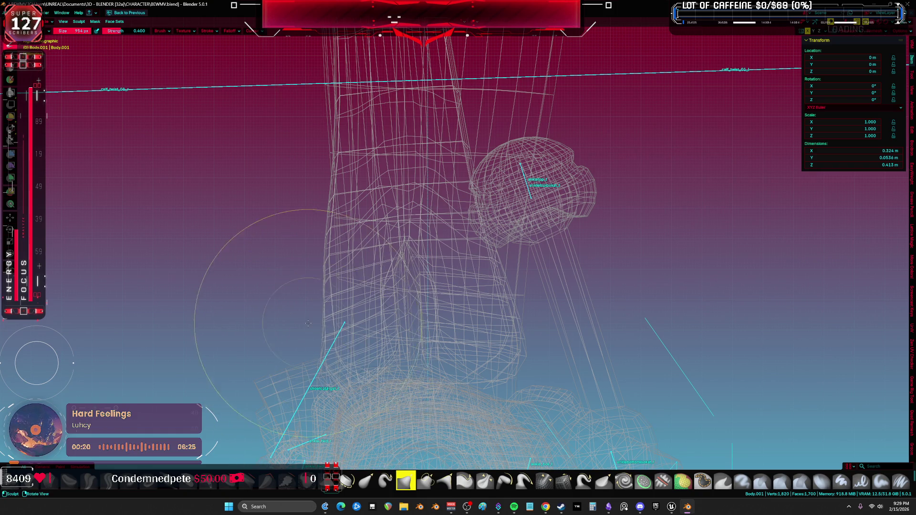
key(z)
click(317, 286)
mouse_move(322, 246)
middle_down()
mouse_move(319, 269)
mouse_move(386, 240)
mouse_move(510, 328)
mouse_move(413, 330)
middle_up()
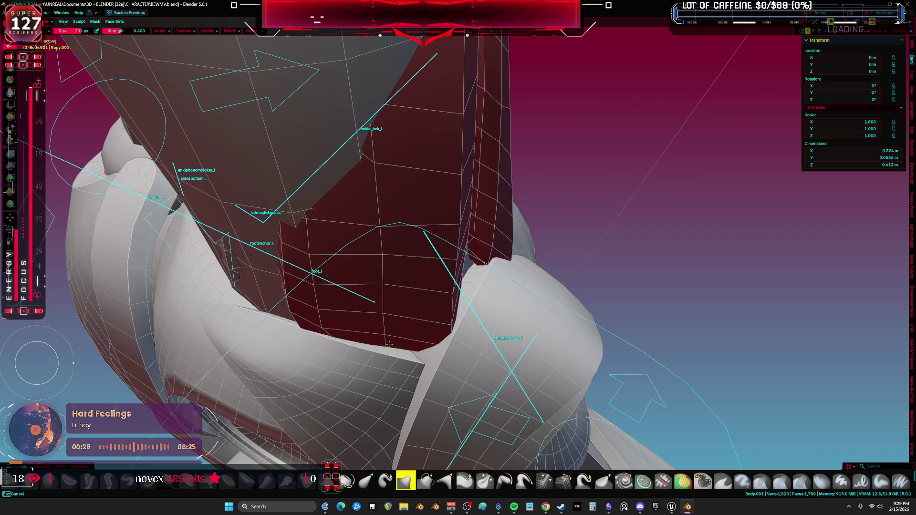
- Make the sculpt brush larger, then smaller, while working on the masked calf front
key(f)
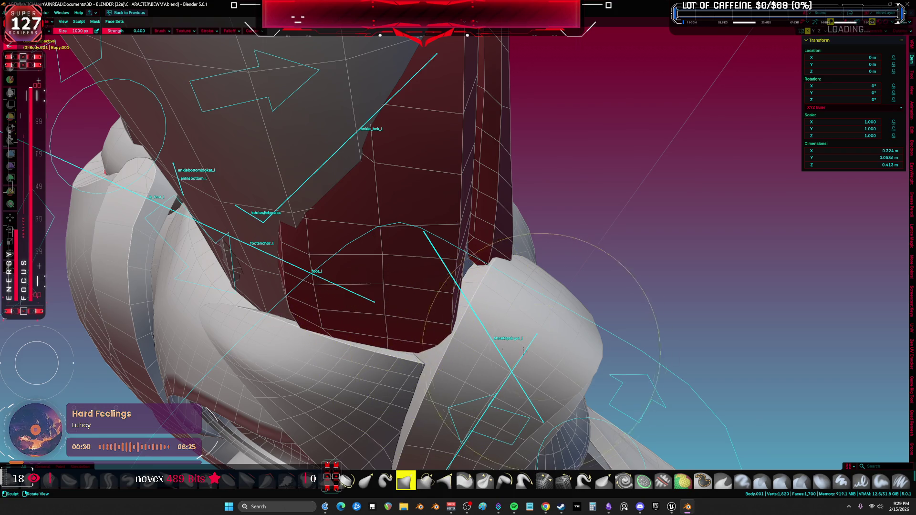
middle_drag(433, 342, 398, 254)
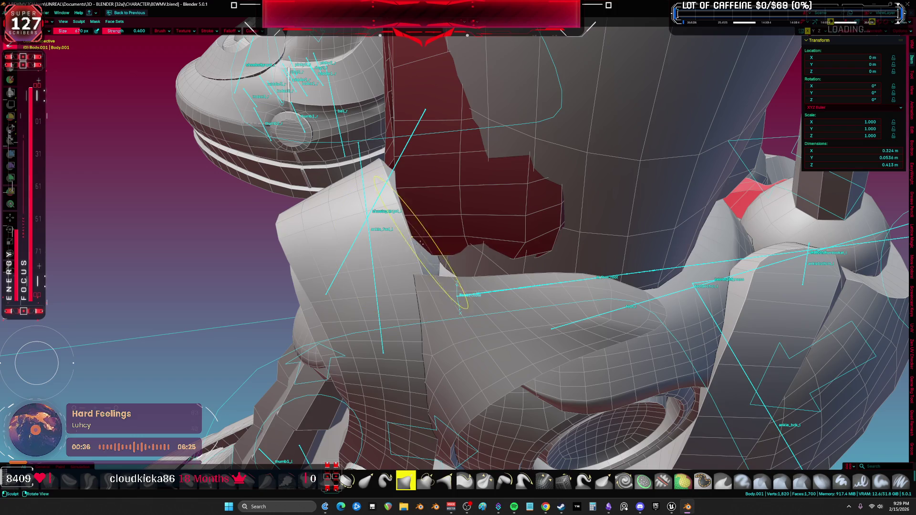
middle_drag(420, 242, 445, 265)
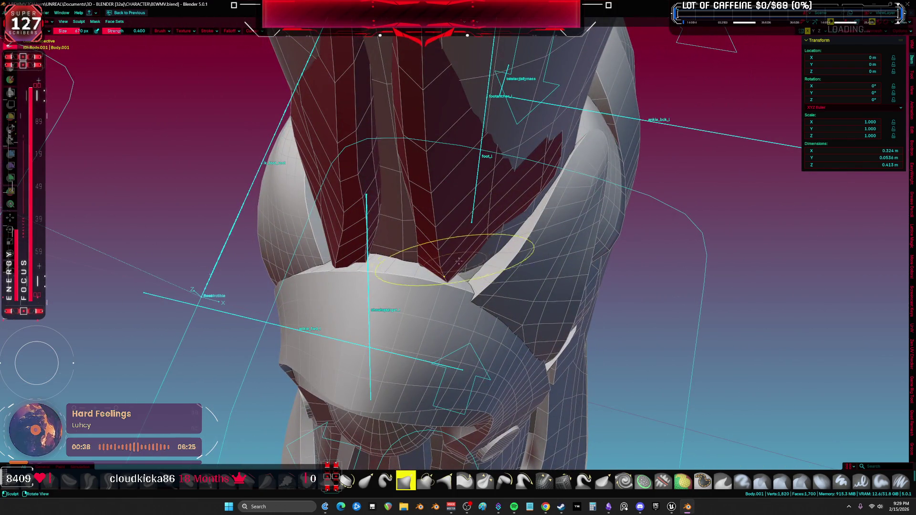
key(bracketright)
key(bracketright)
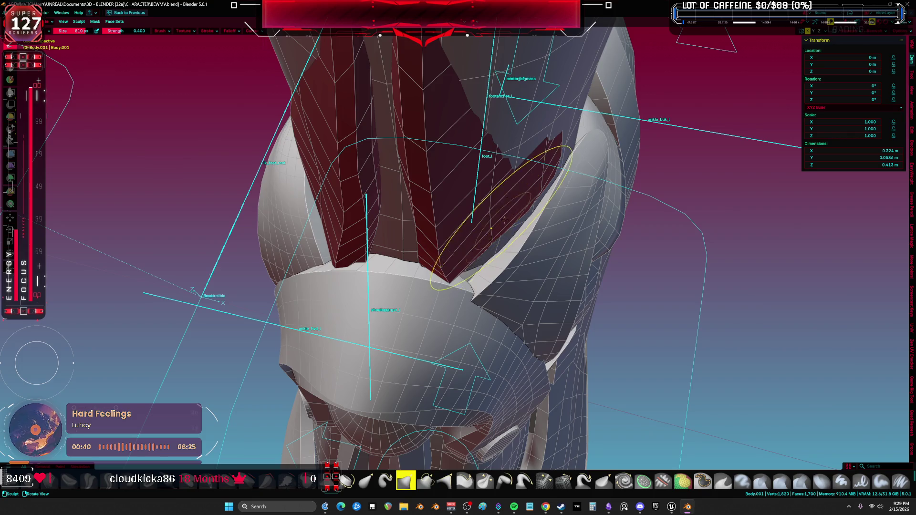
mouse_move(528, 202)
middle_down()
mouse_move(458, 215)
mouse_move(439, 209)
mouse_move(381, 246)
mouse_move(370, 372)
middle_up()
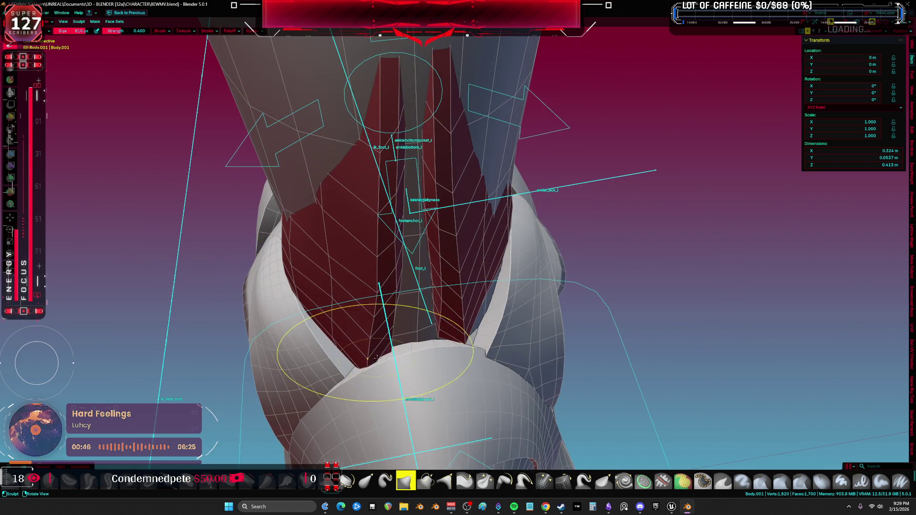
key(f)
click(362, 370)
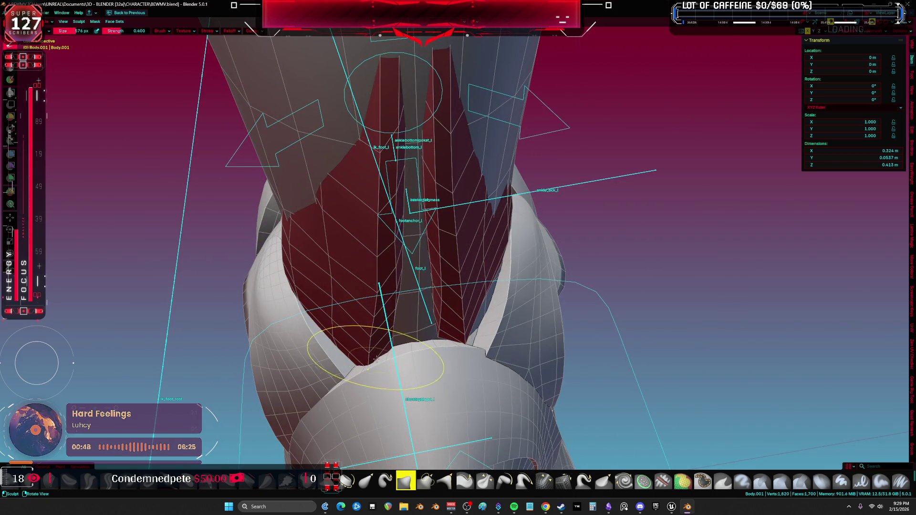
- Fine-tune the sculpt brush size while viewing the calf and shoe from lower angles
mouse_move(376, 359)
middle_down()
mouse_move(400, 297)
mouse_move(397, 200)
middle_up()
key(f)
click(397, 177)
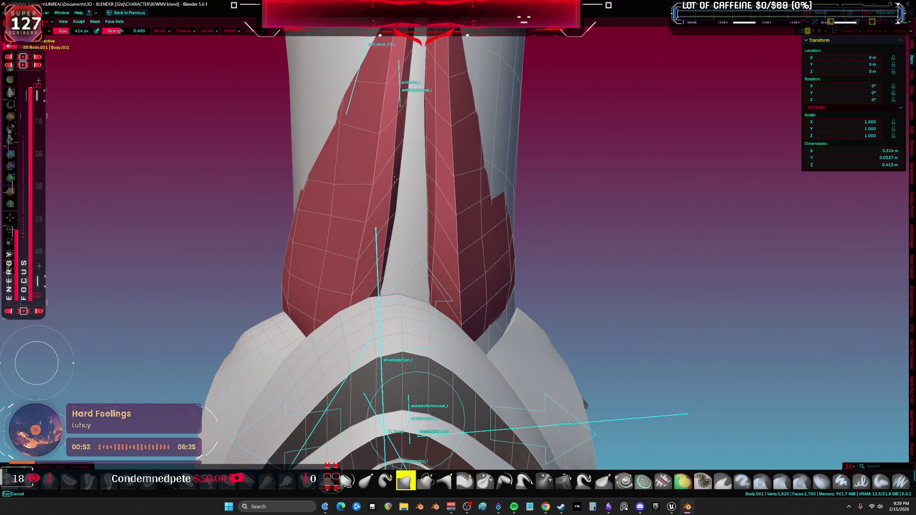
middle_drag(393, 245, 382, 287)
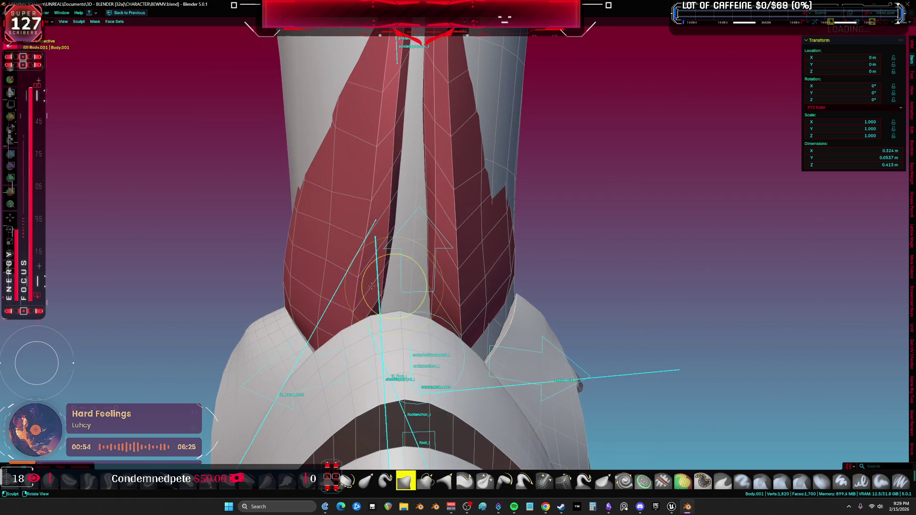
key(f)
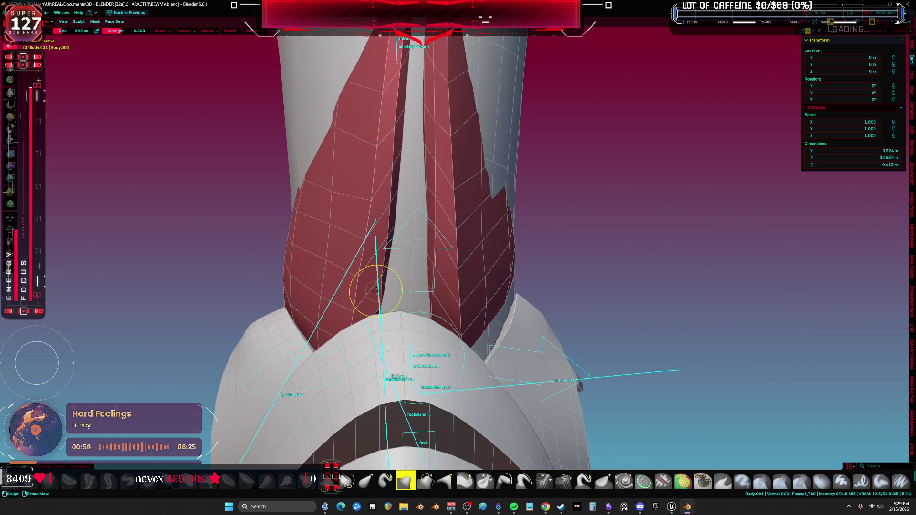
mouse_move(384, 247)
middle_down()
mouse_move(415, 277)
mouse_move(454, 292)
mouse_move(420, 277)
middle_up()
key(f)
click(470, 354)
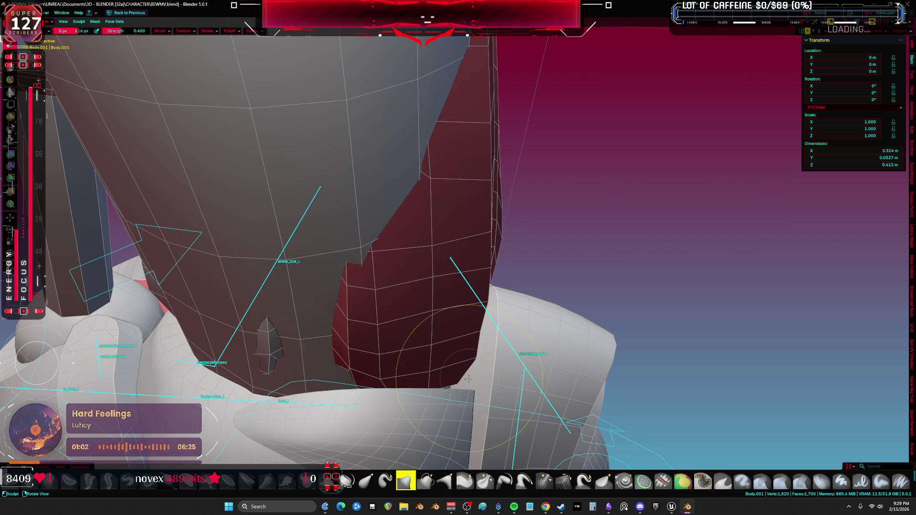
mouse_move(461, 369)
middle_down()
mouse_move(410, 330)
mouse_move(442, 288)
mouse_move(438, 251)
mouse_move(444, 286)
middle_up()
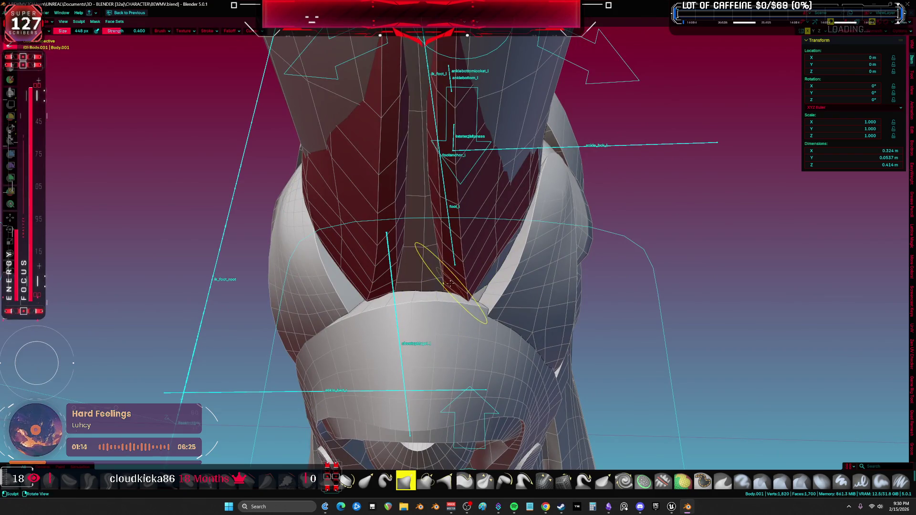
- Zoom out to see both legs and boots, then return to Object Mode
scroll(447, 285, down, 10)
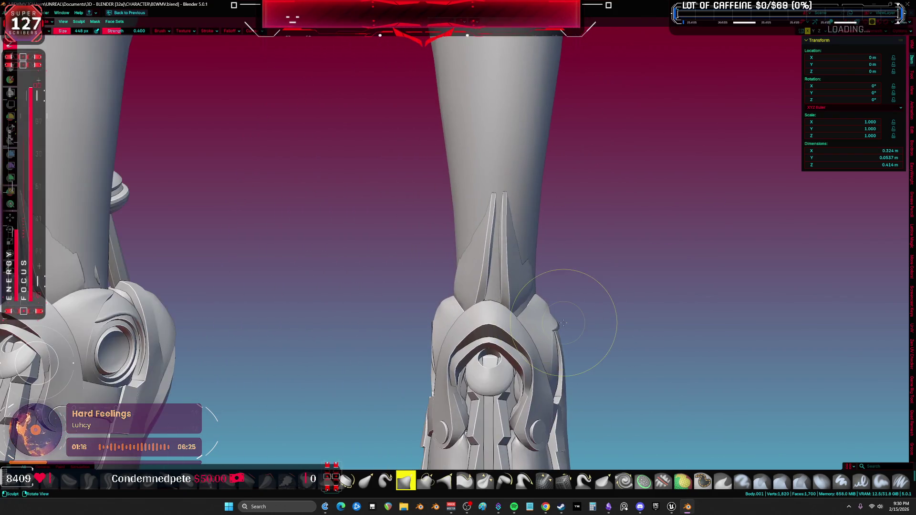
scroll(563, 322, down, 8)
shift+middle_drag(668, 286, 567, 256)
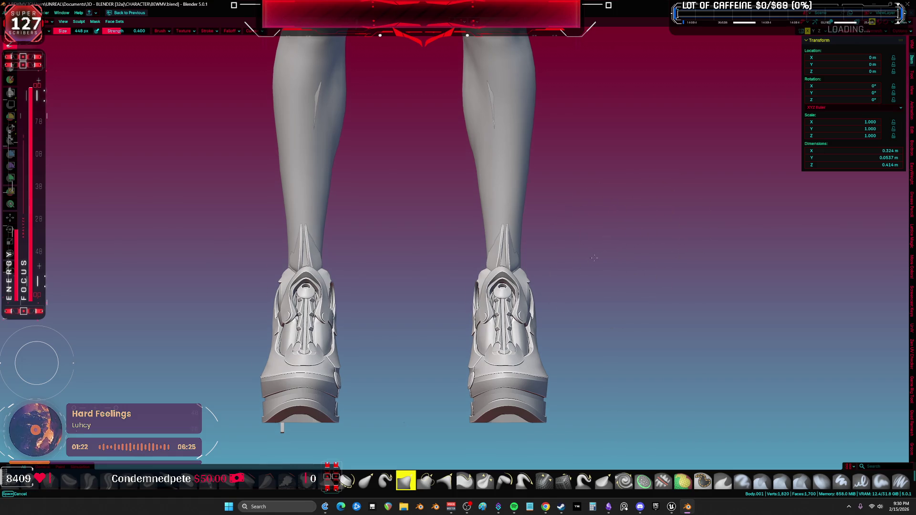
scroll(520, 258, up, 6)
key(ctrl+Tab)
- Orbit around both shoes and select the character rig
click(438, 265)
mouse_move(439, 266)
middle_down()
mouse_move(480, 264)
mouse_move(520, 156)
middle_up()
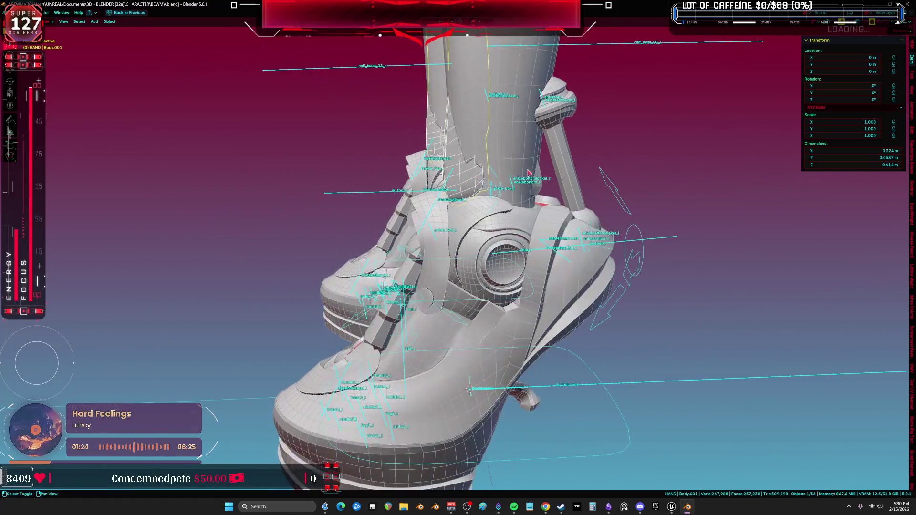
shift+click(520, 156)
scroll(435, 229, down, 5)
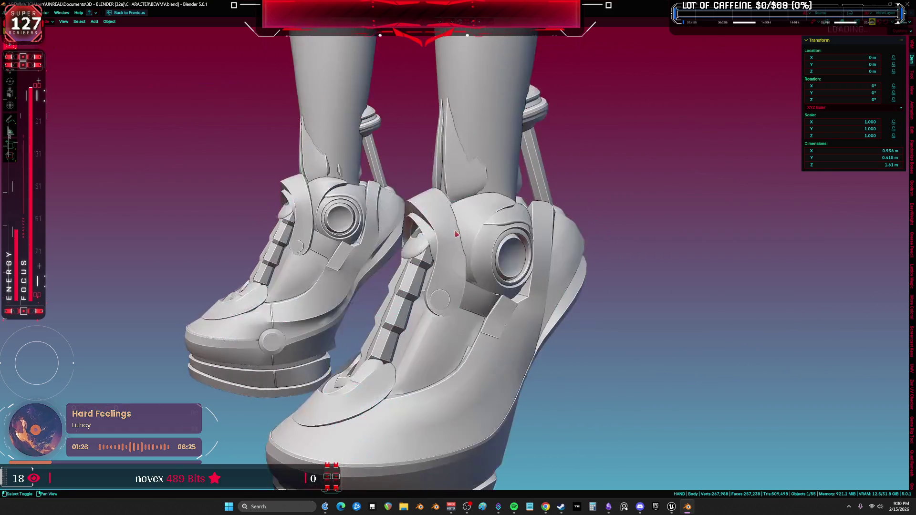
middle_drag(436, 229, 571, 235)
click(580, 231)
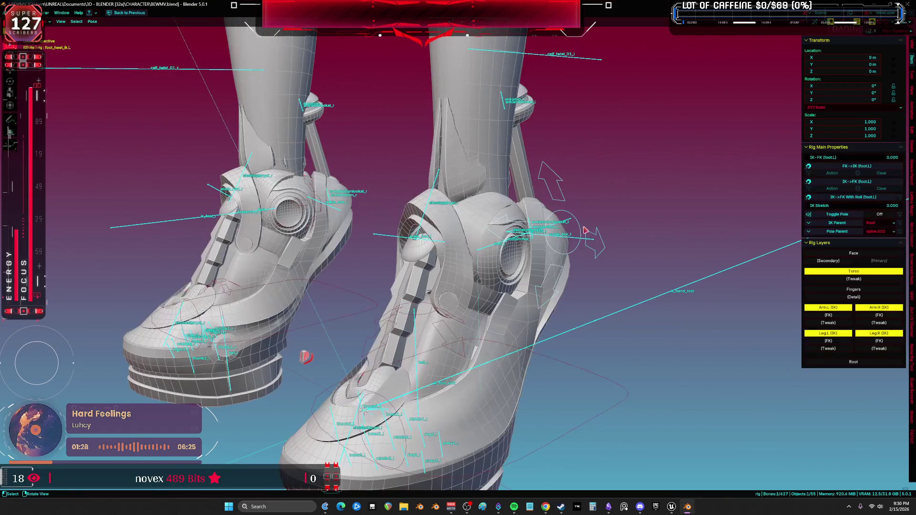
- Enter Pose Mode on the rig and rotate the foot bone on its local X axis
key(ctrl+Tab)
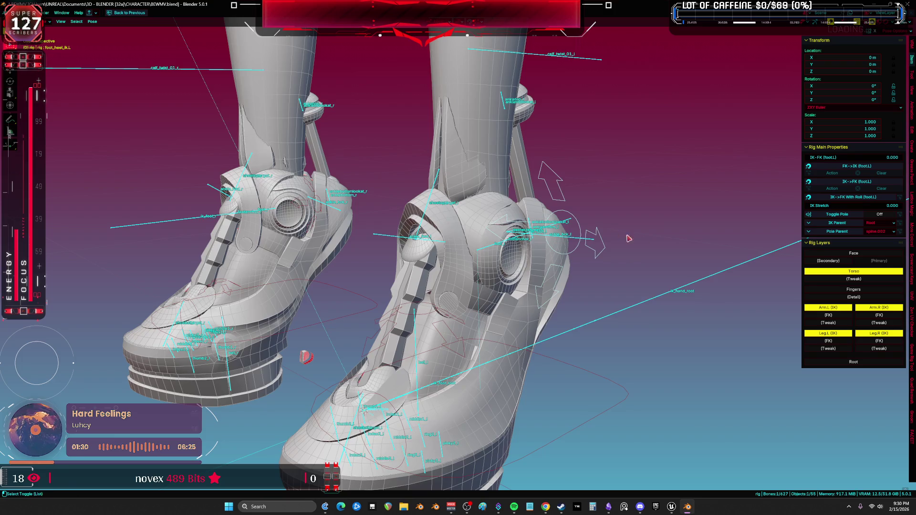
key(shift+alt+z)
key(r)
key(x)
key(x)
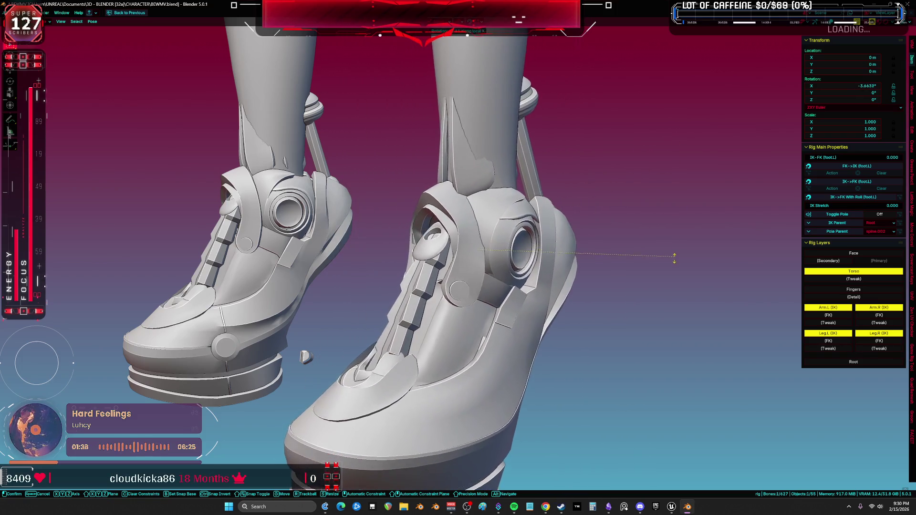
click(678, 307)
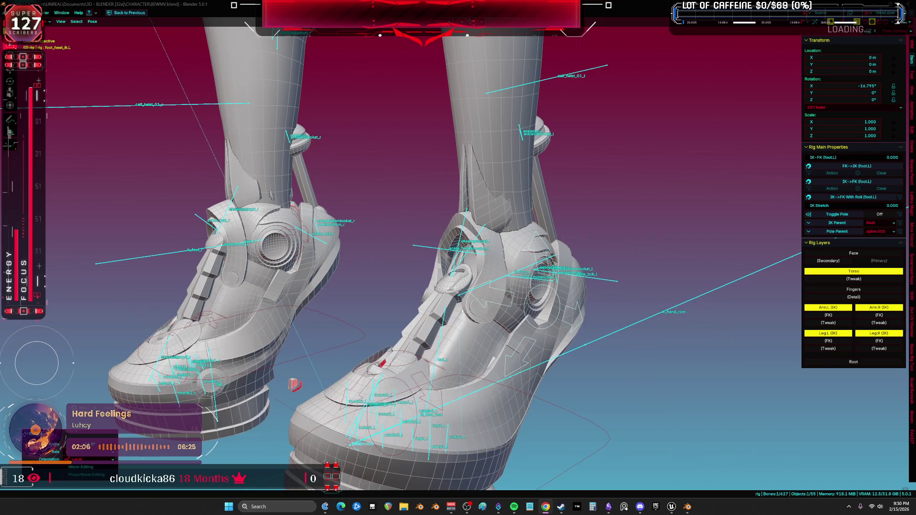
- Reset every bone of the rig to its rest pose
scroll(580, 323, up, 2)
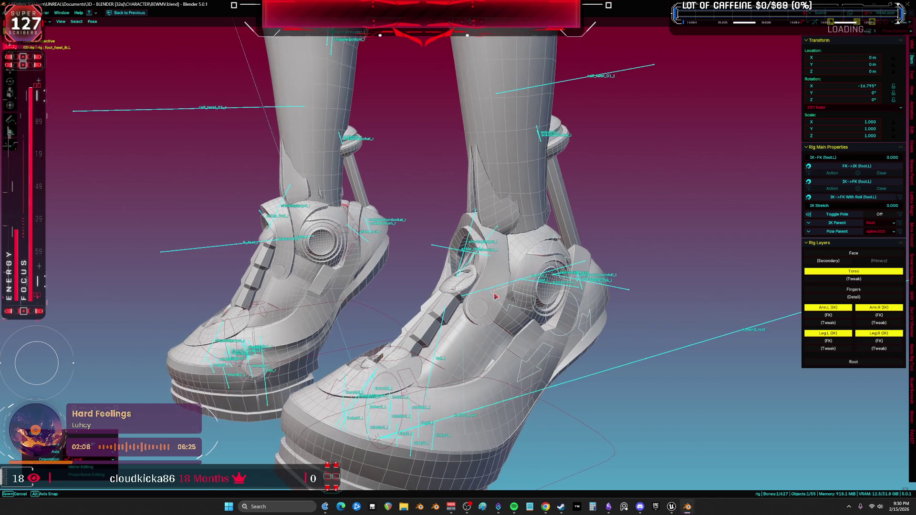
key(a)
key(alt+g)
- Select the left foot bone and tilt it upward on local X
click(589, 299)
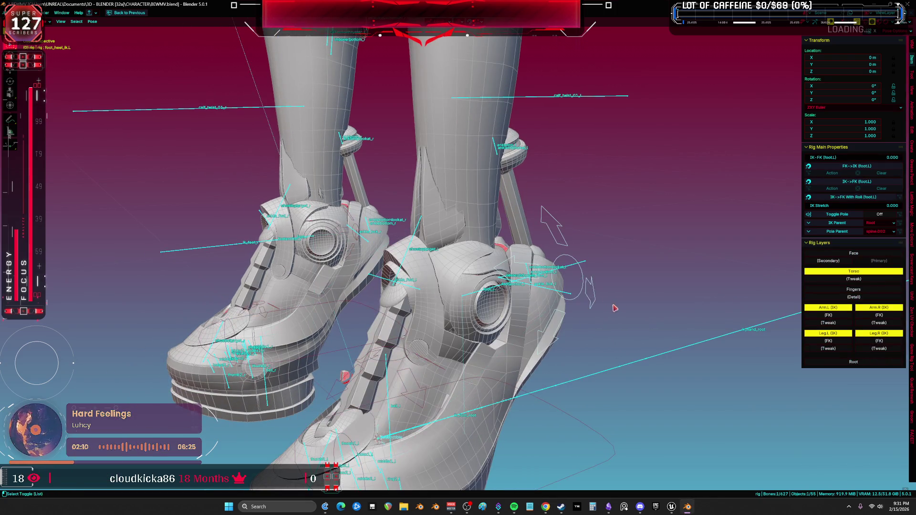
key(shift+alt+z)
key(r)
key(x)
key(x)
alt+scroll(638, 228, down, 2)
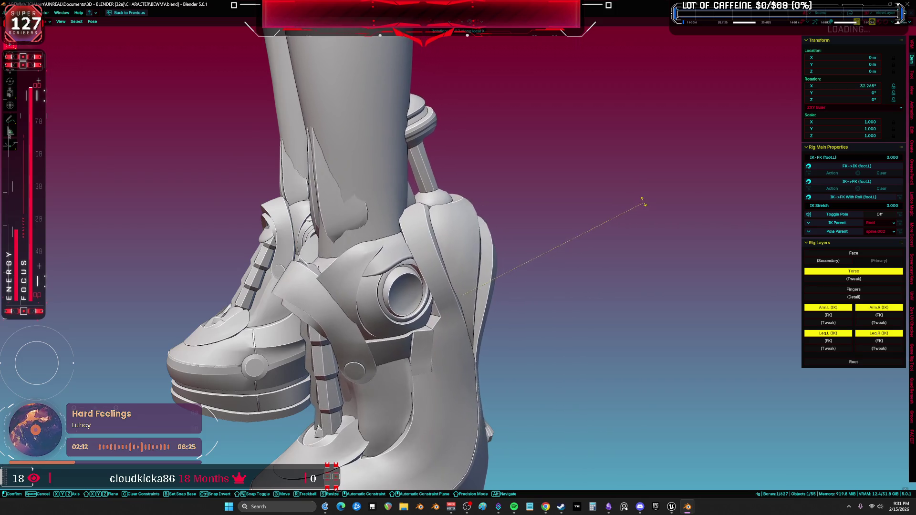
key(shift+alt+z)
mouse_move(646, 199)
alt+middle_down()
mouse_move(665, 327)
mouse_move(660, 293)
mouse_move(685, 286)
alt+middle_up()
click(645, 309)
- Rotate the left foot to about -18.1° X, -15.4° Y, -0.53° Z, then select all bones
key(r)
key(r)
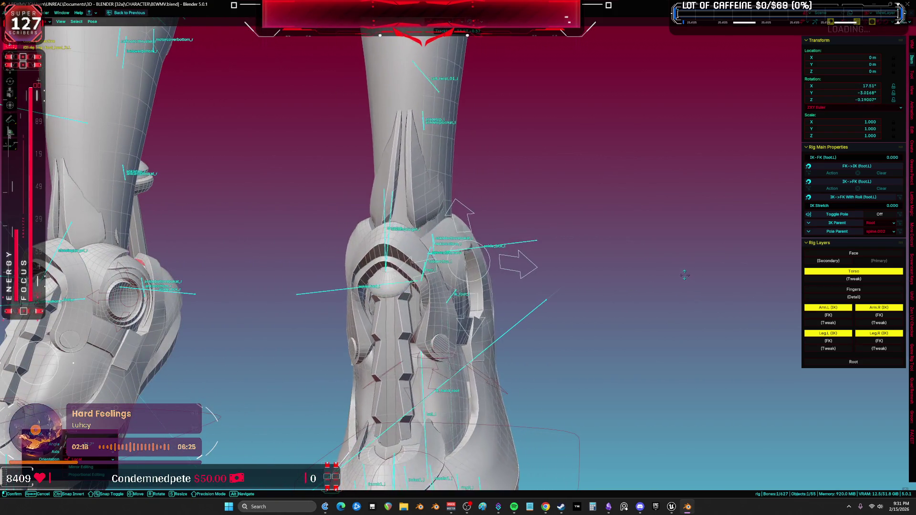
click(682, 261)
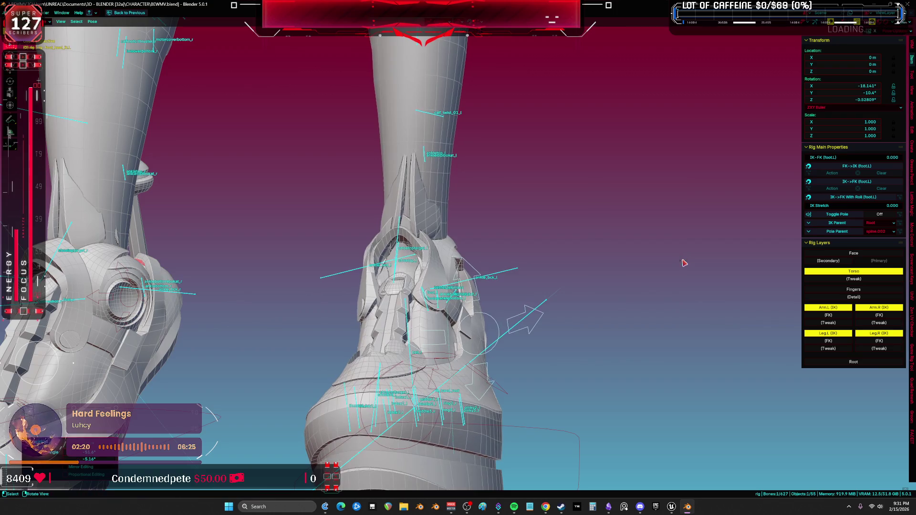
mouse_move(685, 262)
middle_down()
mouse_move(654, 278)
mouse_move(527, 277)
mouse_move(620, 266)
mouse_move(585, 258)
middle_up()
key(a)
key(F3)
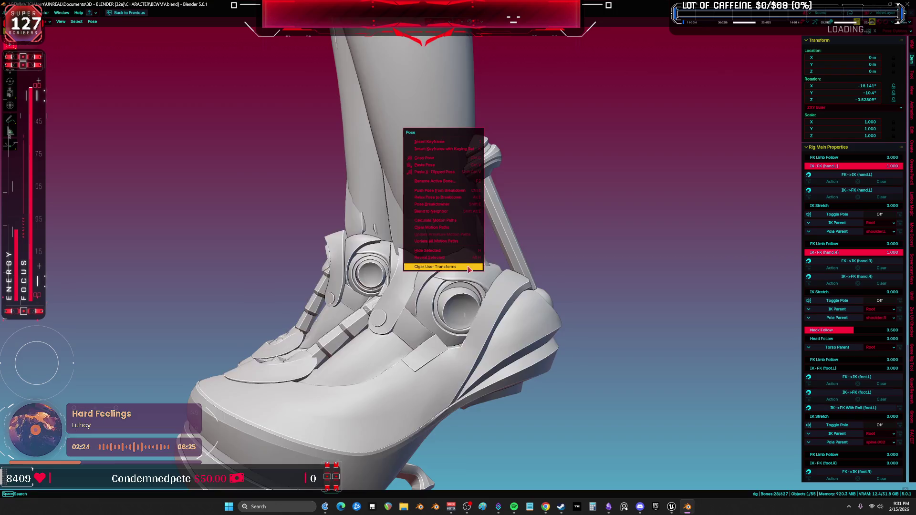
key(Return)
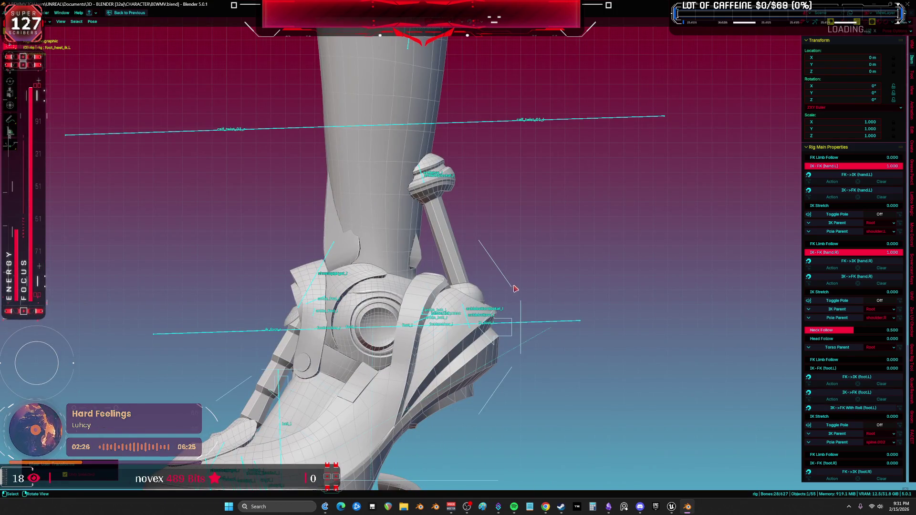
click(515, 289)
key(r)
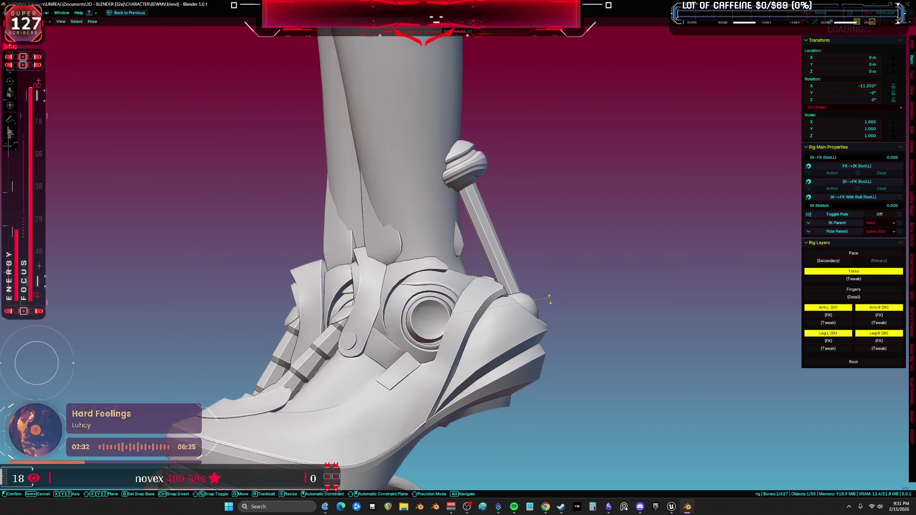
click(549, 310)
mouse_move(549, 310)
middle_down()
mouse_move(489, 298)
mouse_move(552, 317)
mouse_move(400, 229)
mouse_move(453, 201)
middle_up()
alt+click(429, 138)
click(429, 153)
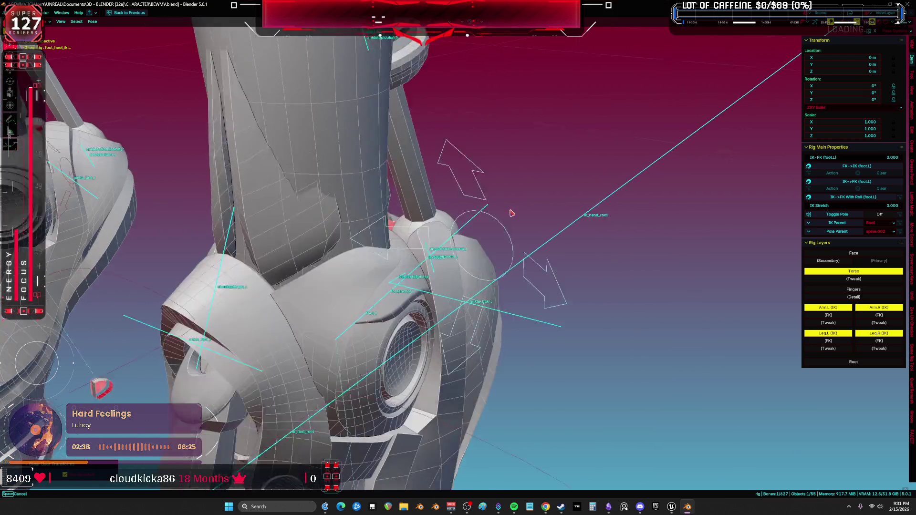
mouse_move(511, 213)
middle_down()
mouse_move(391, 209)
mouse_move(403, 215)
middle_up()
key(KP_3)
key(shift+z)
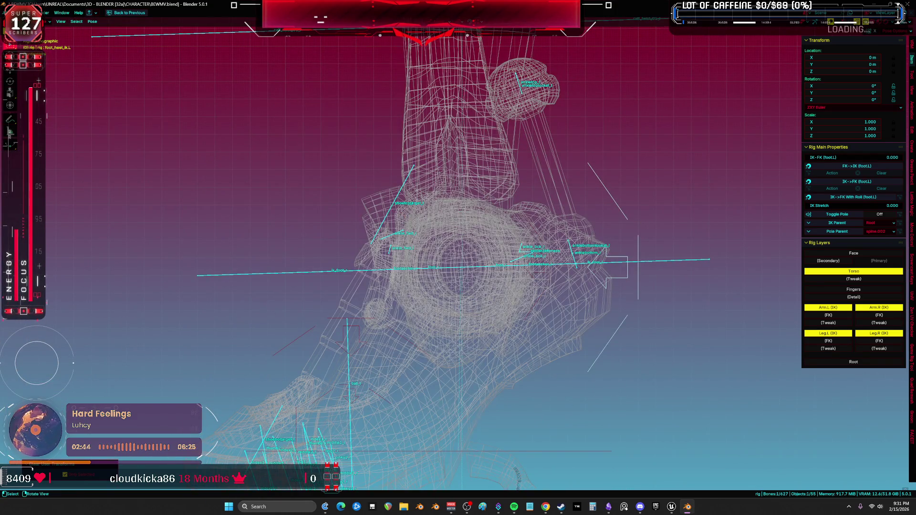
key(r)
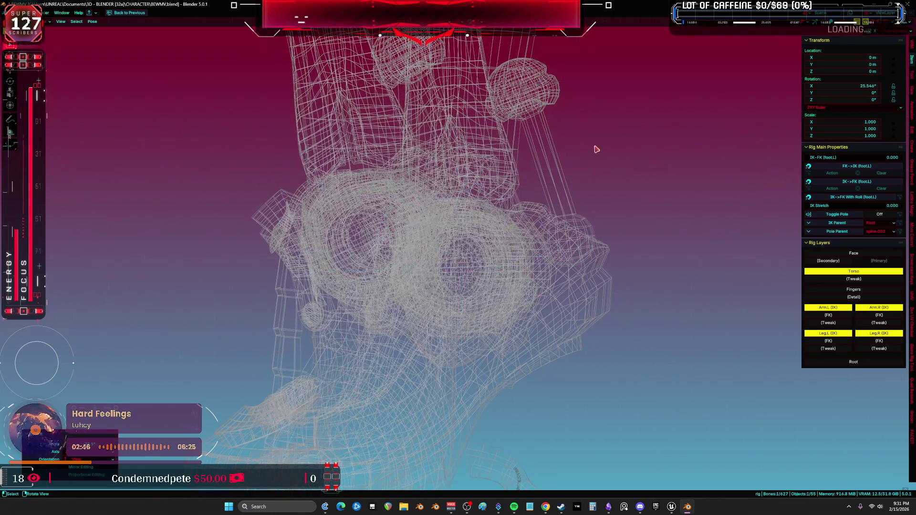
click(595, 147)
key(shift+z)
key(r)
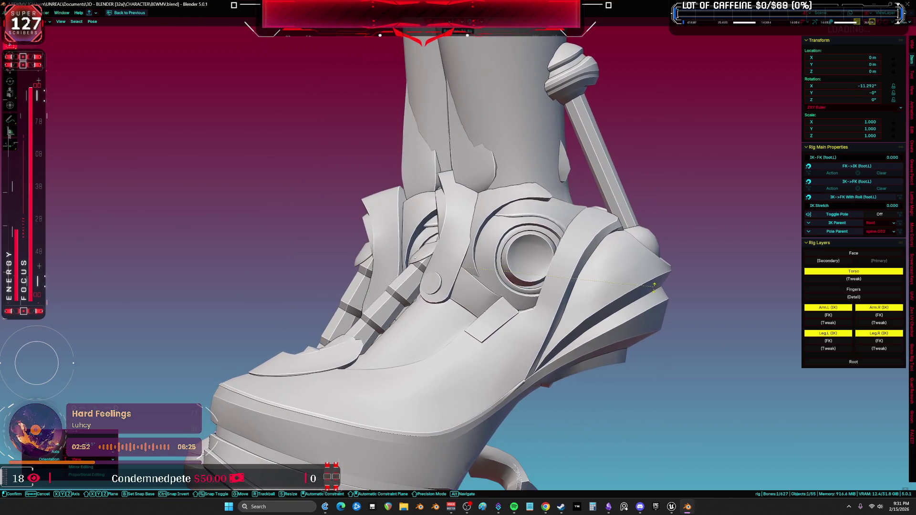
mouse_move(658, 339)
middle_down()
mouse_move(584, 372)
mouse_move(635, 387)
mouse_move(561, 337)
middle_up()
key(r)
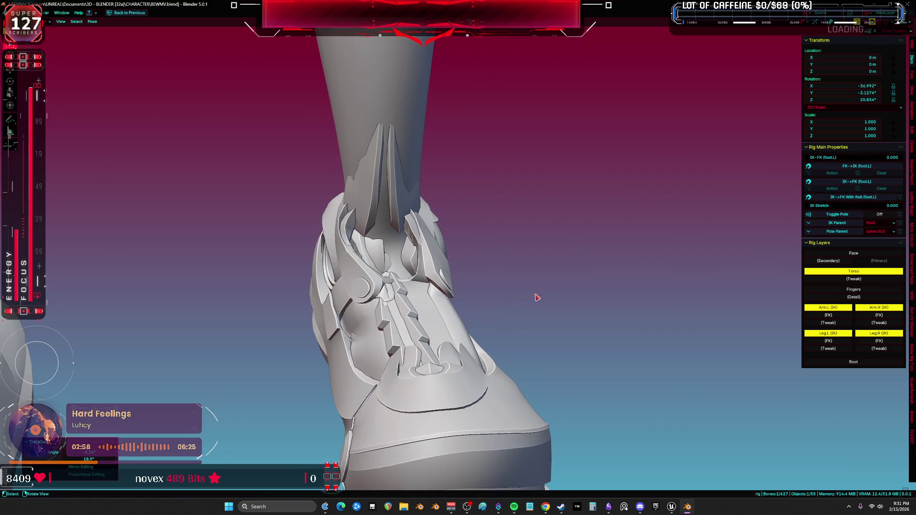
key(shift+alt+z)
middle_drag(555, 317, 490, 347)
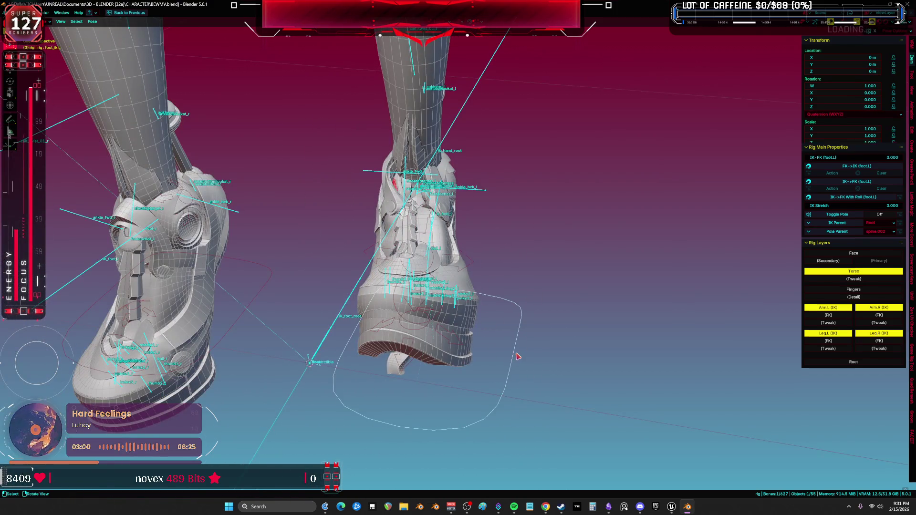
key(shift+alt+z)
key(r)
key(z)
key(z)
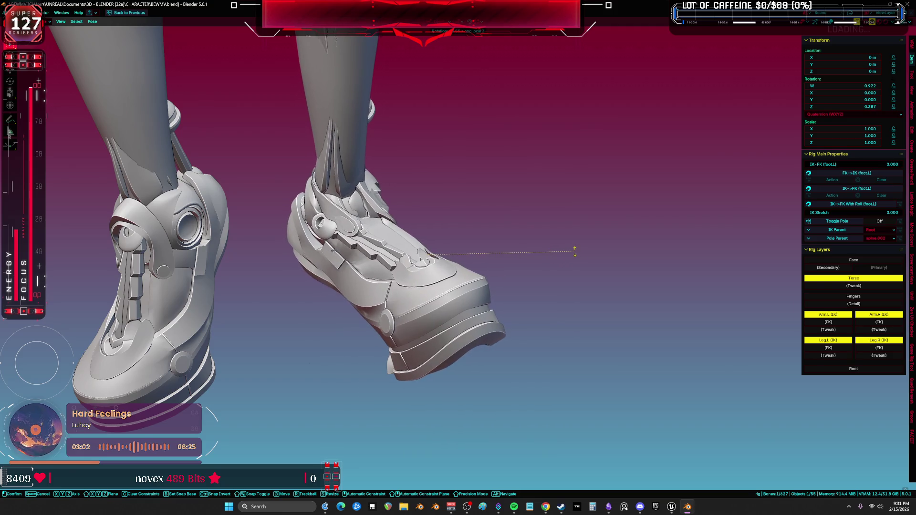
key(shift+alt+z)
key(shift+alt+z)
alt+middle_drag(575, 251, 454, 266)
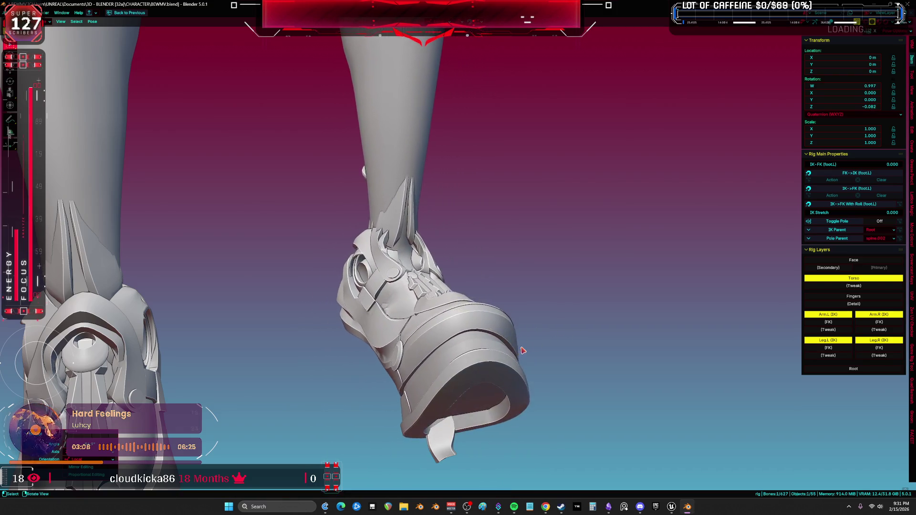
mouse_move(584, 333)
middle_down()
mouse_move(432, 370)
mouse_move(505, 368)
middle_up()
key(a)
key(F3)
key(Return)
key(KP_1)
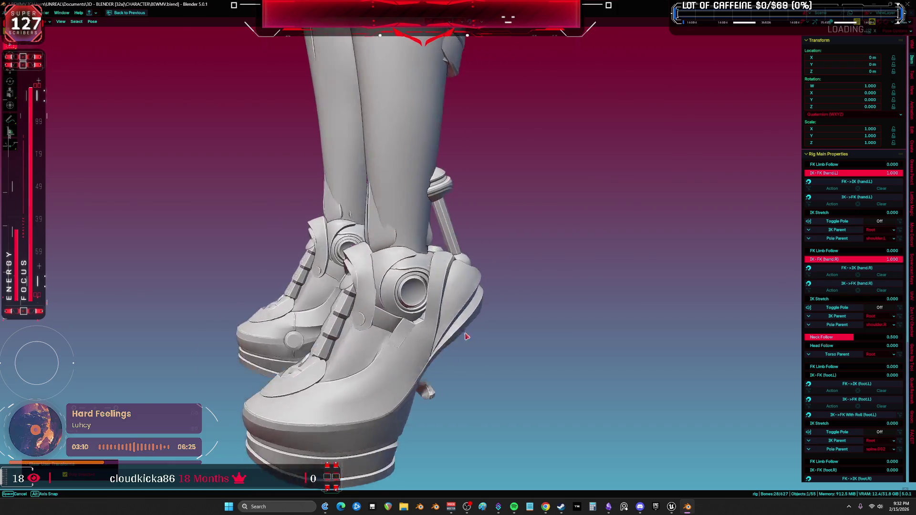
- Orbit around the foot and cancel a trial rotation, leaving the foot at 0
scroll(470, 327, up, 2)
scroll(469, 327, up, 3)
key(shift+alt+z)
mouse_move(470, 327)
middle_down()
mouse_move(451, 234)
mouse_move(368, 239)
middle_up()
key(shift+alt+z)
scroll(368, 239, down, 3)
key(r)
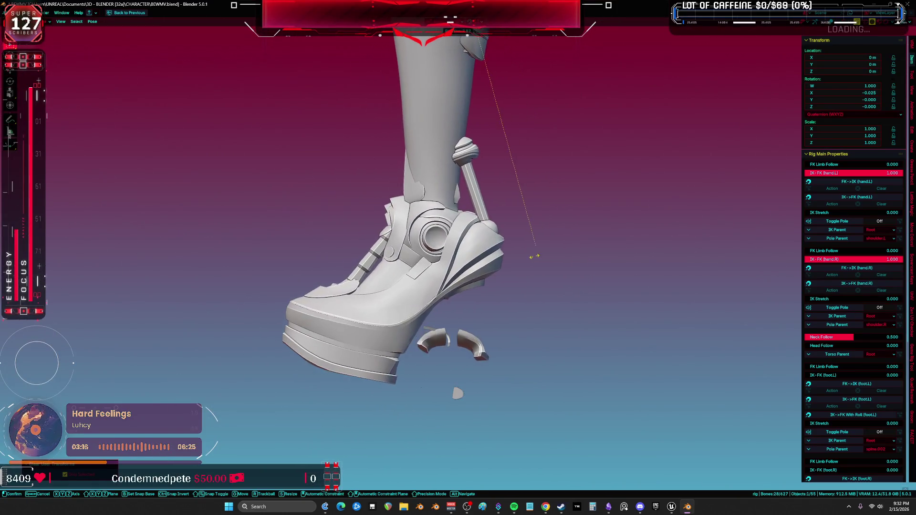
key(Escape)
- Select the left foot control bone and bend it down to about -23°
key(shift+alt+z)
click(508, 249)
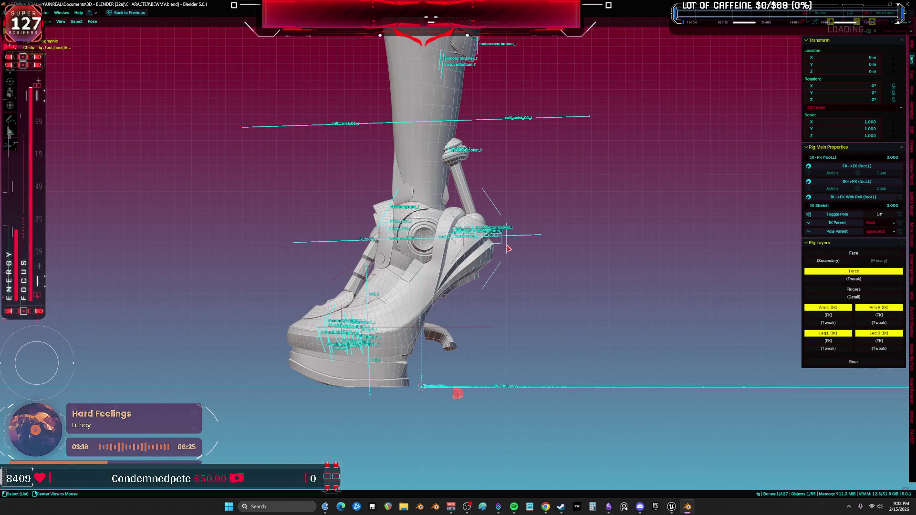
key(shift+alt+z)
key(r)
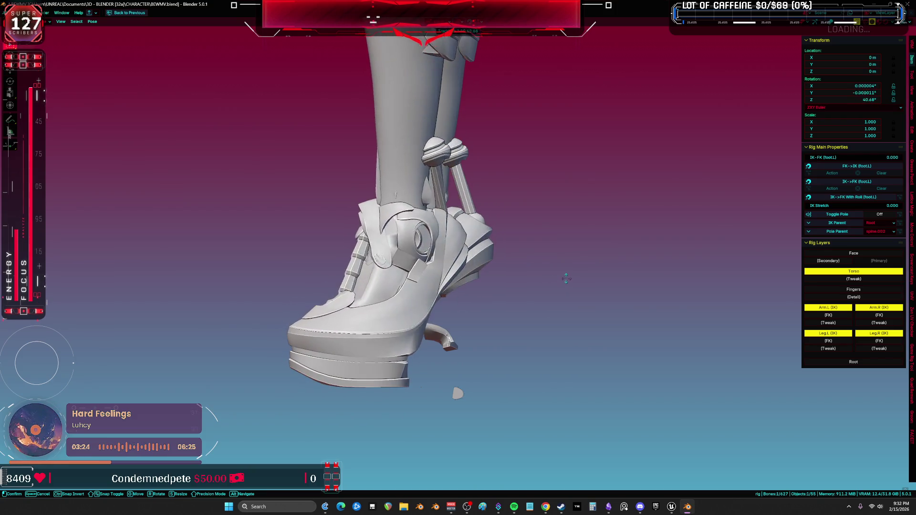
key(r)
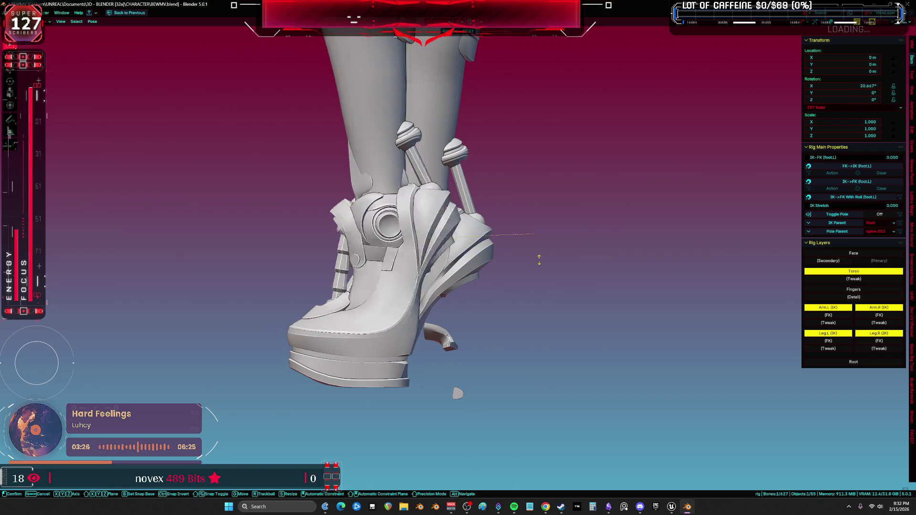
key(Escape)
key(r)
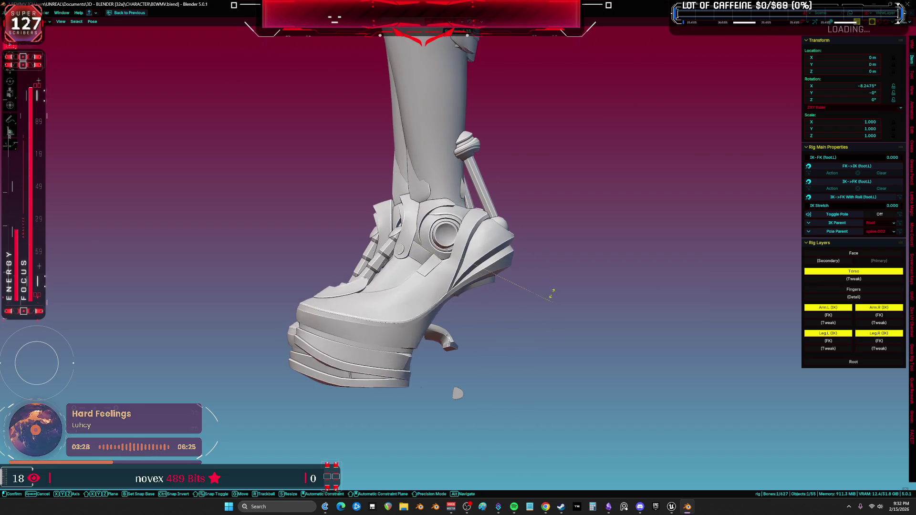
mouse_move(552, 294)
middle_down()
mouse_move(468, 249)
mouse_move(509, 231)
mouse_move(534, 233)
middle_up()
key(r)
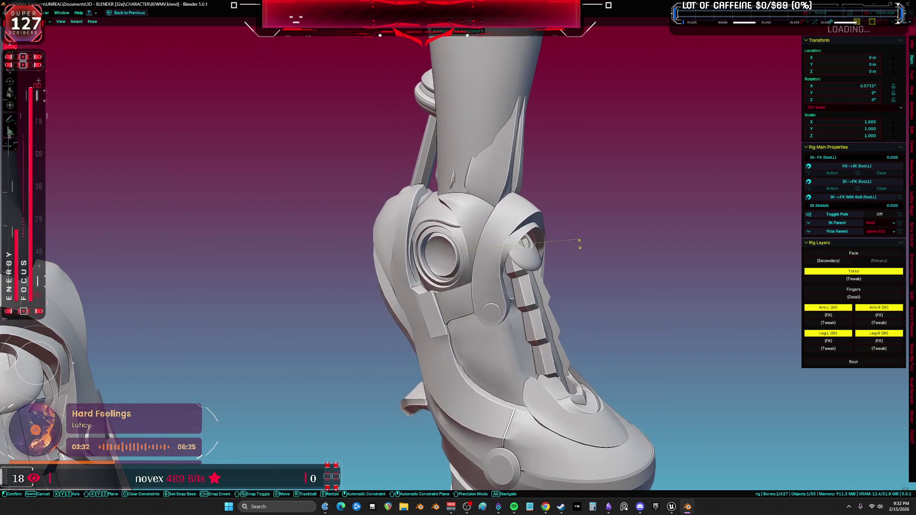
click(548, 190)
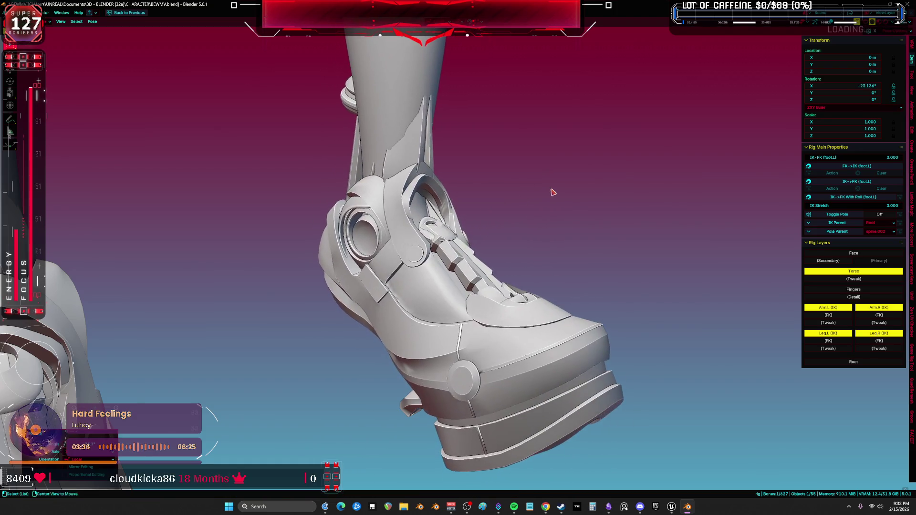
- Return to Object Mode and add the Body mesh to the selection
key(ctrl+Tab)
middle_drag(573, 253, 475, 275)
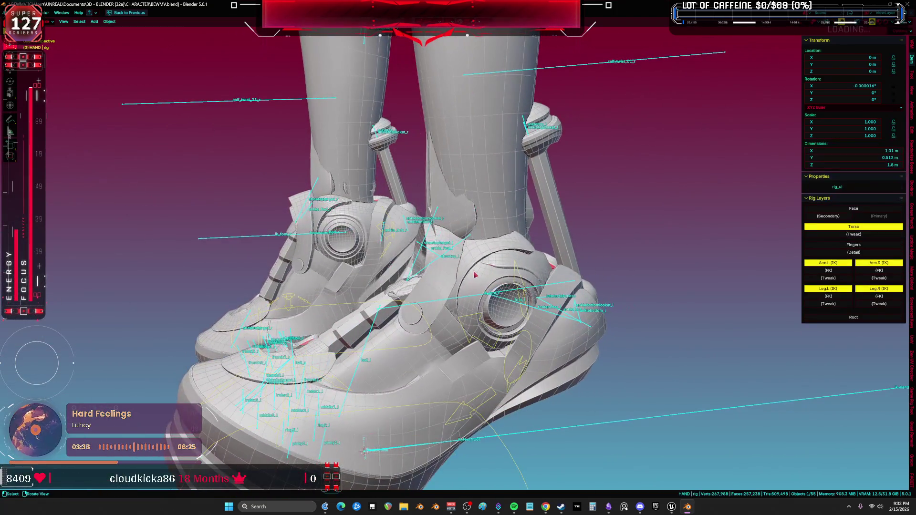
shift+click(449, 248)
- In Weight Paint mode, make shoetoptarget_l active and rotate it more upright
key(ctrl+Tab)
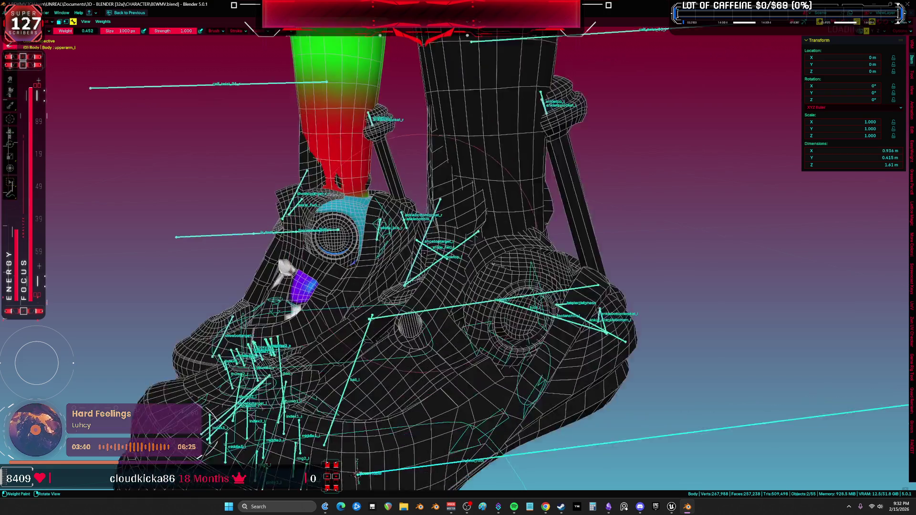
ctrl+click(422, 245)
mouse_move(422, 246)
middle_down()
mouse_move(334, 207)
mouse_move(477, 293)
mouse_move(463, 269)
mouse_move(560, 256)
middle_up()
scroll(365, 220, down, 3)
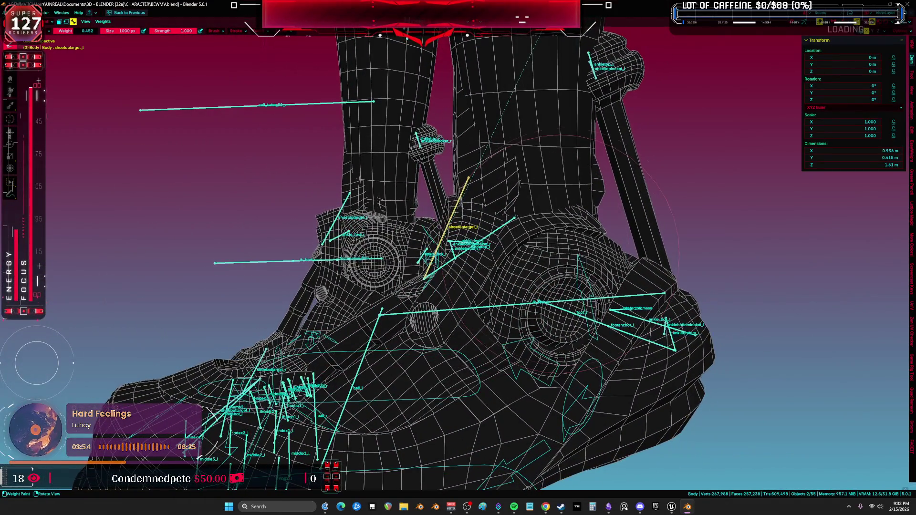
key(r)
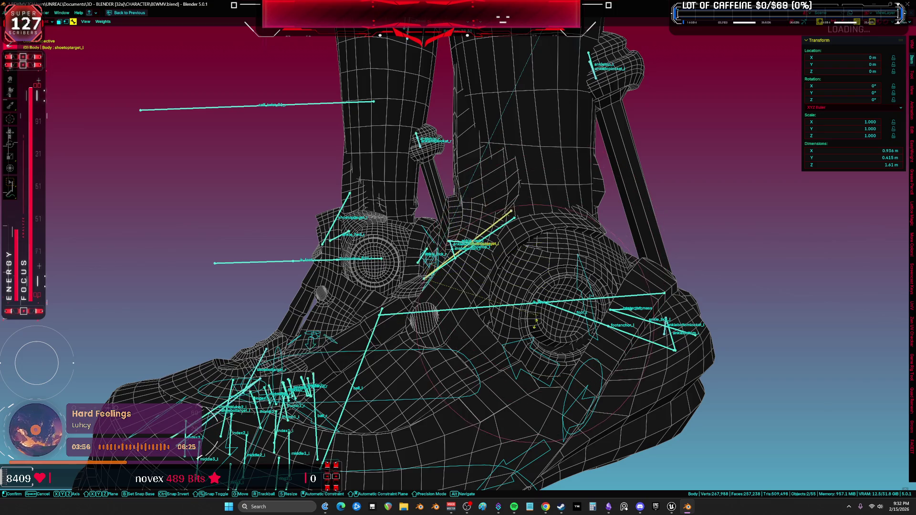
click(536, 324)
- Try moving and rotating shoetoptarget_l, cancel, and return to Object Mode
middle_drag(536, 324, 520, 315)
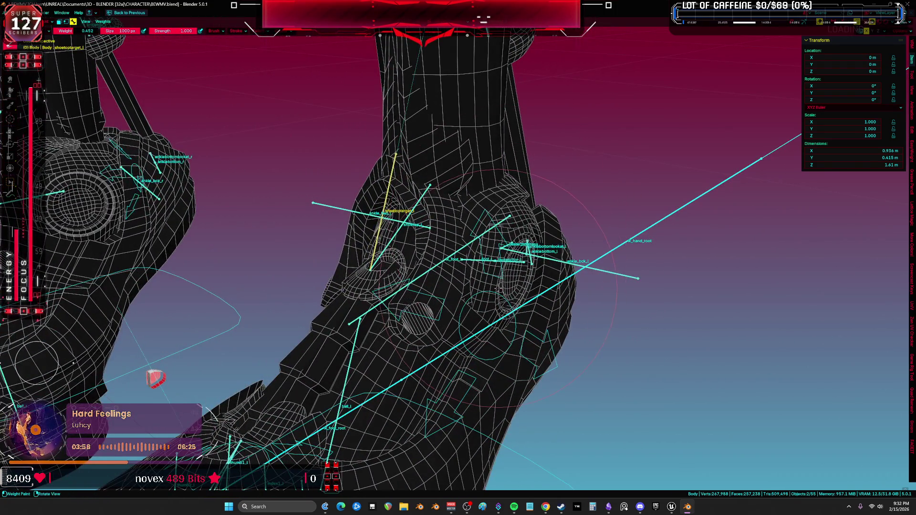
scroll(499, 289, down, 2)
key(g)
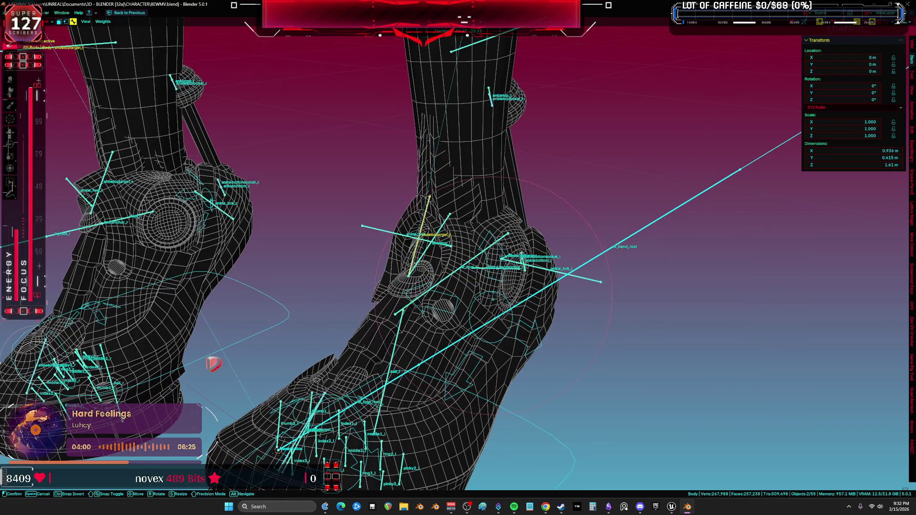
mouse_move(214, 363)
middle_down()
mouse_move(474, 453)
mouse_move(430, 372)
middle_up()
key(r)
key(Escape)
scroll(429, 372, down, 3)
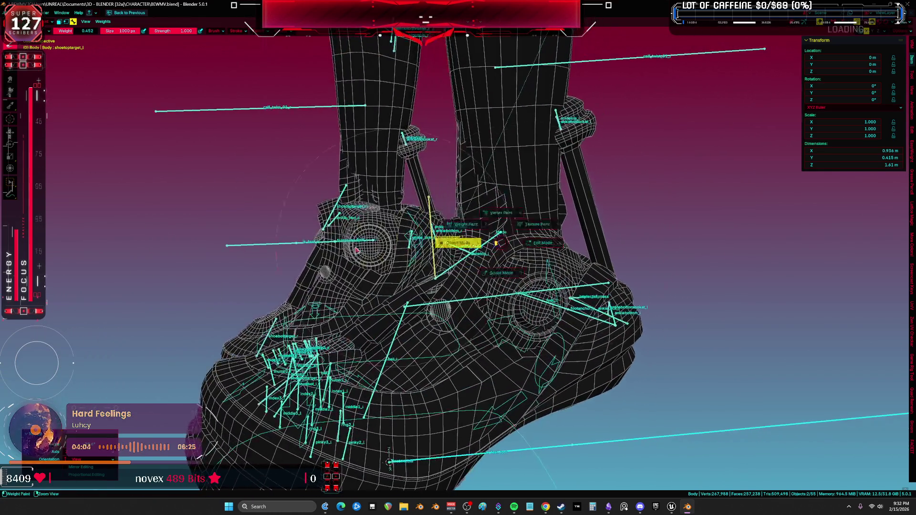
key(ctrl+Tab)
scroll(388, 313, up, 3)
scroll(388, 314, up, 2)
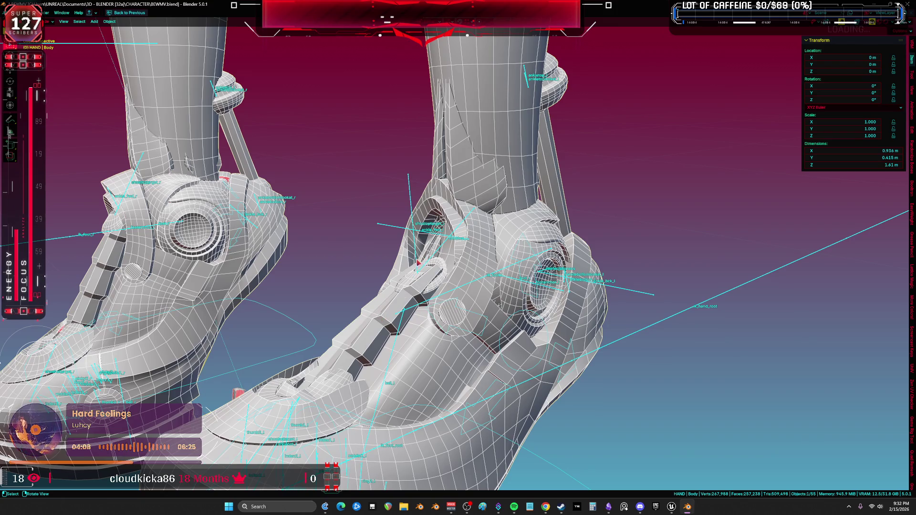
- Select the rig armature in wireframe view, enter Pose Mode, and return to solid shading
mouse_move(418, 262)
middle_down()
mouse_move(302, 355)
mouse_move(292, 347)
middle_up()
key(shift+z)
click(303, 355)
key(ctrl+Tab)
key(z)
click(417, 287)
key(ctrl+space)
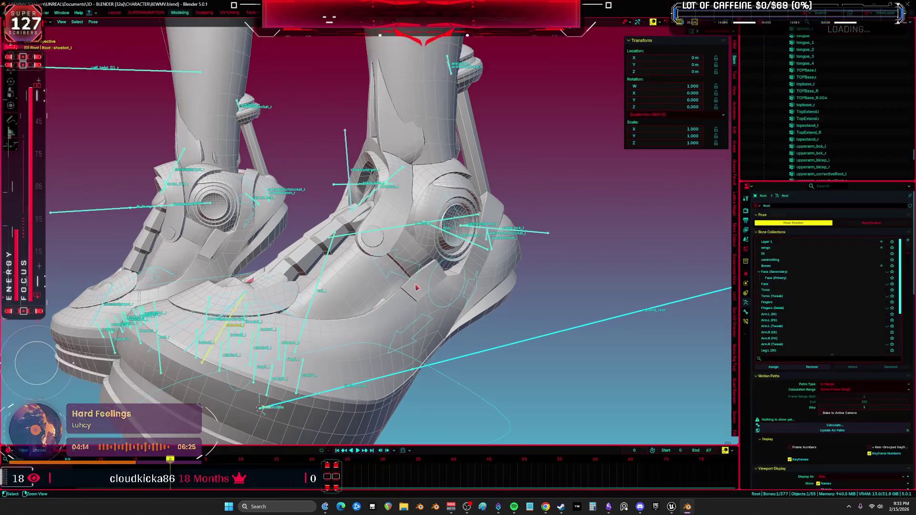
mouse_move(417, 288)
ctrl+middle_down()
mouse_move(411, 250)
mouse_move(430, 224)
ctrl+middle_up()
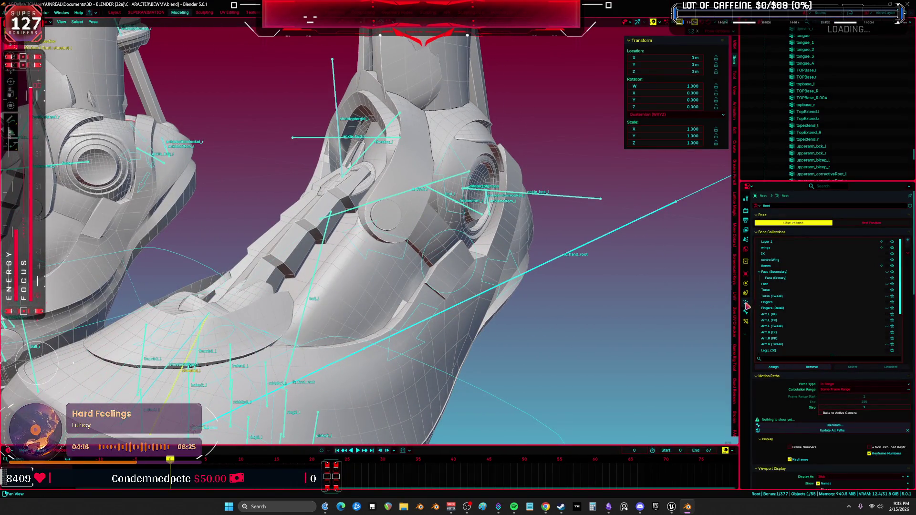
- Set shoebot_l's Damped Track Head/Tail to 0 and maximize the 3D viewport
drag(739, 303, 508, 303)
middle_drag(333, 282, 319, 258)
click(515, 312)
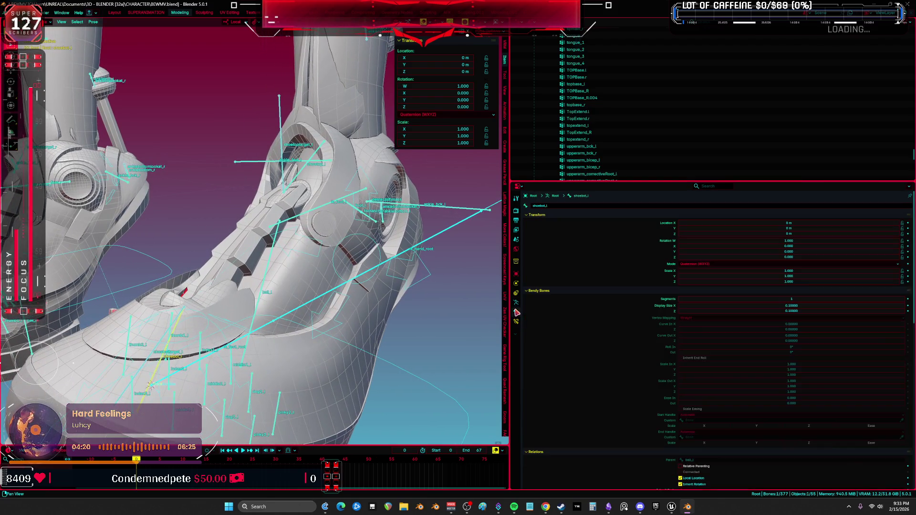
click(516, 323)
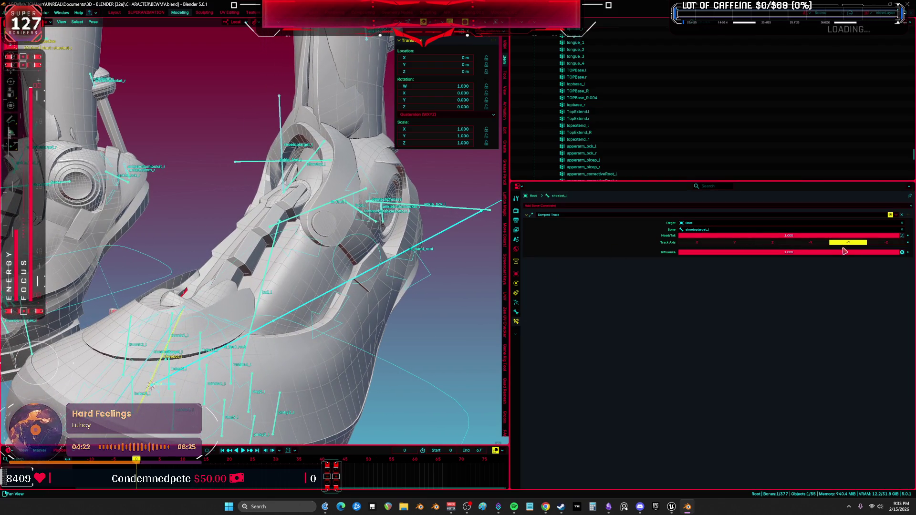
drag(896, 235, 678, 235)
middle_drag(334, 238, 387, 224)
key(ctrl+space)
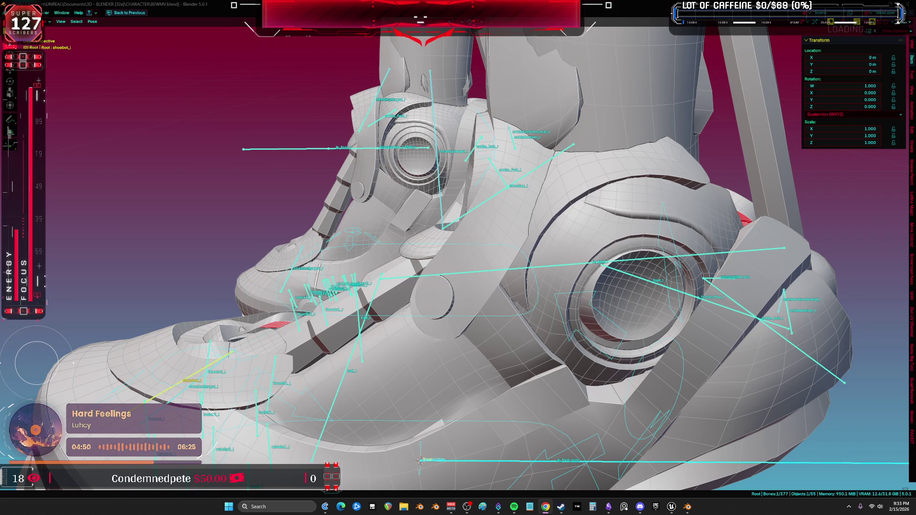
- Select all rig bones in Pose Mode and clear their user transforms to rest
mouse_move(143, 198)
middle_down()
mouse_move(418, 200)
mouse_move(516, 153)
middle_up()
click(468, 176)
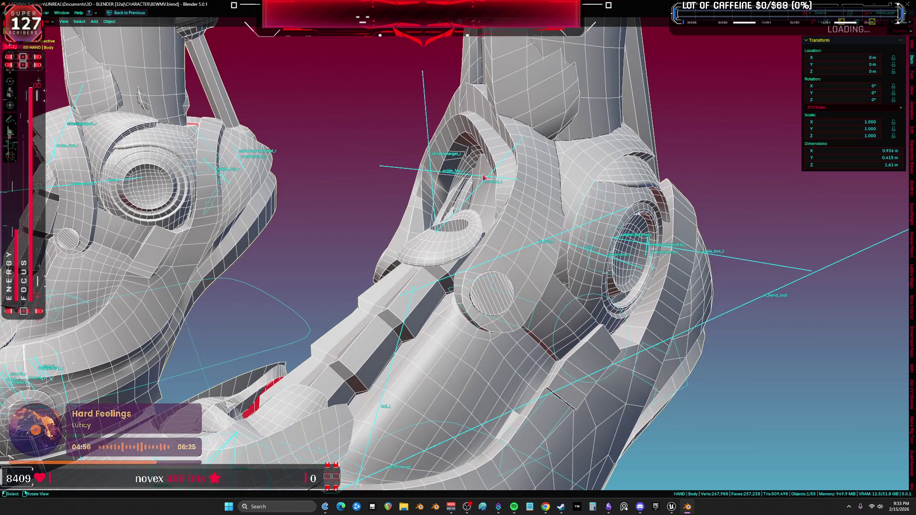
click(429, 157)
key(a)
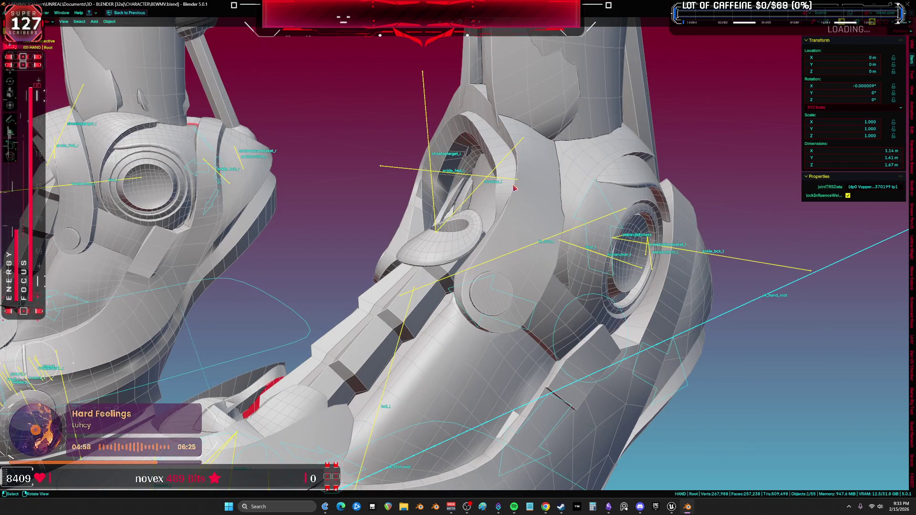
right_click(506, 190)
click(505, 190)
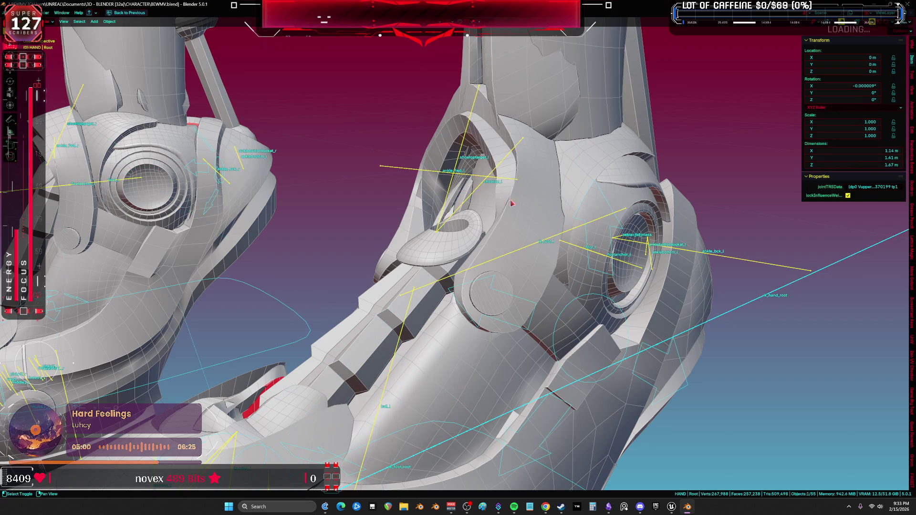
- Return to Object Mode and enter Edit Mode on the Body mesh
click(506, 191)
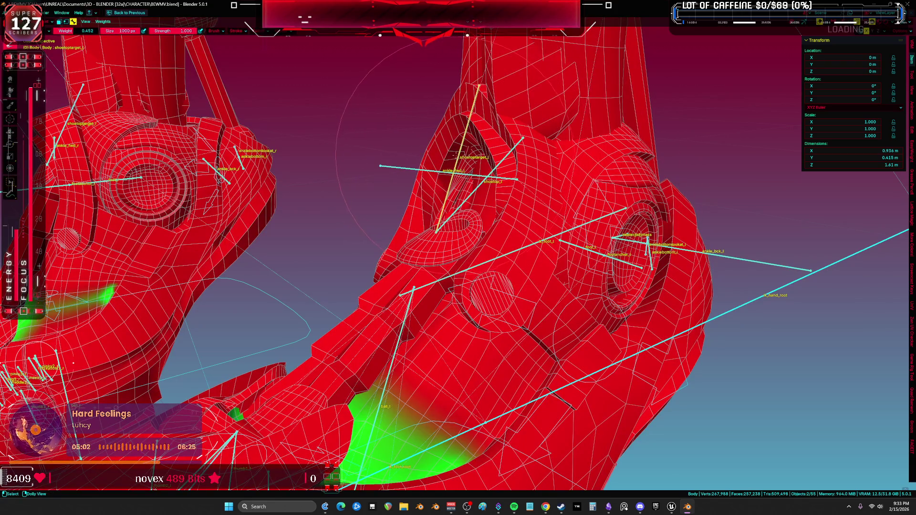
key(ctrl+Tab)
mouse_move(453, 267)
middle_down()
mouse_move(475, 253)
mouse_move(422, 173)
mouse_move(457, 150)
middle_up()
key(Tab)
- Switch to vertex select, reveal hidden parts, hide the upper leg, and select the ankle cuff piece
key(1)
key(alt+h)
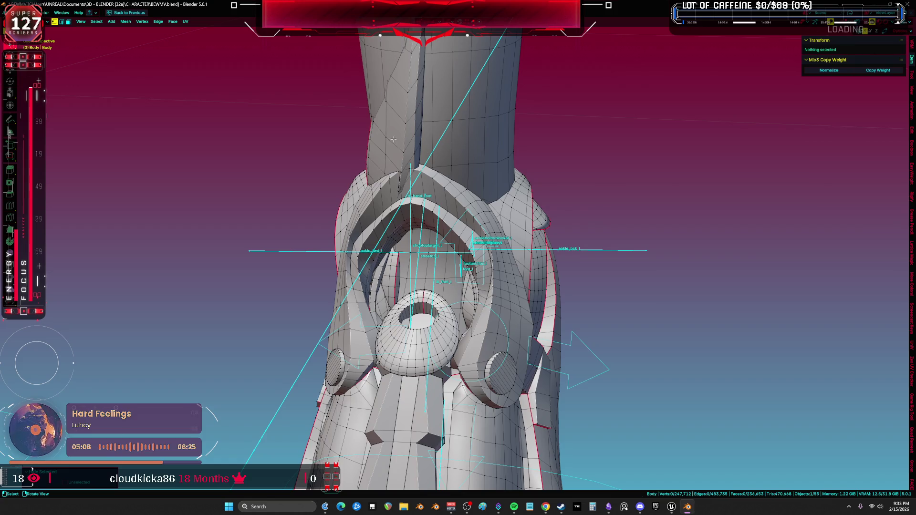
middle_drag(522, 139, 477, 105)
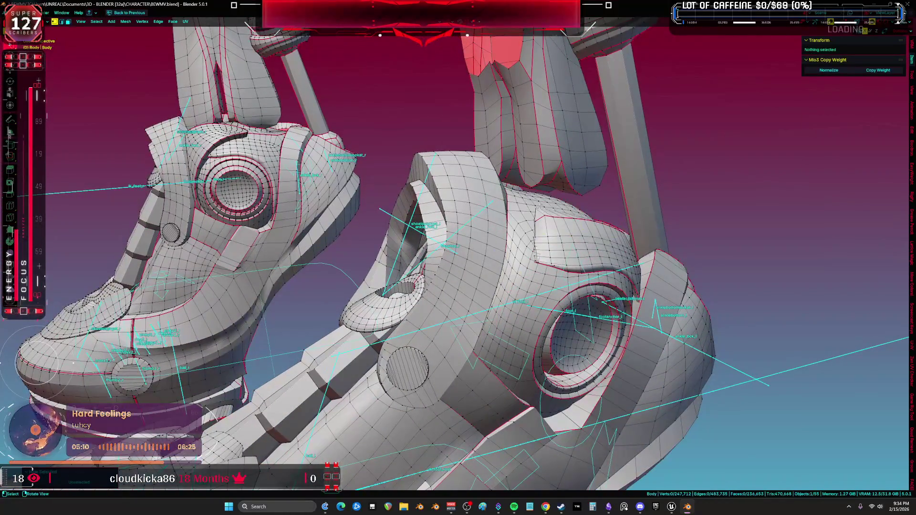
key(h)
mouse_move(529, 202)
middle_down()
mouse_move(609, 184)
mouse_move(419, 224)
mouse_move(422, 198)
mouse_move(403, 193)
middle_up()
key(l)
- Pick a face loop on the ankle cuff and refine it into a wider band in wireframe
key(ctrl+z)
alt+click(408, 168)
key(ctrl+KP_Add)
key(ctrl+KP_Add)
key(ctrl+KP_Add)
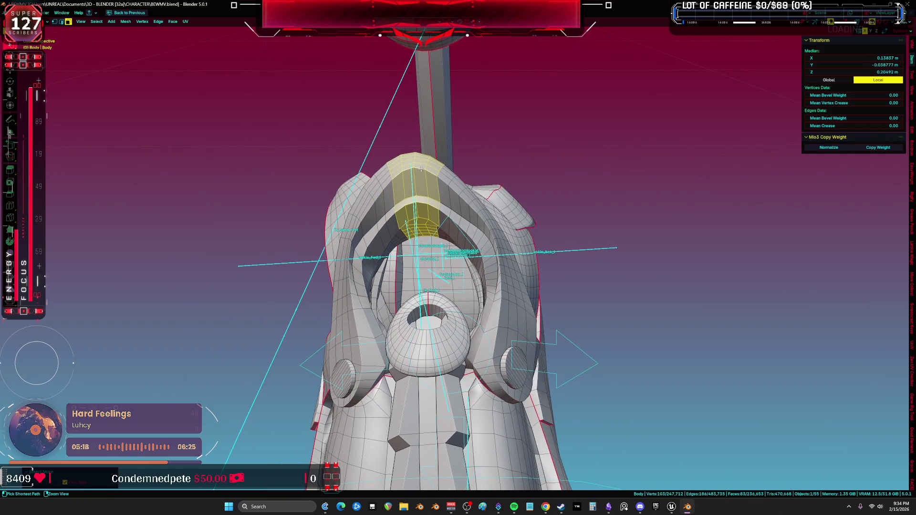
key(ctrl+KP_Add)
mouse_move(421, 168)
middle_down()
mouse_move(533, 249)
mouse_move(509, 238)
middle_up()
key(shift+z)
key(shift+z)
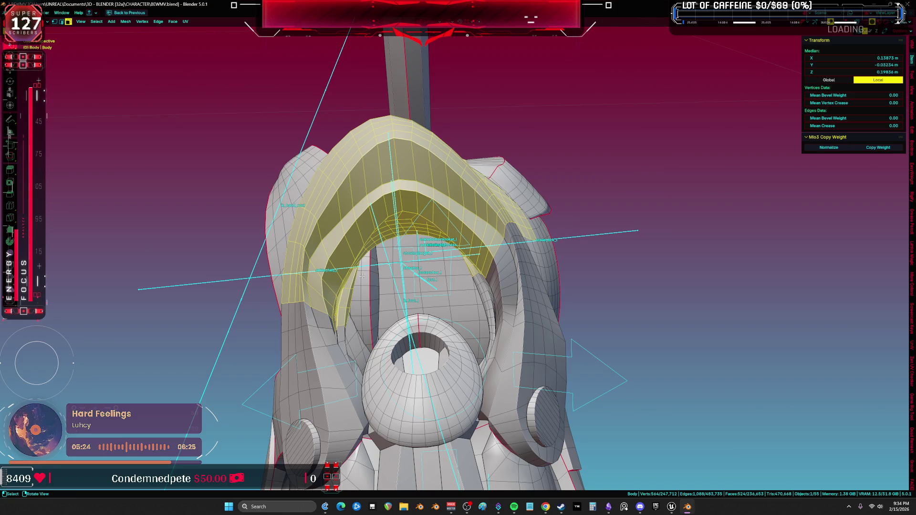
alt+shift+click(322, 303)
alt+shift+click(320, 285)
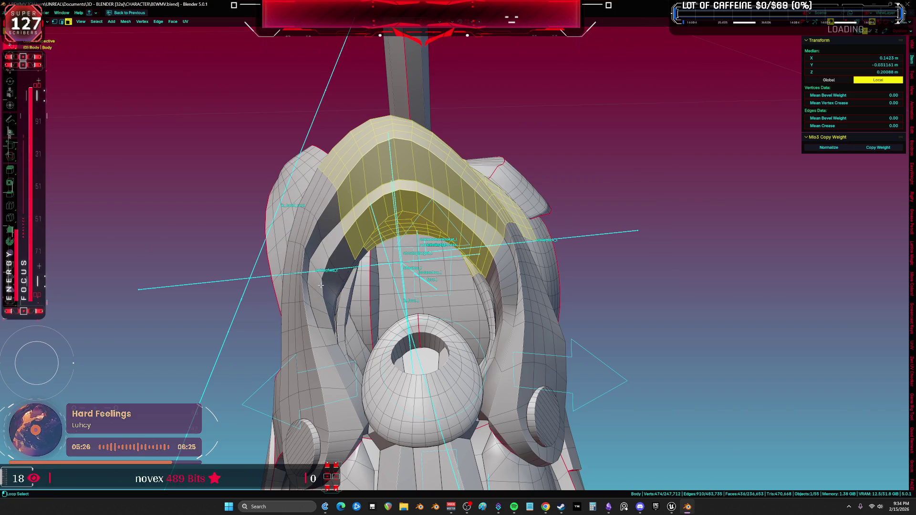
ctrl+click(373, 236)
alt+shift+click(413, 193)
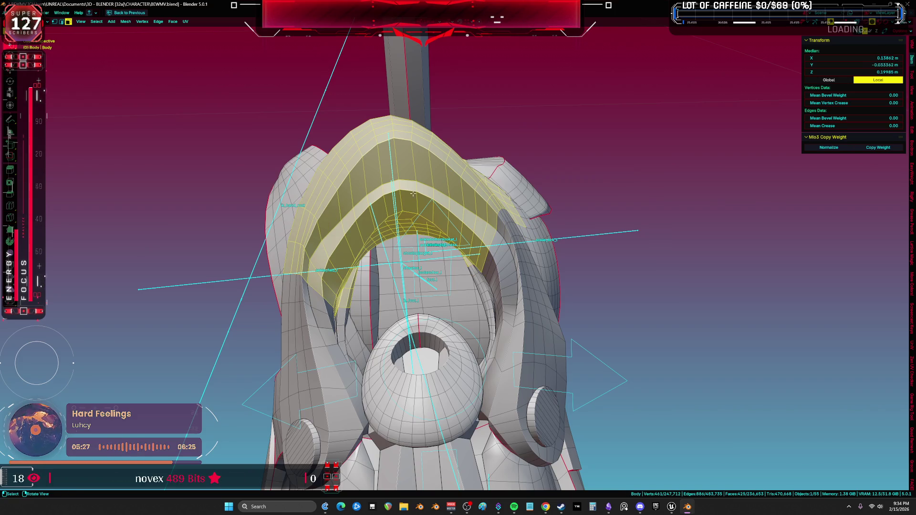
ctrl+click(413, 144)
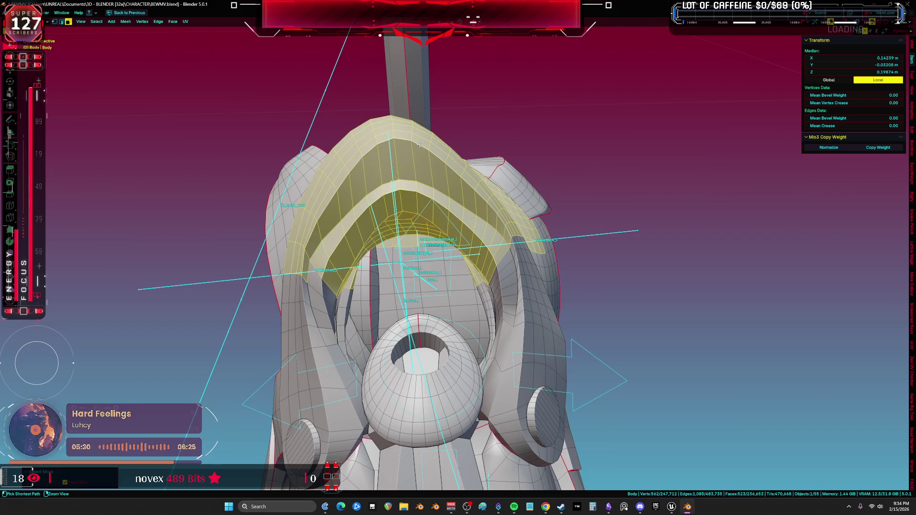
- Check the band from a side view, shrinking and growing it ring by ring
middle_drag(388, 154, 398, 130)
key(KP_3)
key(shift+z)
key(z)
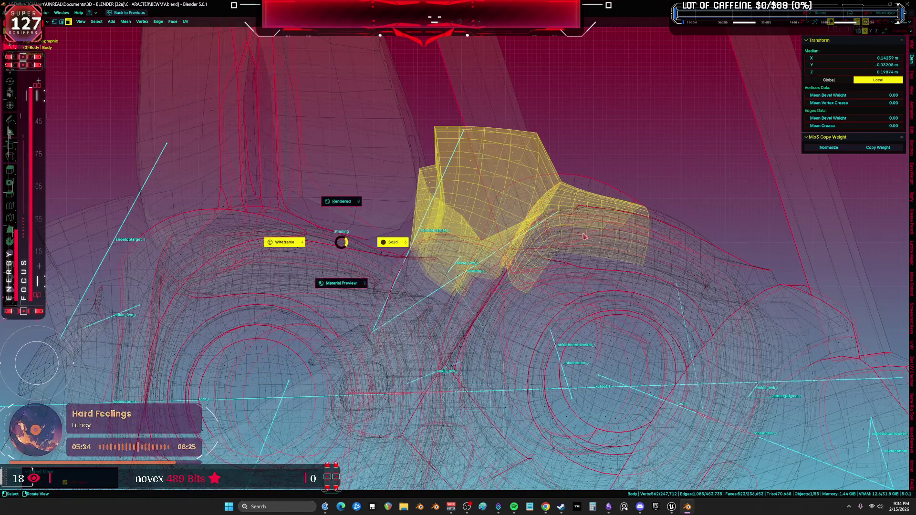
click(389, 239)
mouse_move(388, 239)
middle_down()
mouse_move(484, 235)
mouse_move(456, 153)
middle_up()
key(ctrl+KP_Subtract)
key(ctrl+KP_Subtract)
key(ctrl+KP_Subtract)
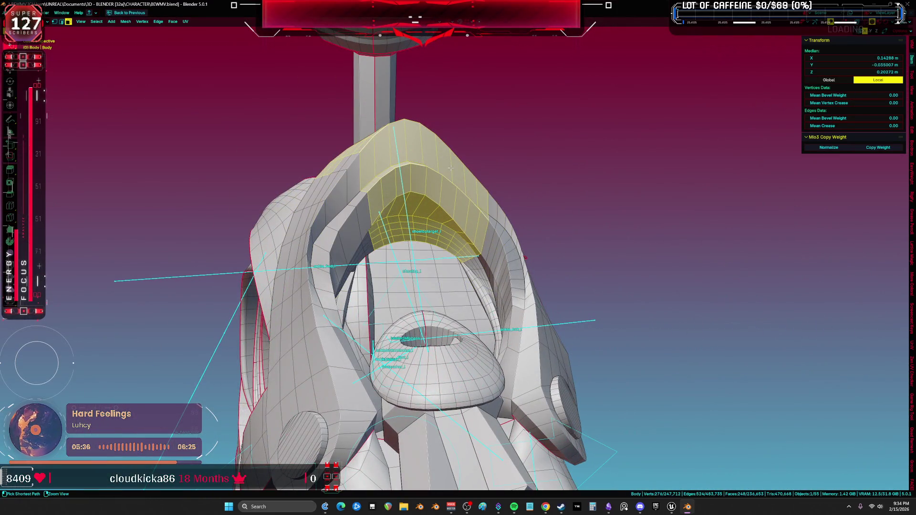
key(ctrl+KP_Add)
key(ctrl+KP_Add)
key(ctrl+KP_Add)
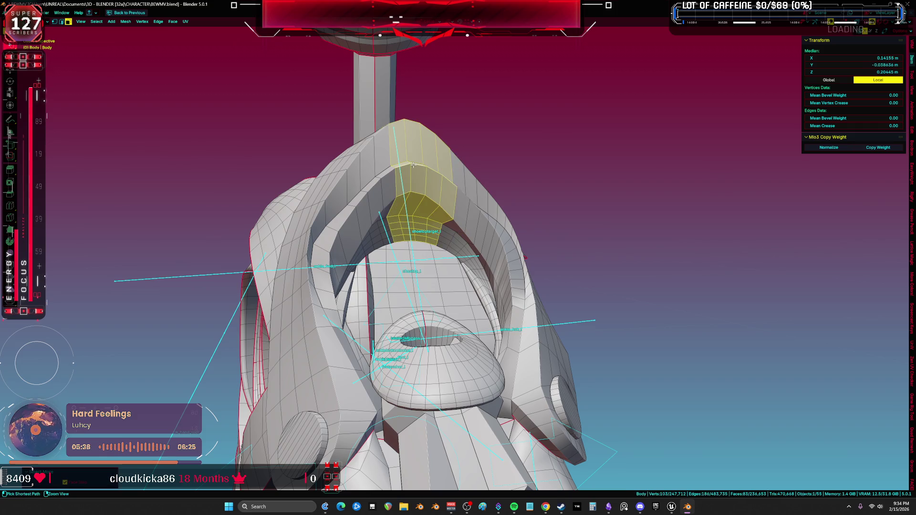
key(KP_1)
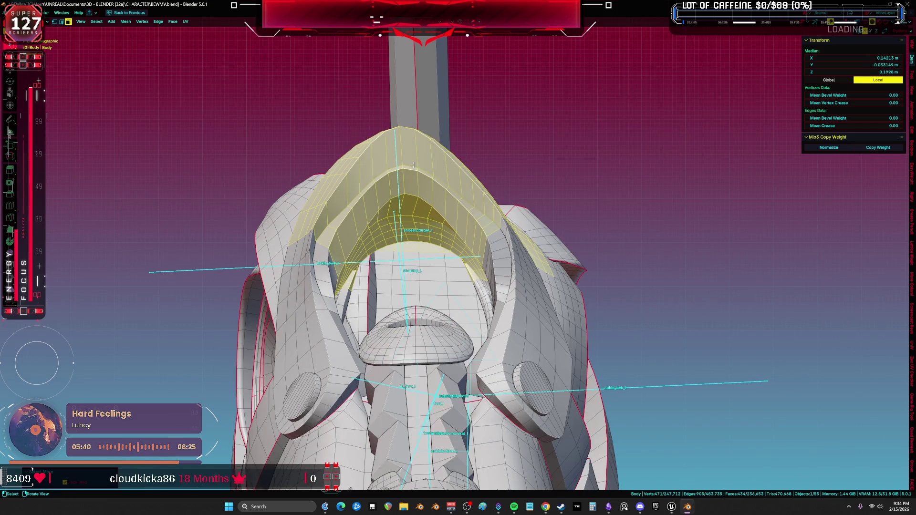
key(ctrl+KP_Add)
key(KP_8)
key(KP_8)
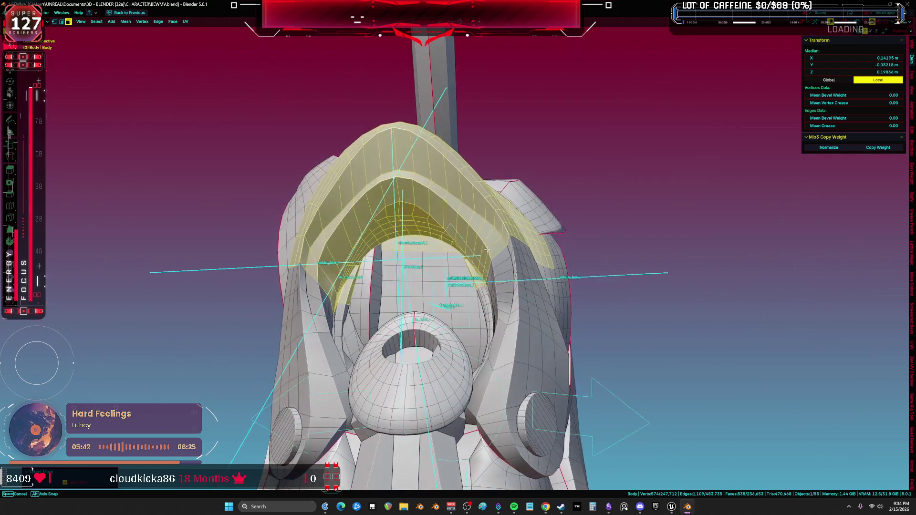
key(ctrl+KP_Subtract)
key(ctrl+KP_Subtract)
key(ctrl+KP_Subtract)
key(ctrl+KP_Subtract)
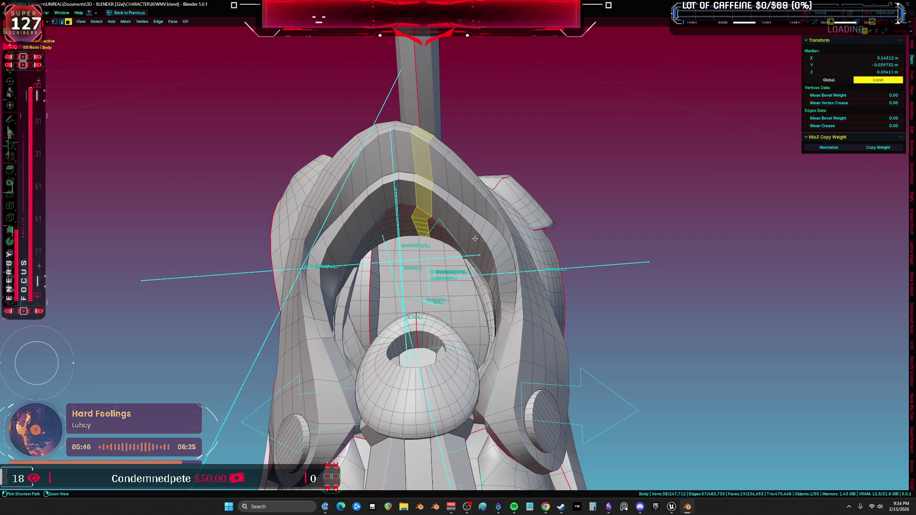
- Grow the face selection outward into the full curved cuff band
key(ctrl+KP_Add)
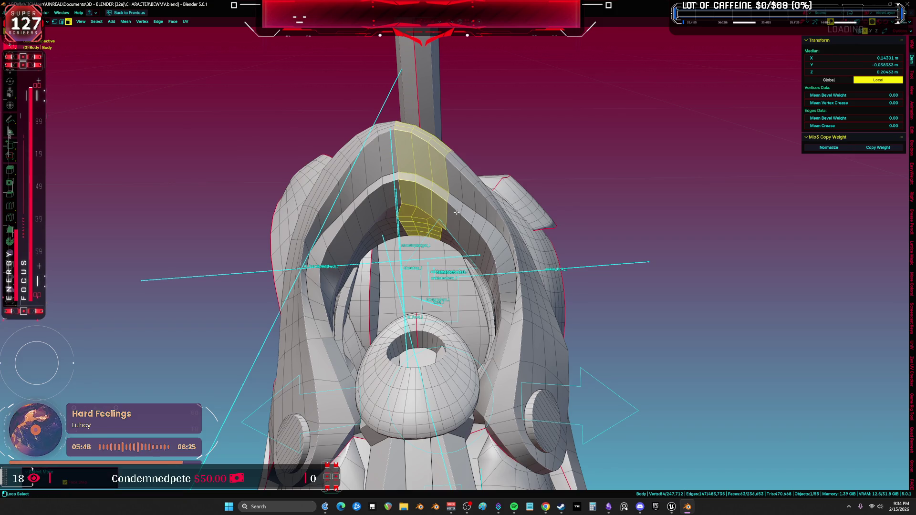
key(ctrl+KP_Add)
key(ctrl+KP_Add)
key(ctrl+KP_Add)
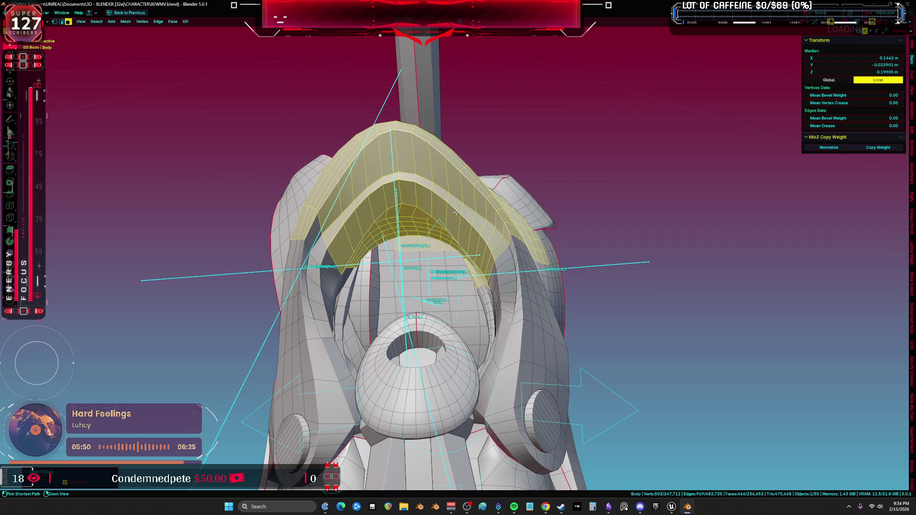
key(ctrl+KP_Subtract)
key(ctrl+KP_Subtract)
key(ctrl+KP_Subtract)
key(ctrl+KP_Subtract)
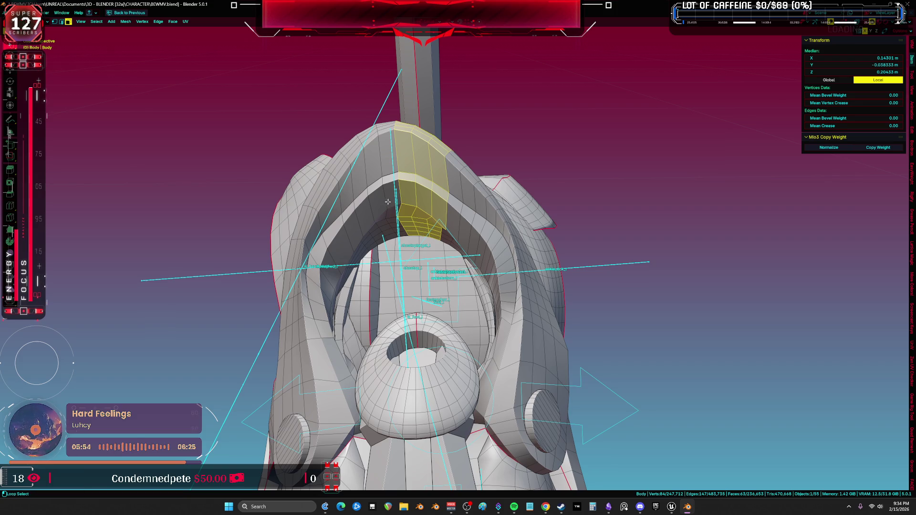
key(ctrl+KP_Add)
key(ctrl+KP_Add)
key(ctrl+KP_Add)
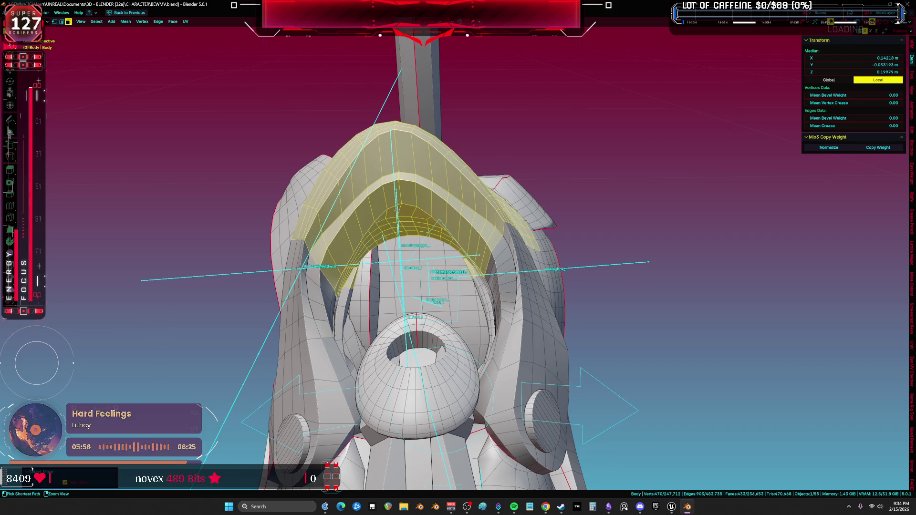
key(ctrl+KP_Add)
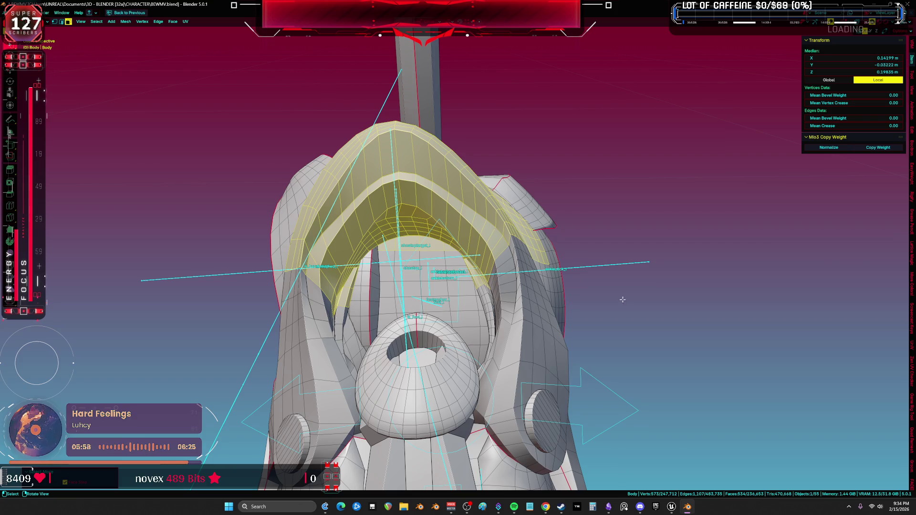
- Test a Ctrl+L connected selection in wireframe, undo it, and return to solid shading
mouse_move(622, 299)
middle_down()
mouse_move(601, 289)
mouse_move(605, 279)
mouse_move(539, 262)
middle_up()
key(shift+z)
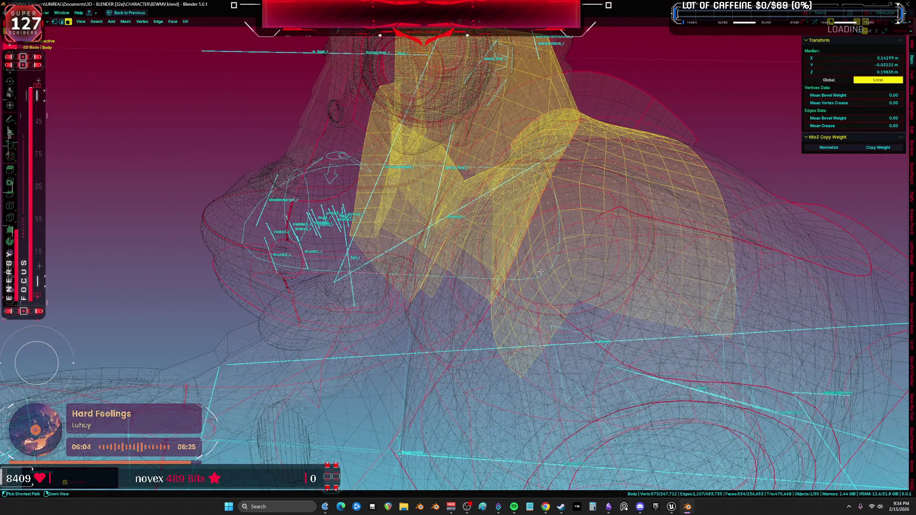
key(ctrl+l)
key(ctrl+z)
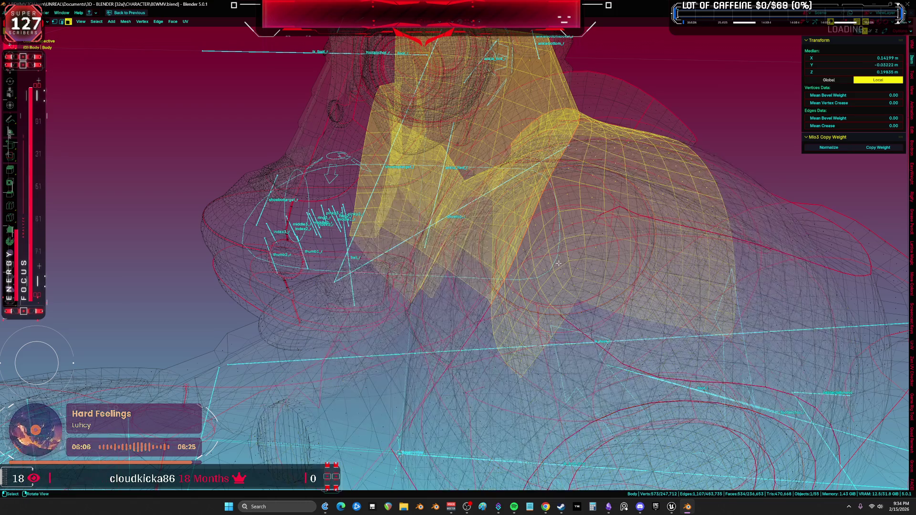
key(shift+z)
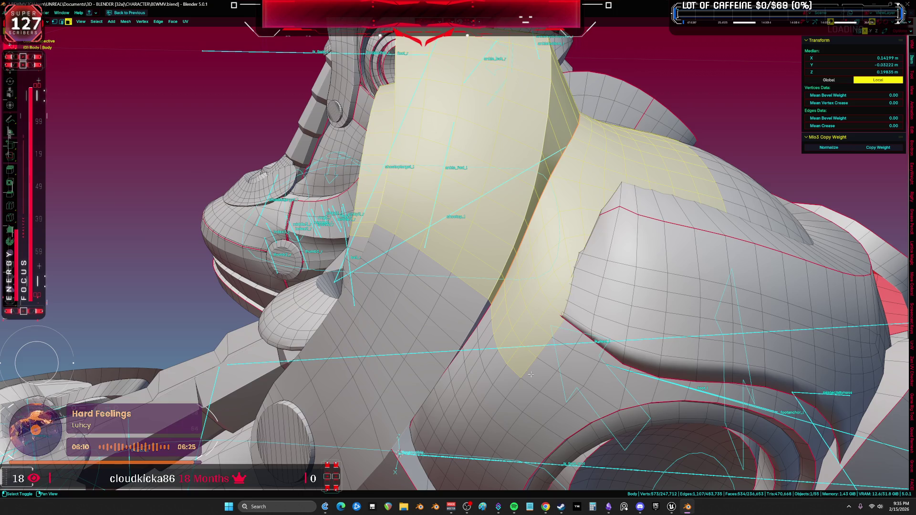
- Deselect the separate shell piece on the right and brush the grey inner band into the selection
key(shift+l)
mouse_move(553, 275)
middle_down()
mouse_move(494, 298)
mouse_move(537, 272)
mouse_move(543, 256)
mouse_move(519, 303)
mouse_move(466, 277)
mouse_move(521, 299)
middle_up()
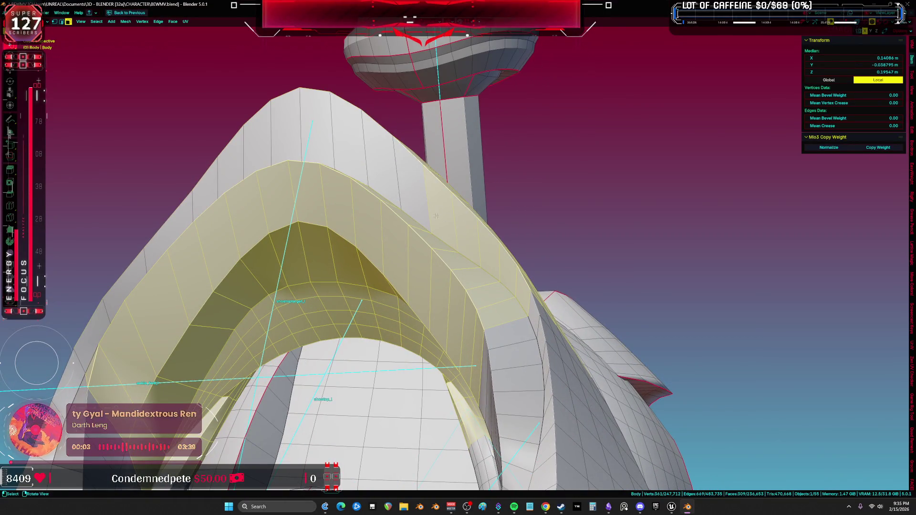
middle_drag(435, 216, 462, 225)
key(c)
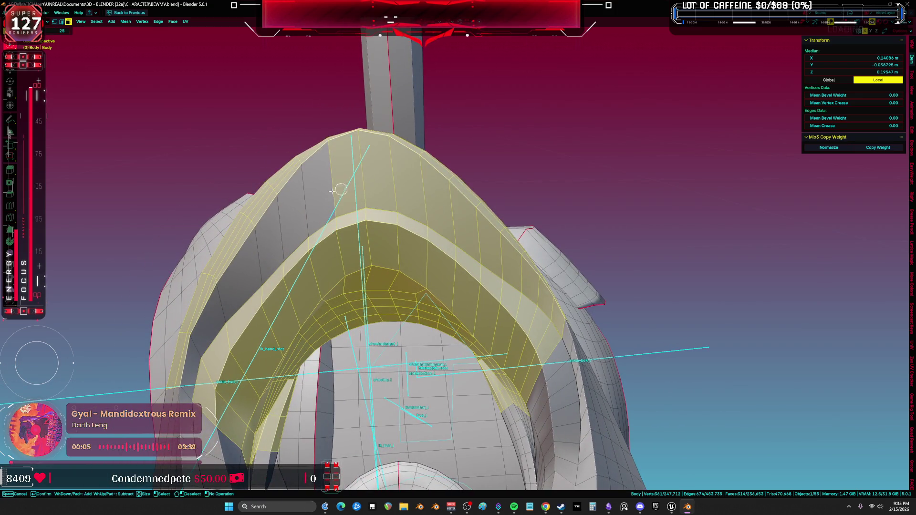
drag(340, 189, 257, 256)
- Inspect the band in see-through wireframe, trying and undoing two face-ring selections
mouse_move(198, 361)
middle_down()
mouse_move(321, 321)
mouse_move(309, 290)
middle_up()
click(215, 342)
mouse_move(216, 343)
middle_down()
mouse_move(307, 321)
mouse_move(415, 339)
mouse_move(420, 353)
mouse_move(437, 353)
mouse_move(415, 283)
middle_up()
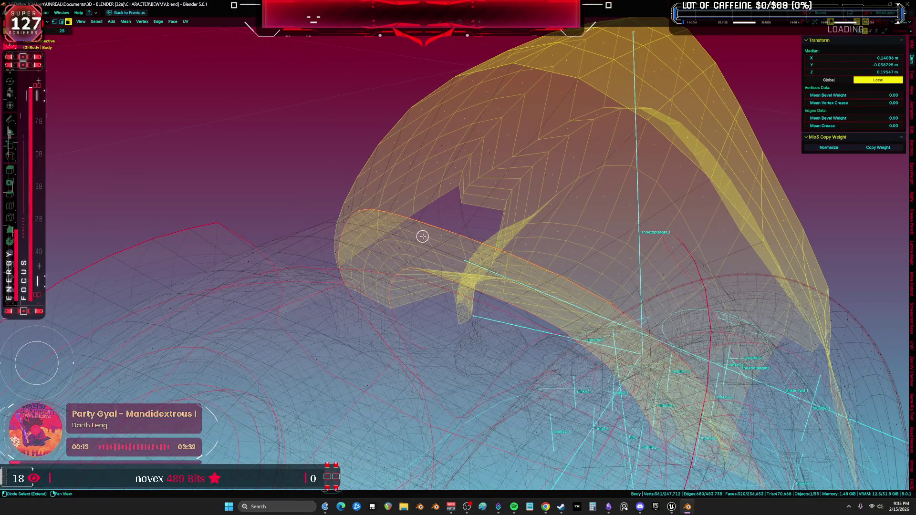
mouse_move(421, 230)
middle_down()
mouse_move(376, 243)
mouse_move(292, 238)
mouse_move(221, 210)
mouse_move(266, 231)
mouse_move(375, 247)
mouse_move(262, 270)
mouse_move(258, 309)
middle_up()
key(shift+z)
key(shift+z)
scroll(257, 309, up, 6)
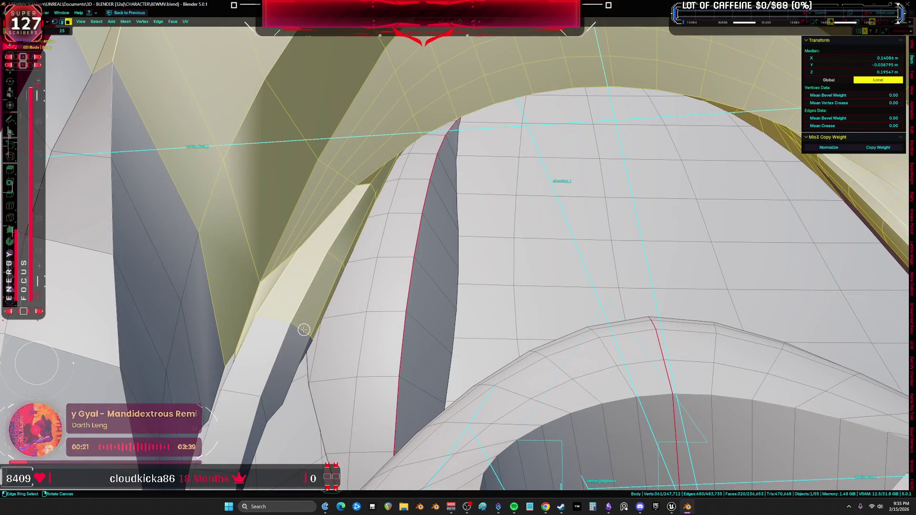
ctrl+alt+shift+click(303, 330)
key(ctrl+z)
key(shift+z)
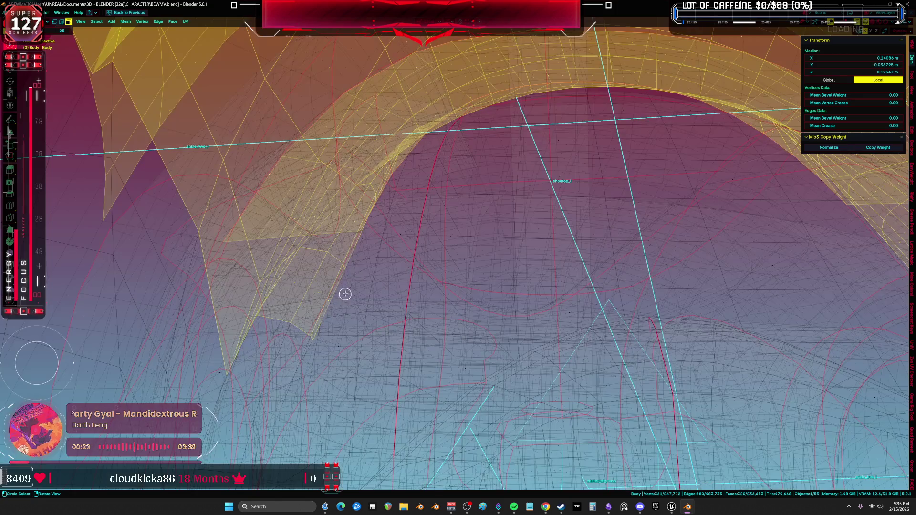
ctrl+alt+shift+click(273, 319)
key(ctrl+z)
key(shift+z)
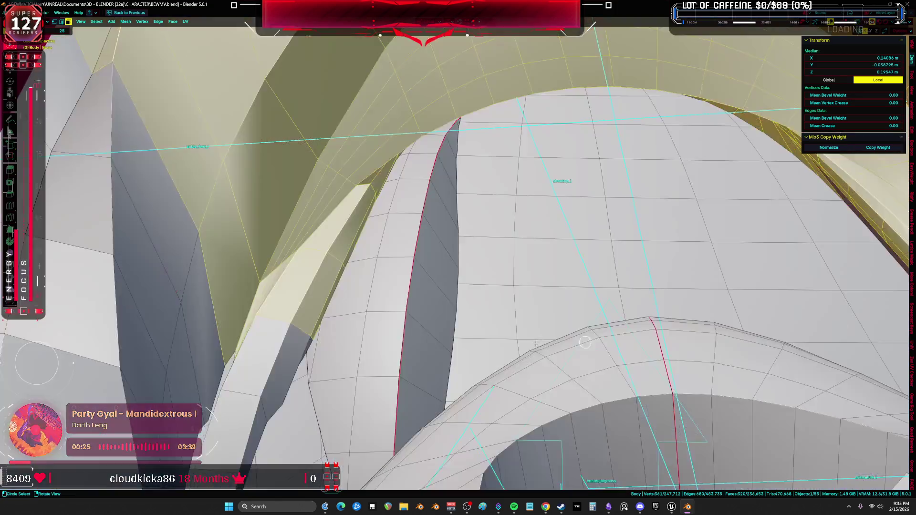
- Frame the cuff selection and remove a stray face from it in X-ray
key(KP_Decimal)
mouse_move(382, 329)
middle_down()
mouse_move(403, 322)
mouse_move(337, 303)
middle_up()
key(shift+z)
key(c)
shift+drag(319, 355, 319, 344)
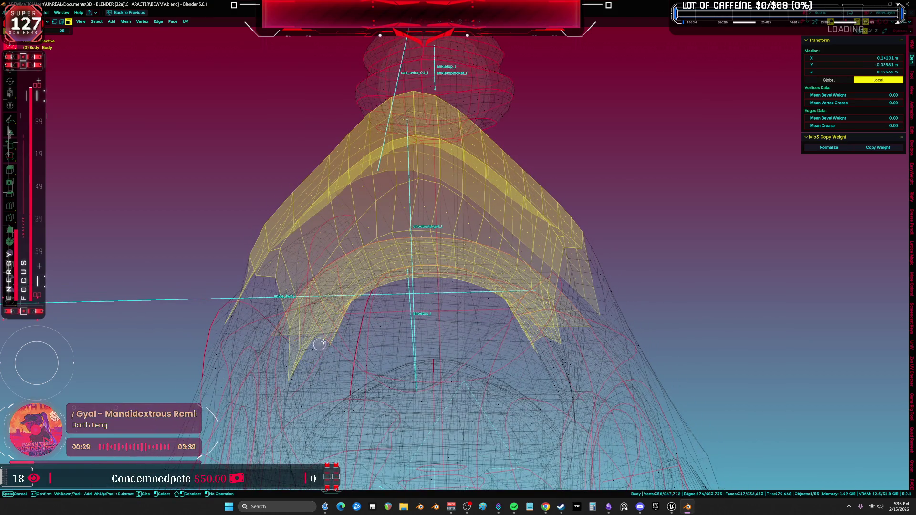
- In X-ray, deselect the stray faces and the lower patch around the cuff band
mouse_move(370, 286)
shift+mouse_down()
mouse_move(451, 270)
mouse_move(487, 286)
mouse_move(532, 333)
shift+mouse_up()
mouse_move(525, 328)
middle_down()
mouse_move(491, 309)
mouse_move(464, 325)
mouse_move(519, 303)
mouse_move(453, 304)
mouse_move(487, 290)
mouse_move(525, 321)
middle_up()
mouse_move(526, 321)
shift+mouse_down()
mouse_move(484, 301)
mouse_move(464, 329)
mouse_move(445, 293)
mouse_move(482, 258)
mouse_move(423, 274)
mouse_move(457, 229)
shift+mouse_up()
mouse_move(456, 229)
middle_down()
mouse_move(425, 245)
mouse_move(439, 310)
mouse_move(443, 247)
middle_up()
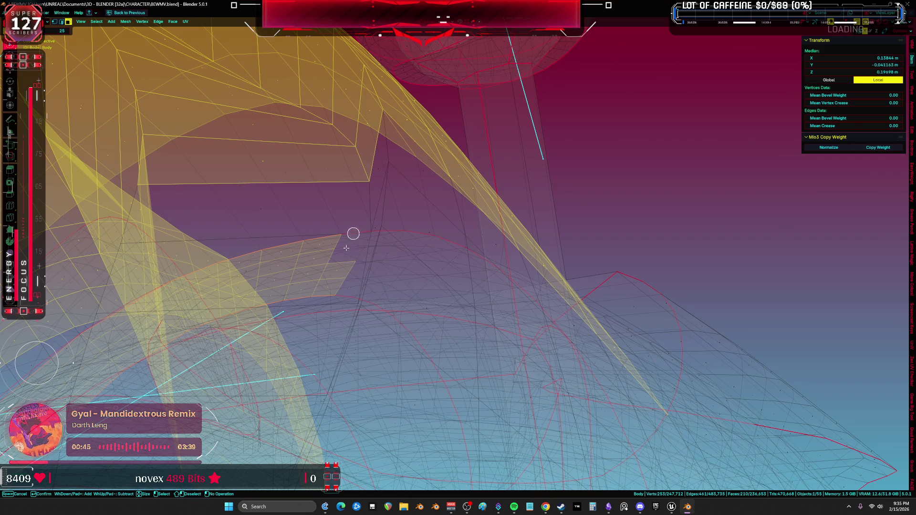
mouse_move(353, 234)
shift+mouse_down()
mouse_move(306, 292)
mouse_move(321, 231)
shift+mouse_up()
mouse_move(321, 230)
middle_down()
mouse_move(328, 249)
mouse_move(236, 295)
mouse_move(344, 327)
mouse_move(282, 257)
mouse_move(216, 205)
mouse_move(315, 286)
mouse_move(386, 219)
mouse_move(370, 327)
mouse_move(384, 297)
mouse_move(364, 280)
middle_up()
shift+drag(364, 280, 357, 253)
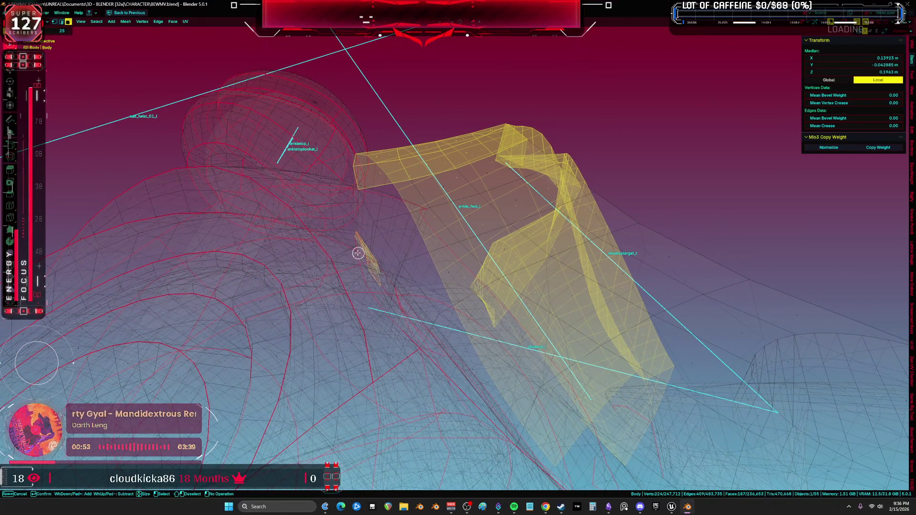
mouse_move(397, 309)
middle_down()
mouse_move(465, 306)
mouse_move(449, 295)
mouse_move(407, 351)
mouse_move(352, 289)
mouse_move(395, 272)
mouse_move(543, 302)
mouse_move(562, 328)
middle_up()
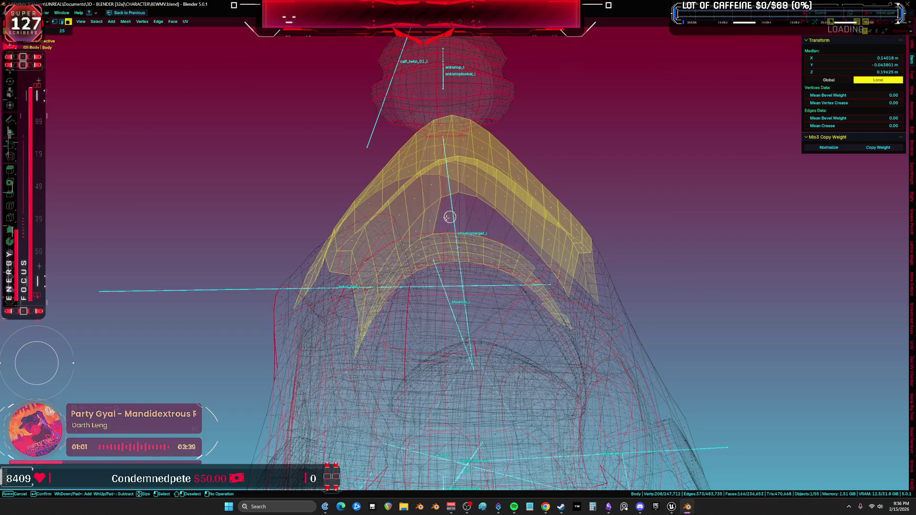
middle_drag(422, 230, 403, 231)
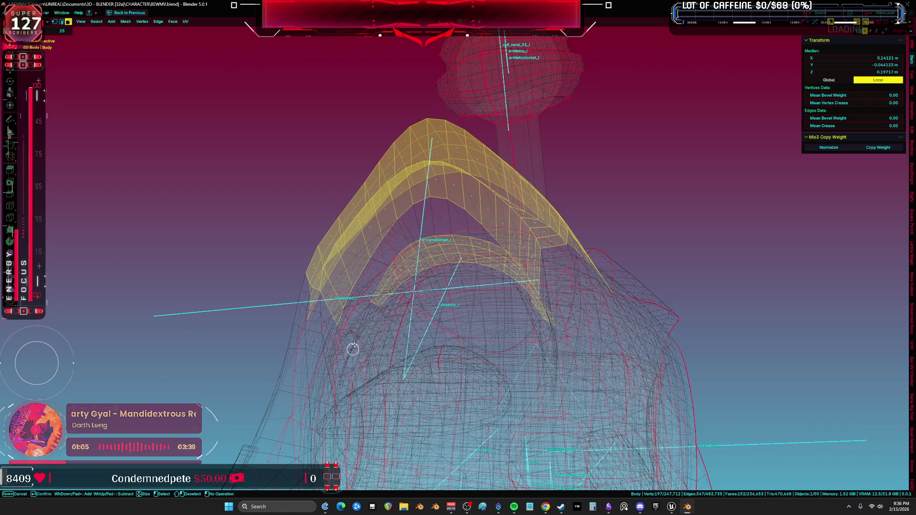
shift+drag(384, 292, 433, 243)
middle_drag(434, 244, 462, 247)
mouse_move(463, 247)
shift+mouse_down()
mouse_move(531, 271)
mouse_move(542, 301)
mouse_move(568, 319)
shift+mouse_up()
mouse_move(562, 312)
middle_down()
mouse_move(486, 310)
mouse_move(513, 321)
mouse_move(425, 329)
mouse_move(506, 351)
mouse_move(544, 280)
mouse_move(509, 266)
mouse_move(401, 302)
mouse_move(341, 297)
middle_up()
- In solid shading, add the missing vertices along the band to the selection
key(shift+z)
key(c)
click(341, 297)
mouse_move(342, 297)
mouse_down()
mouse_move(405, 210)
mouse_move(469, 181)
mouse_up()
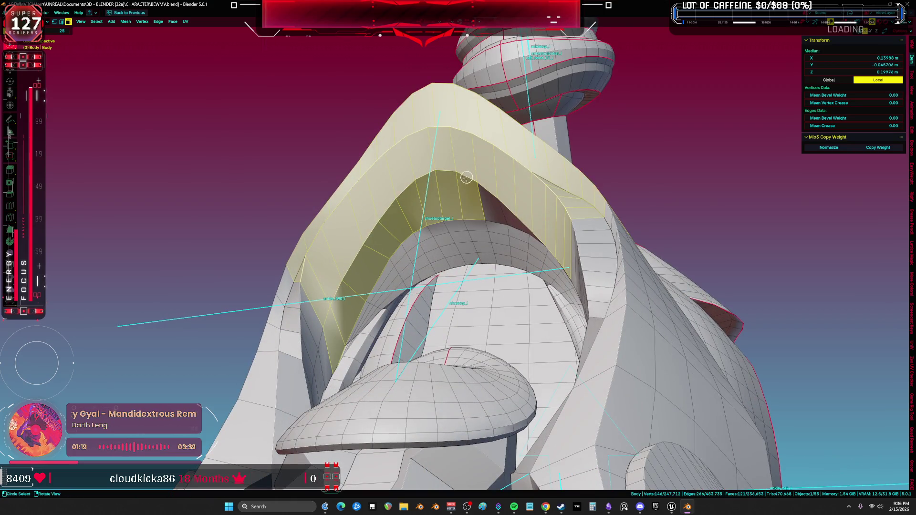
middle_drag(470, 181, 512, 214)
mouse_move(513, 214)
mouse_down()
mouse_move(584, 253)
mouse_move(599, 288)
mouse_up()
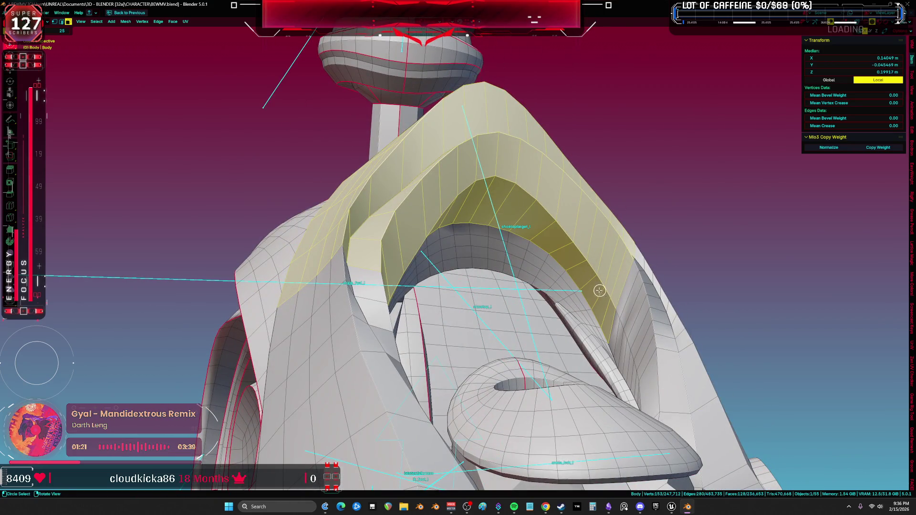
mouse_move(599, 288)
middle_down()
mouse_move(477, 333)
mouse_move(505, 341)
middle_up()
- Hide everything except the cuff band, then enter Pose Mode on shoetoptarget_l
key(ctrl+i)
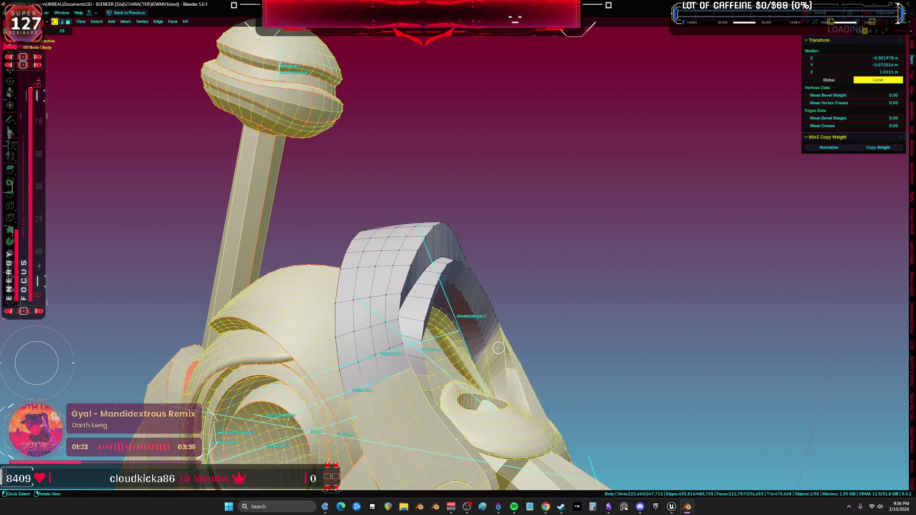
key(h)
key(ctrl+Tab)
click(432, 292)
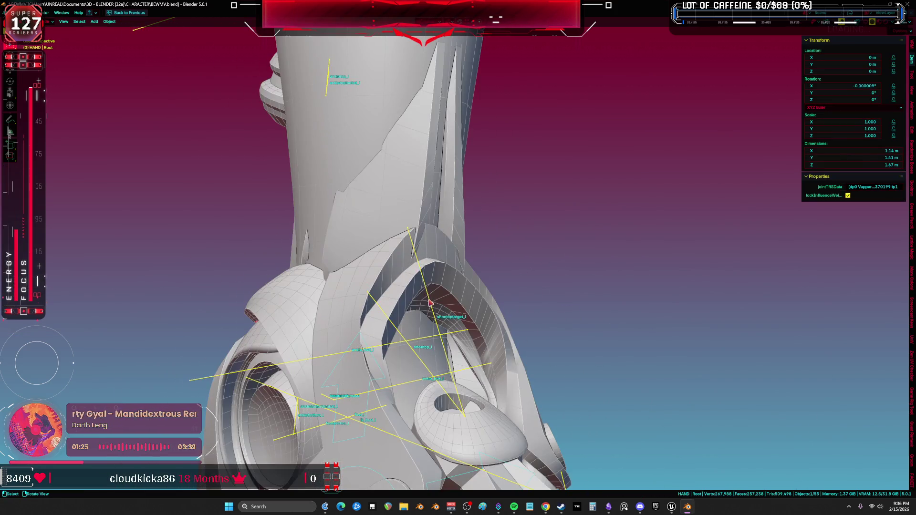
middle_drag(377, 325, 495, 331)
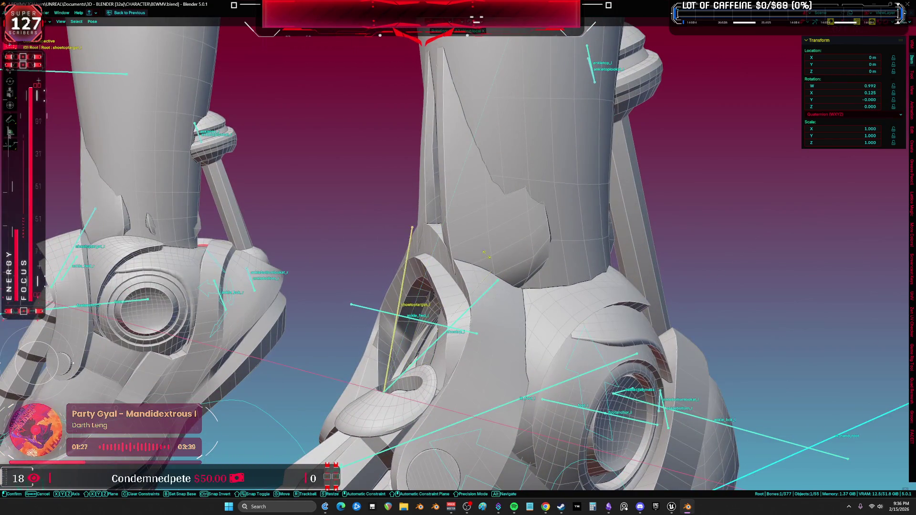
scroll(524, 267, up, 3)
key(ctrl+space)
click(546, 210)
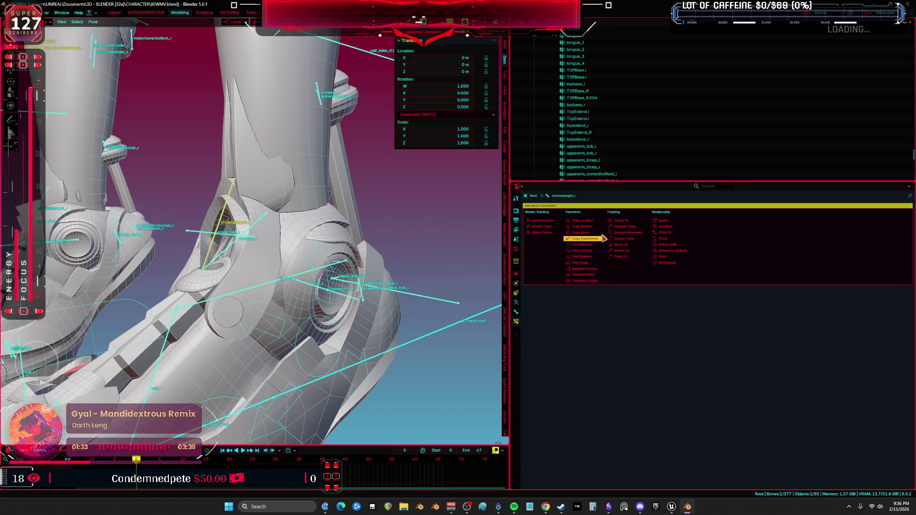
- Add a Copy Rotation constraint targeting Root's footanchor_l bone
click(594, 227)
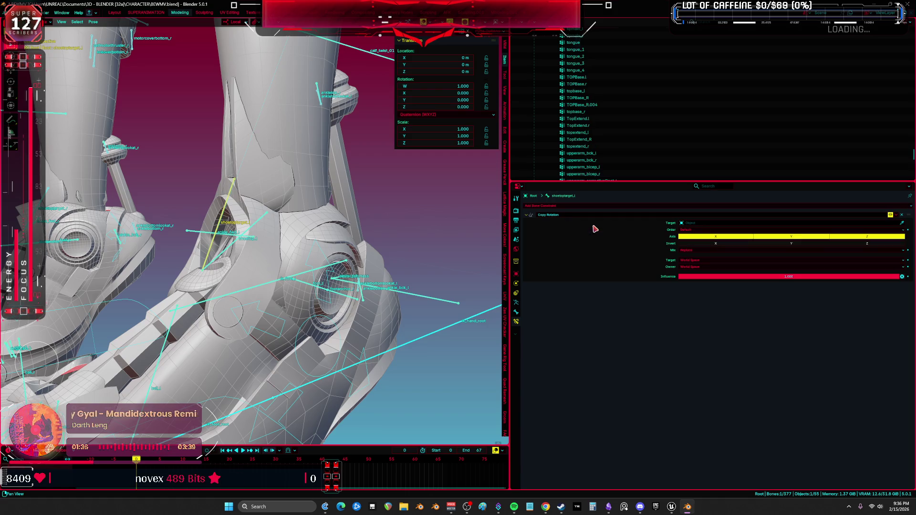
click(691, 223)
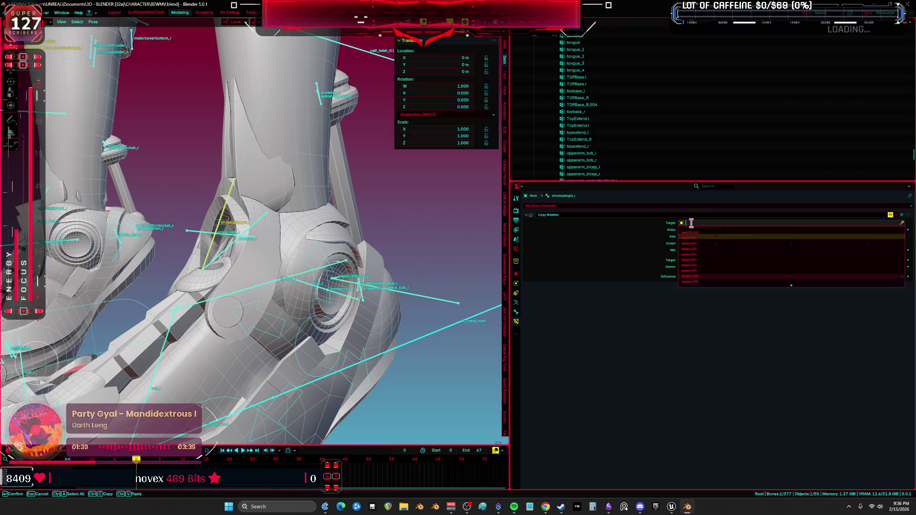
text(roo)
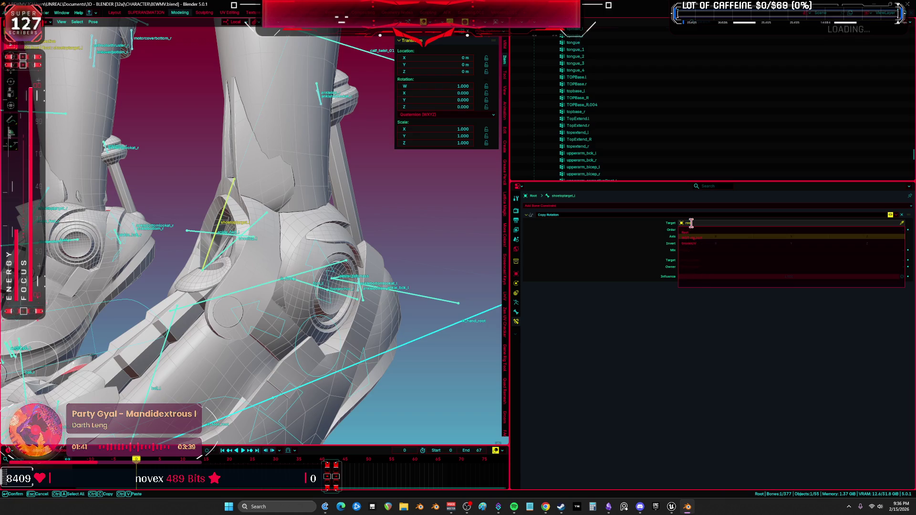
text(t)
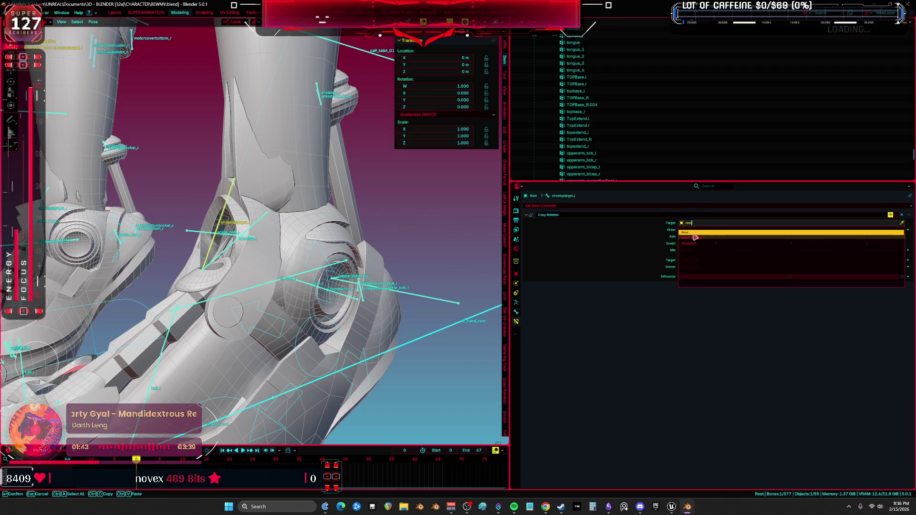
click(694, 234)
click(698, 231)
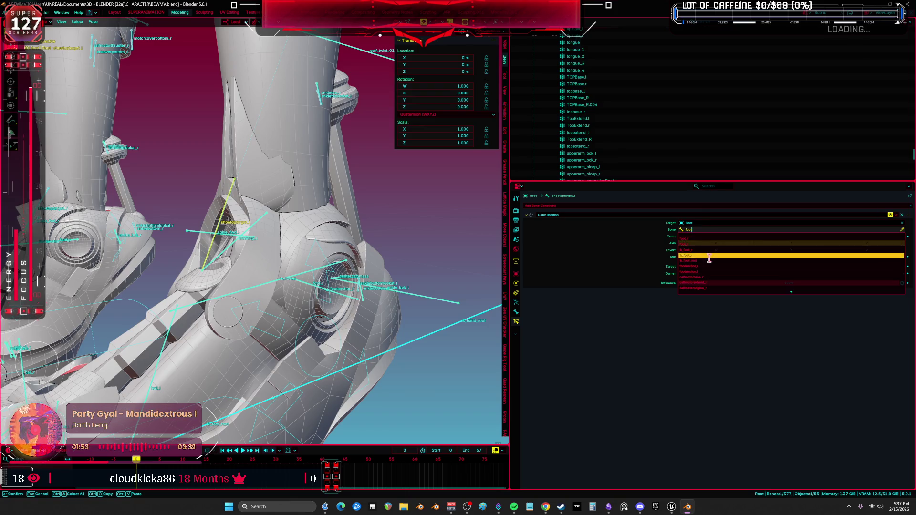
click(704, 272)
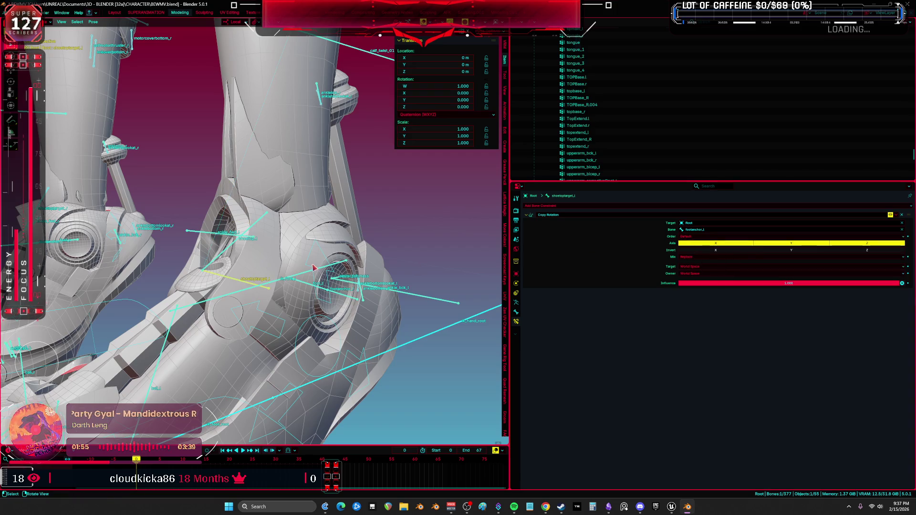
- Set both the constraint's target and owner space to Local Space
middle_drag(313, 268, 248, 262)
click(698, 273)
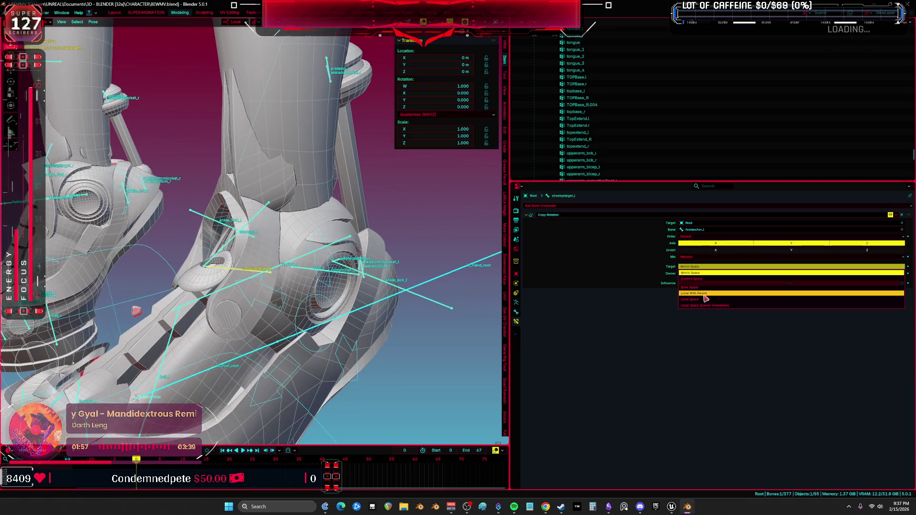
click(705, 299)
click(705, 273)
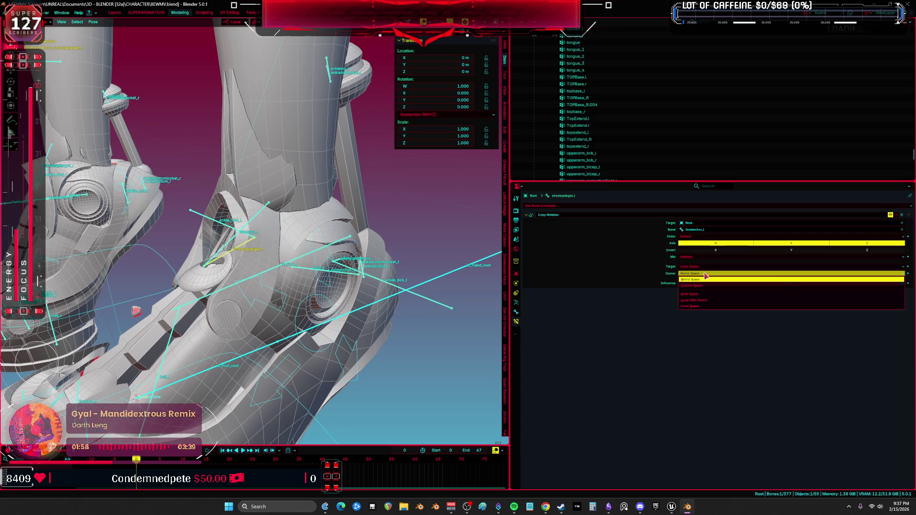
click(707, 308)
- Return to Object Mode and select the Body mesh
middle_drag(248, 410, 216, 415)
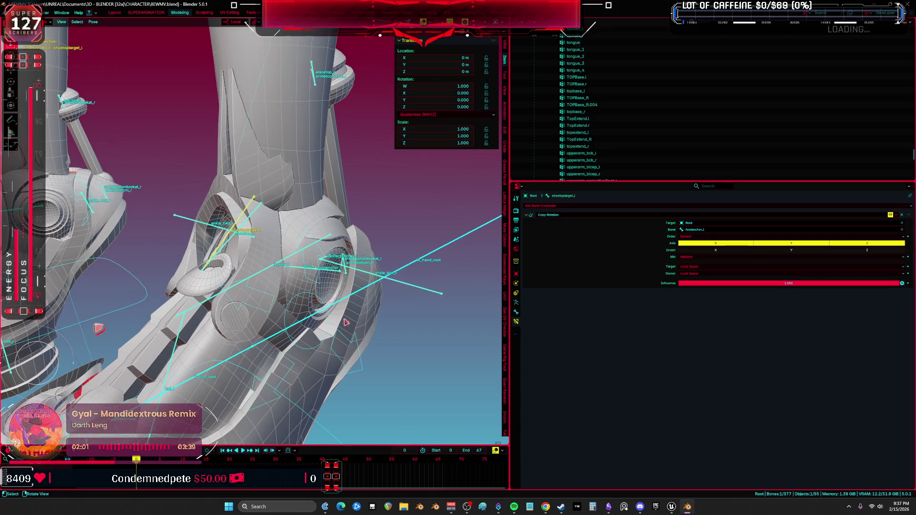
middle_drag(346, 322, 347, 312)
key(ctrl+Tab)
click(348, 312)
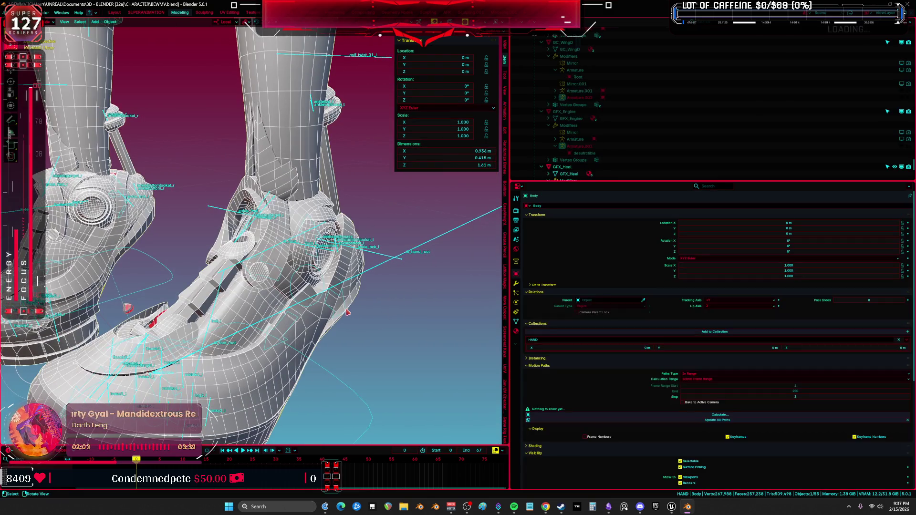
- Back in pose mode with a maximized viewport, rotate the heel IK control about -23° on X
key(ctrl+z)
key(ctrl+z)
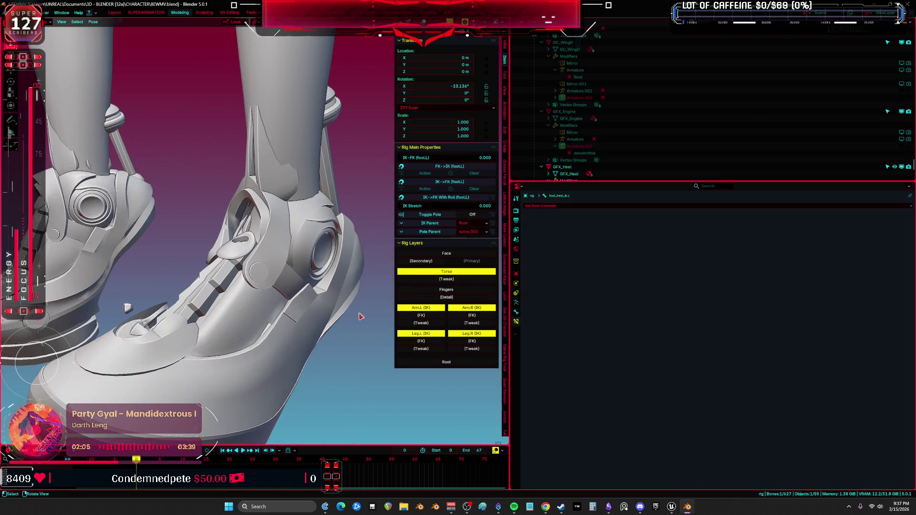
key(ctrl+space)
middle_drag(429, 334, 525, 339)
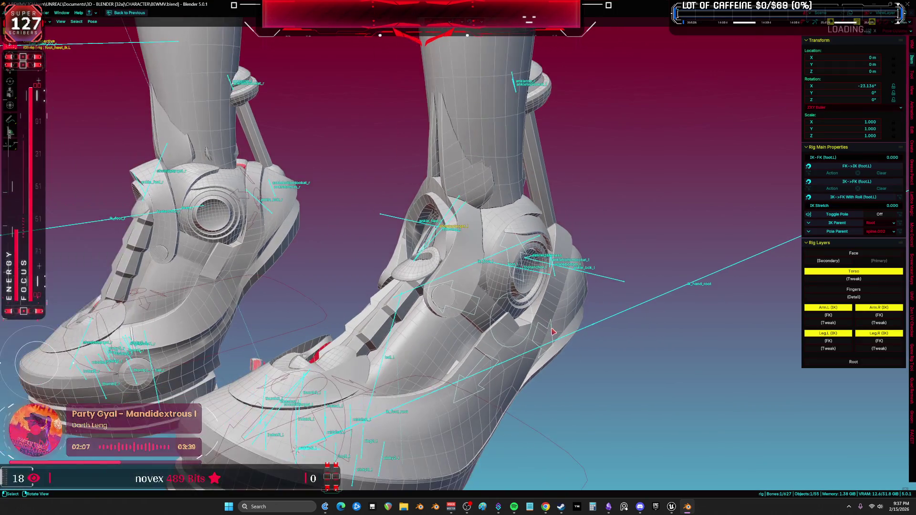
scroll(626, 344, up, 3)
key(r)
key(x)
key(x)
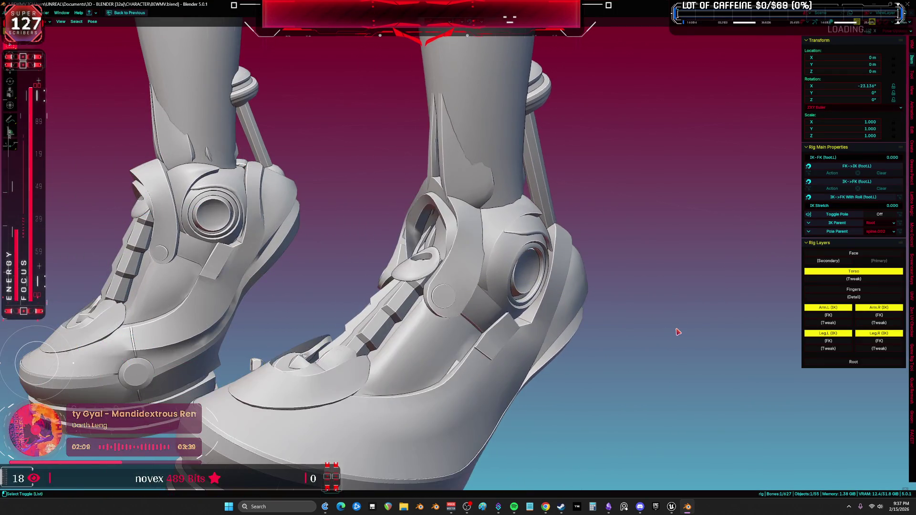
key(shift+alt+z)
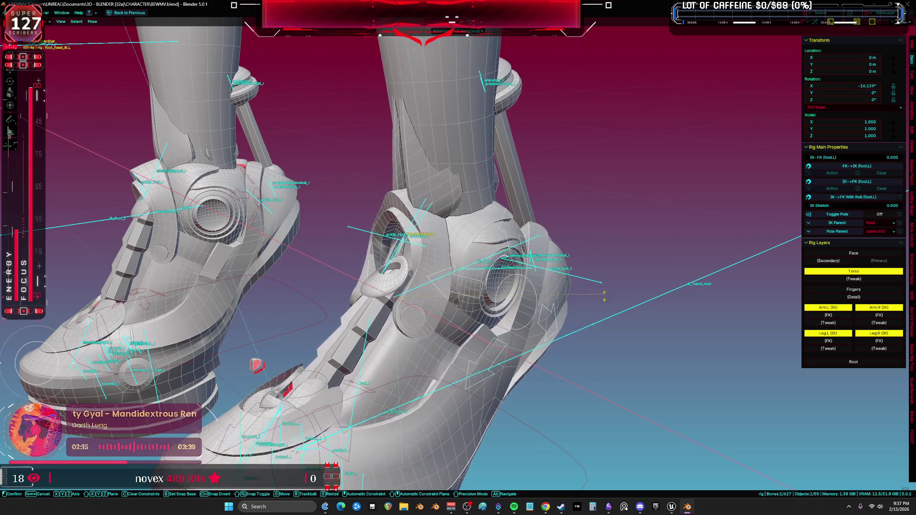
click(604, 310)
- Check the shoetop_l bone, re-rotate the heel control, and return to Pose Mode in the normal layout
mouse_move(604, 310)
middle_down()
mouse_move(555, 299)
mouse_move(394, 213)
middle_up()
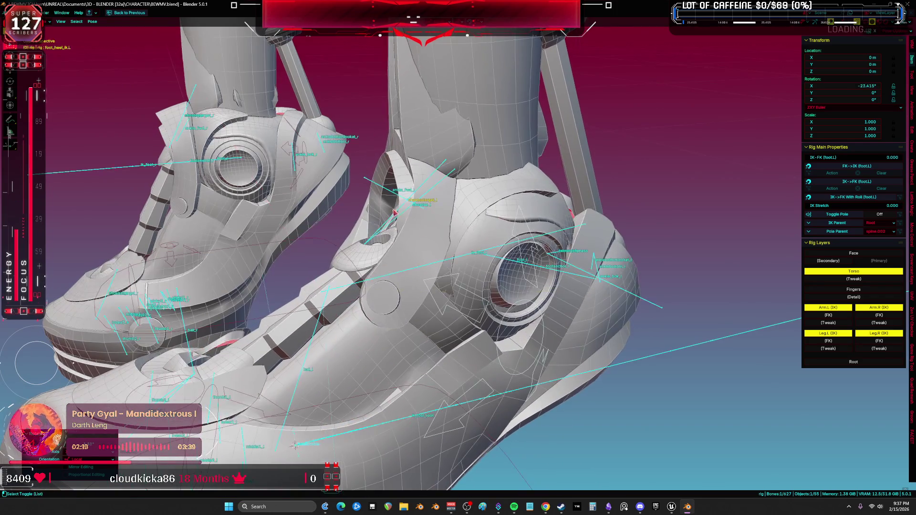
ctrl+click(392, 222)
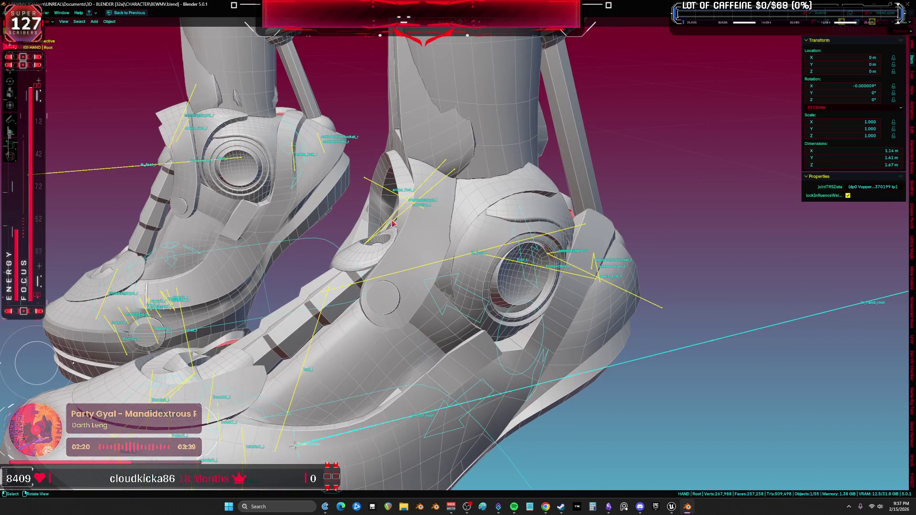
click(517, 296)
key(r)
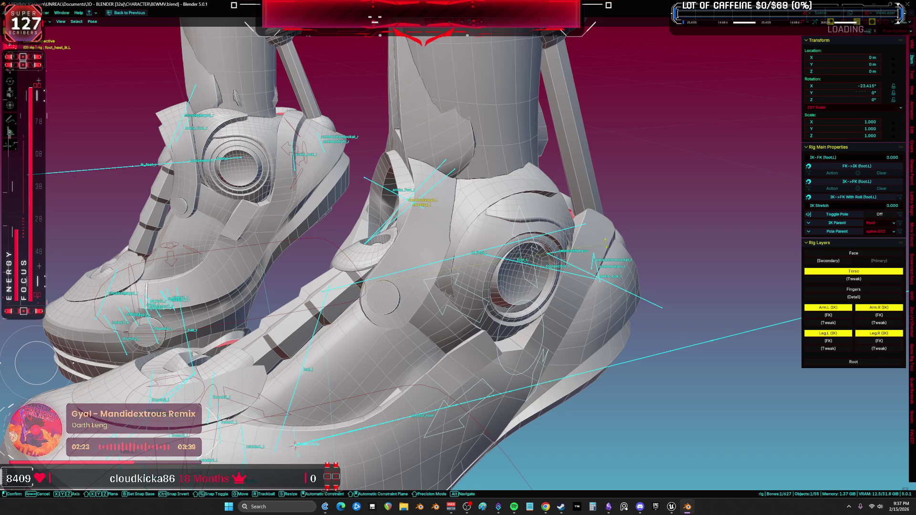
click(457, 214)
click(464, 211)
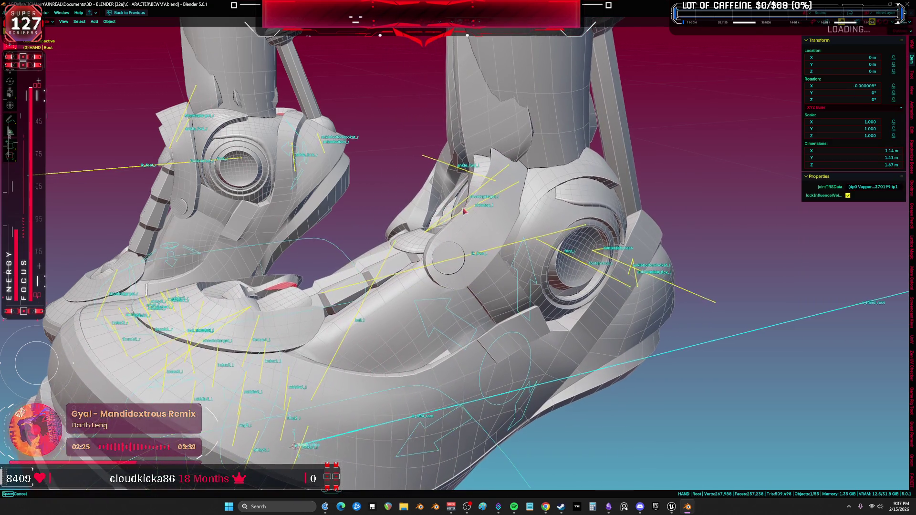
scroll(464, 211, up, 3)
key(ctrl+Tab)
key(ctrl+space)
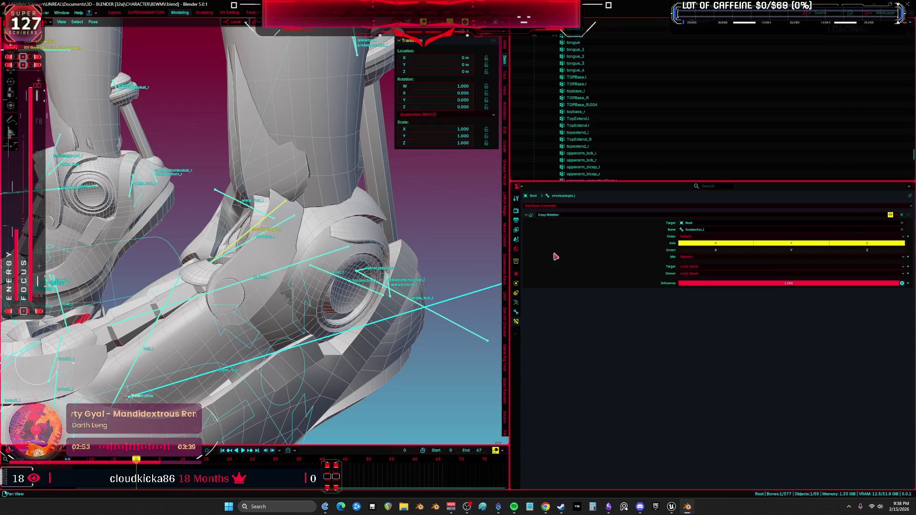
- Check the Armature data tab, then open the Copy Rotation order dropdown and close it unchanged
click(515, 312)
scroll(570, 419, down, 5)
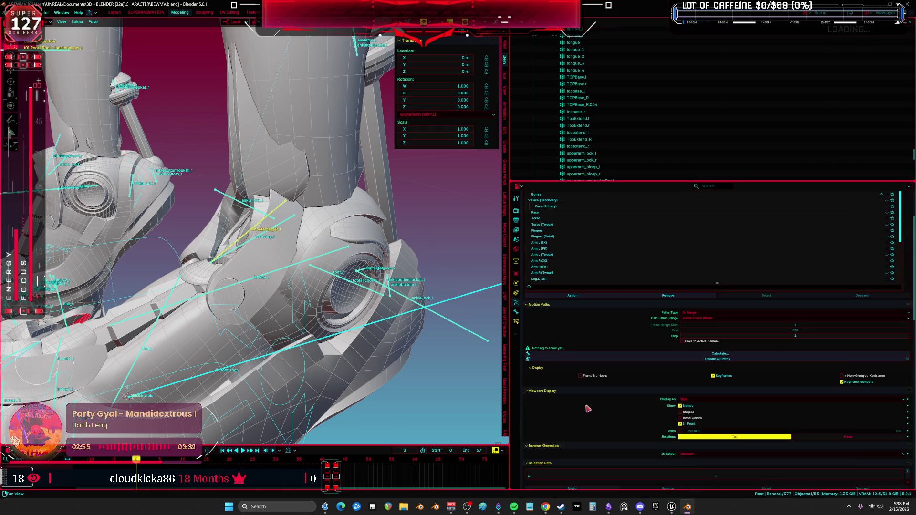
mouse_move(425, 334)
middle_down()
mouse_move(300, 298)
mouse_move(314, 347)
mouse_move(322, 281)
mouse_move(267, 238)
middle_up()
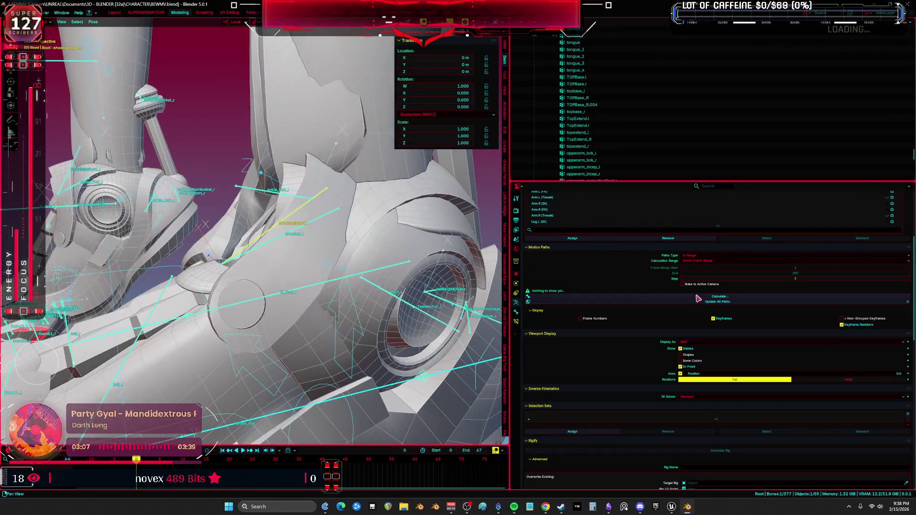
click(515, 312)
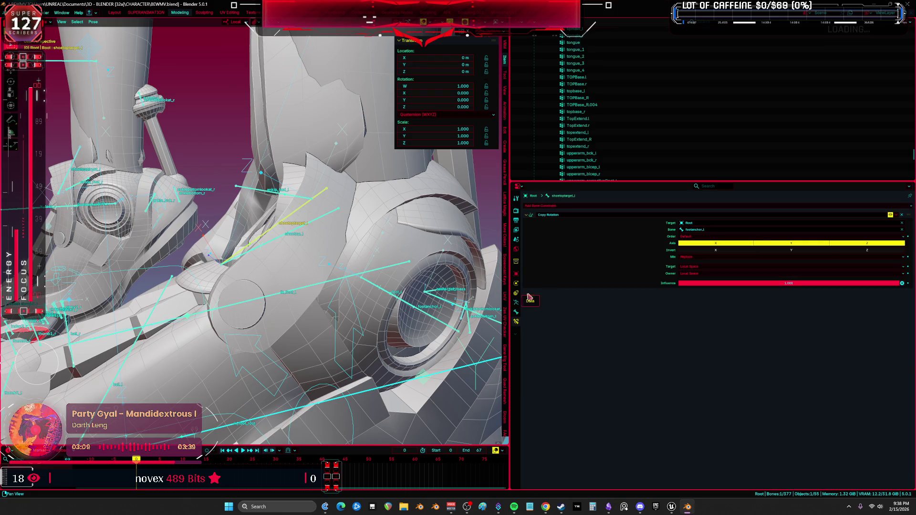
click(692, 236)
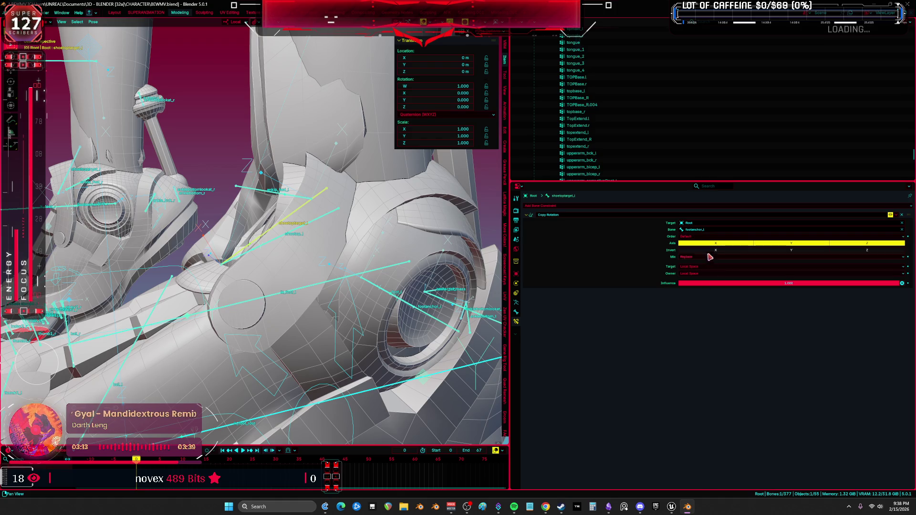
click(704, 237)
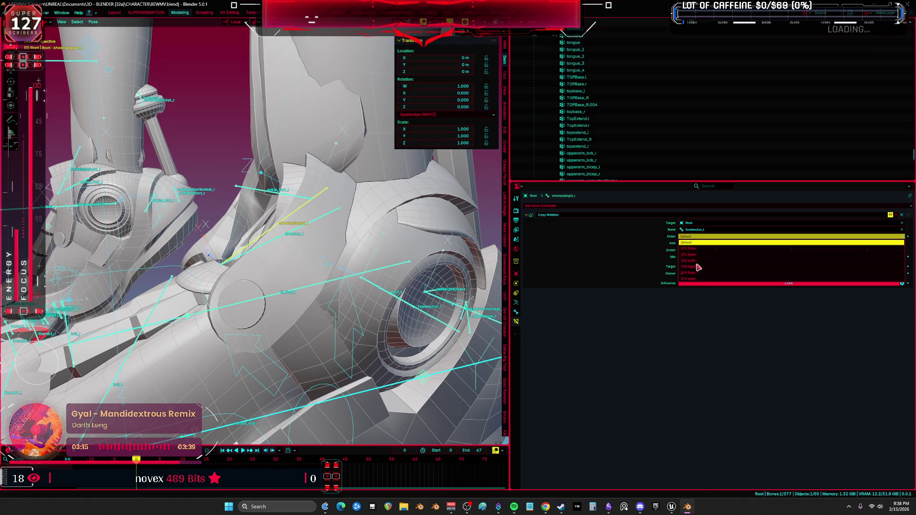
key(Escape)
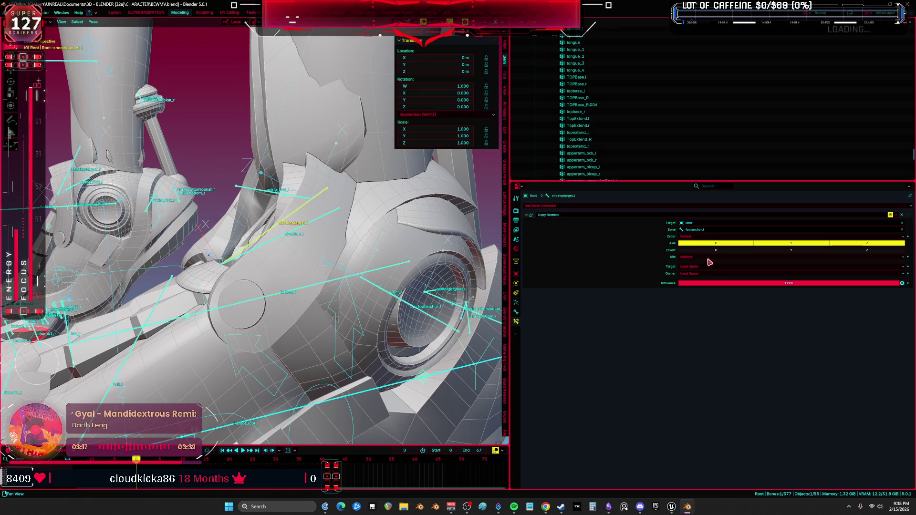
- Replace the Copy Rotation constraint with a Transformation constraint targeting Root's foot_l bone
click(904, 219)
click(577, 206)
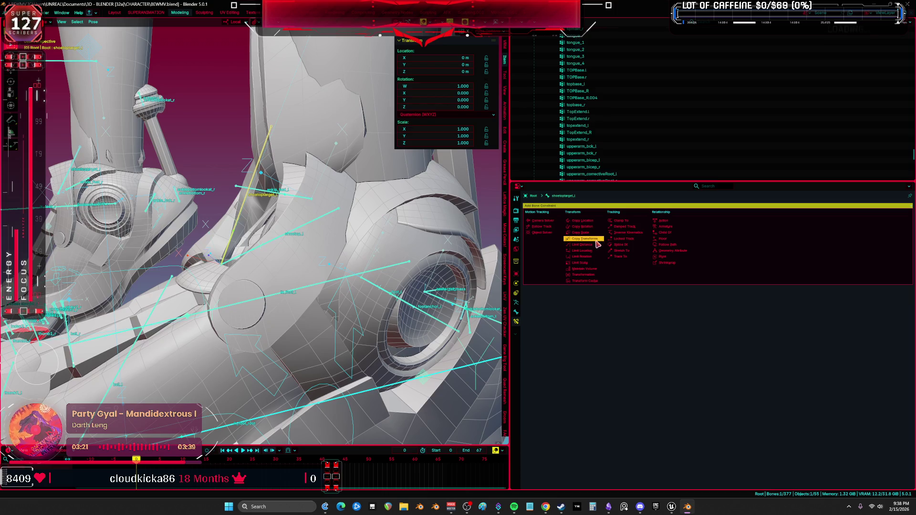
click(589, 275)
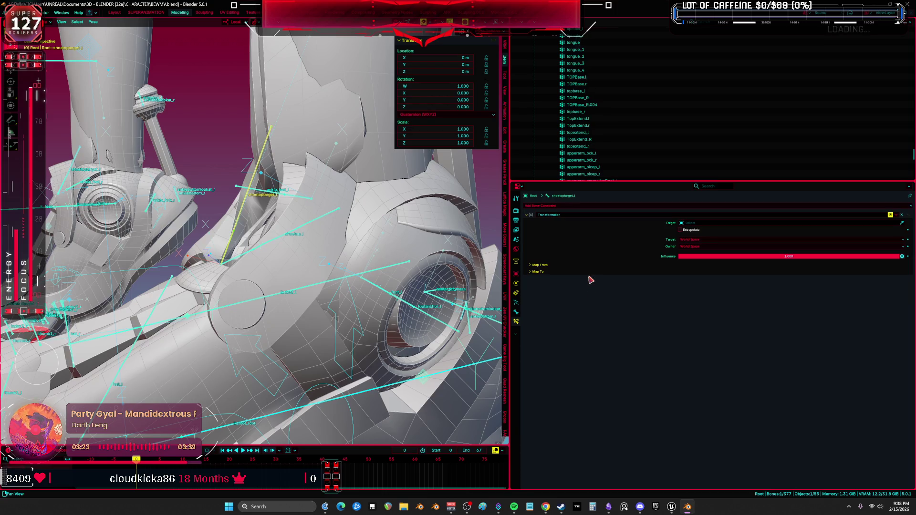
click(694, 223)
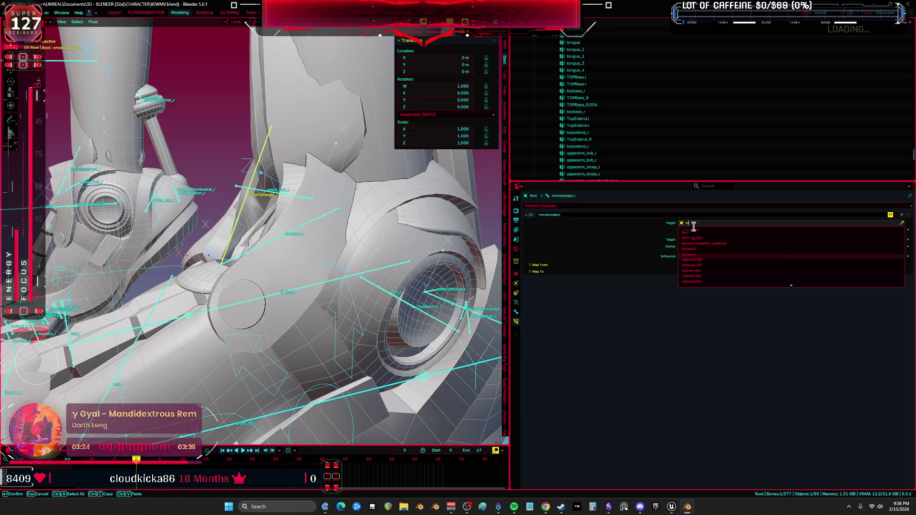
click(701, 249)
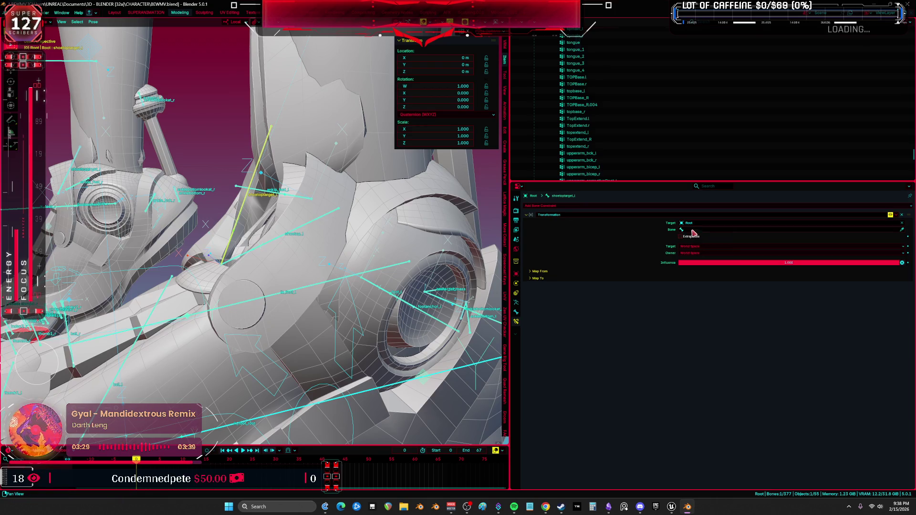
click(694, 231)
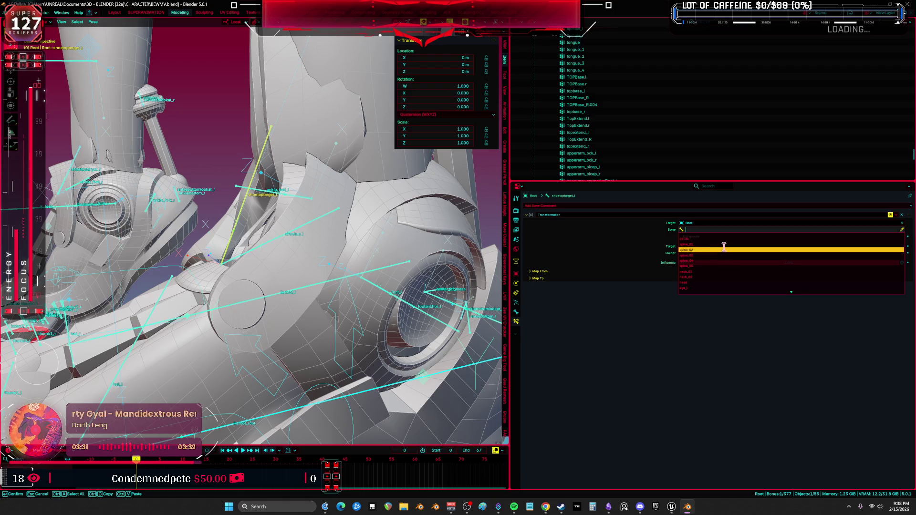
text(anc)
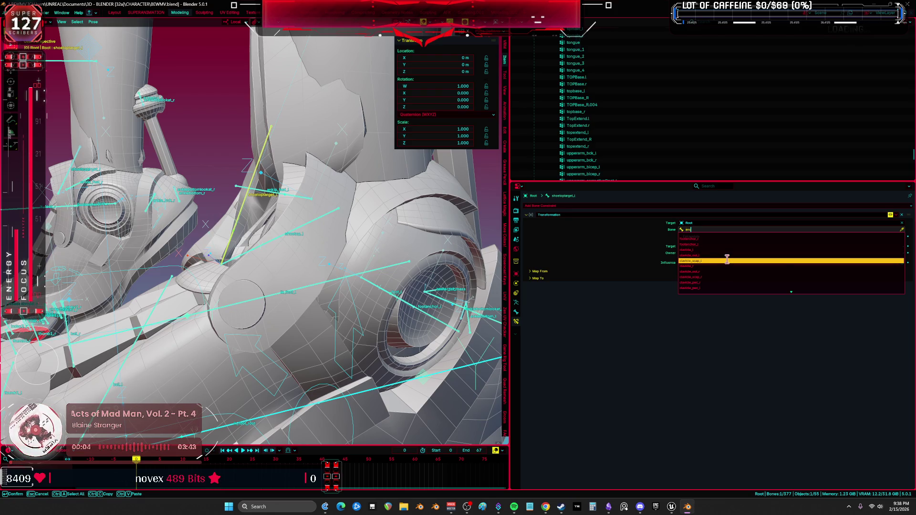
key(BackSpace)
key(BackSpace)
key(BackSpace)
text(foot)
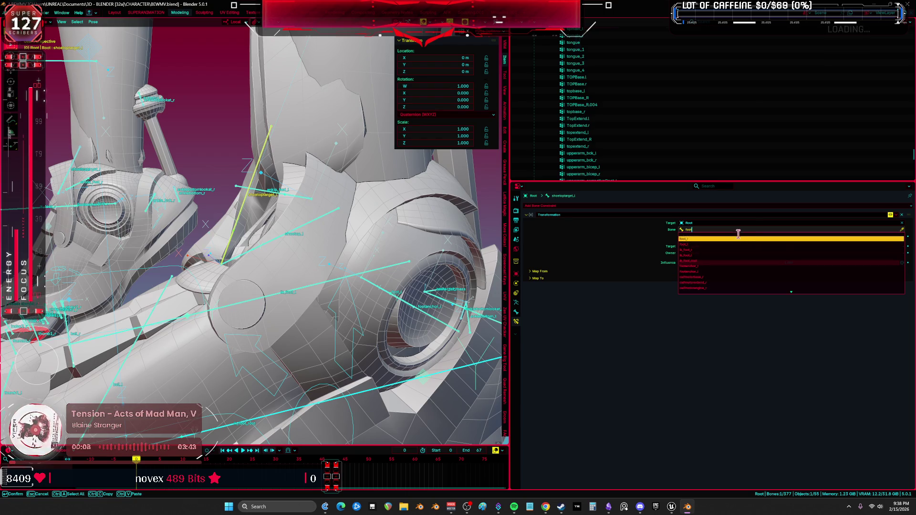
click(725, 238)
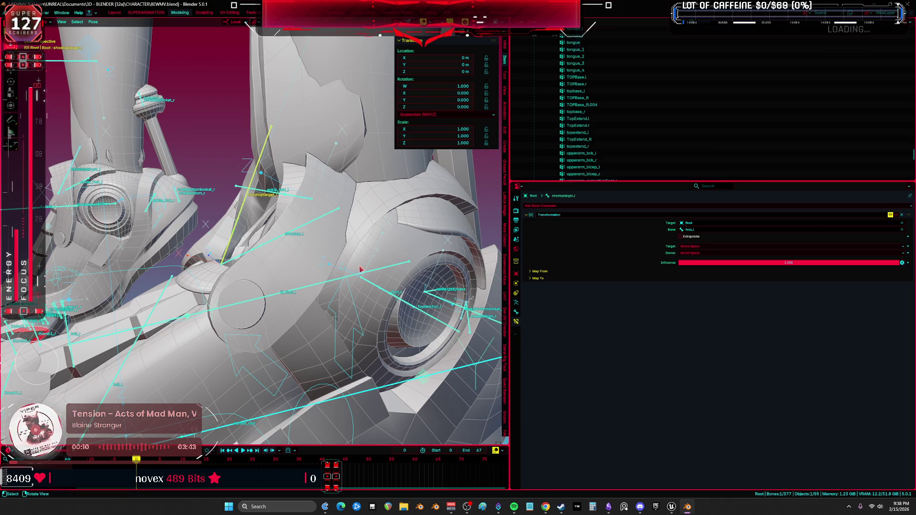
mouse_move(361, 268)
middle_down()
mouse_move(334, 272)
mouse_move(386, 271)
middle_up()
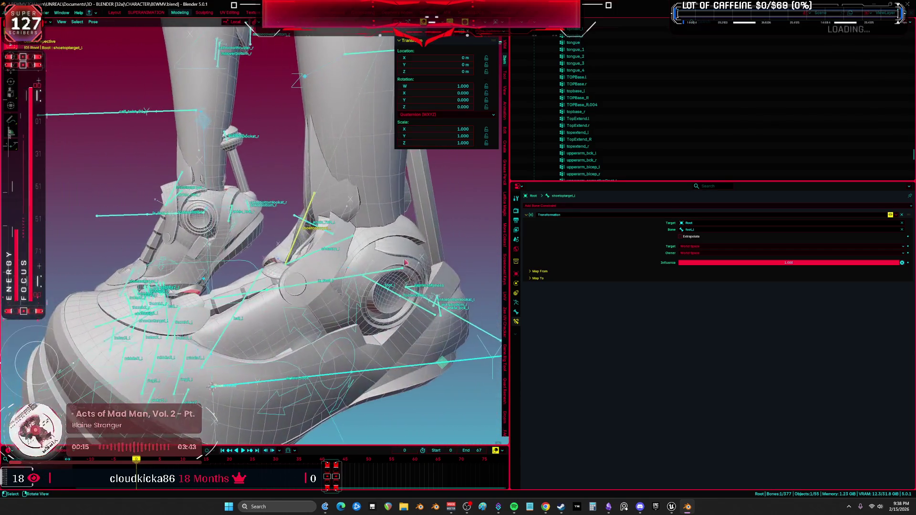
- Set target and owner space to Local Space and map from Rotation with Z -90° to 90°
click(698, 252)
click(696, 279)
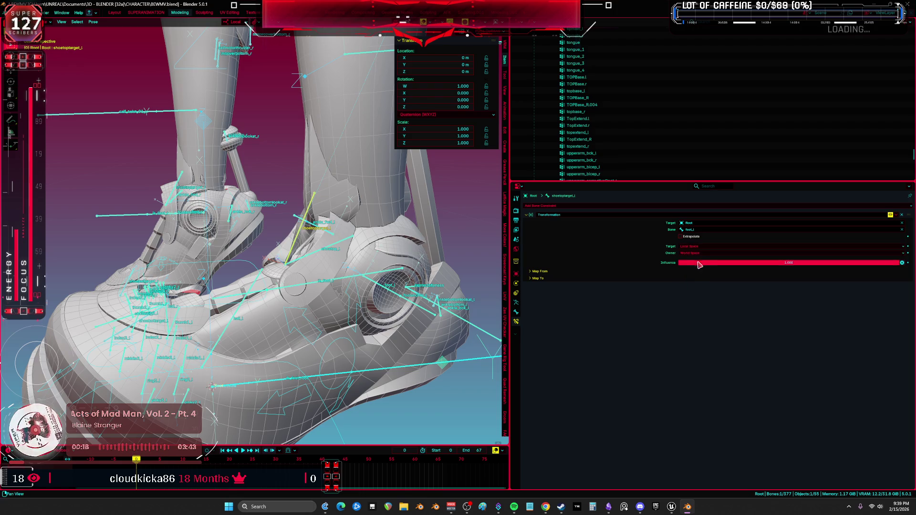
click(699, 253)
click(701, 285)
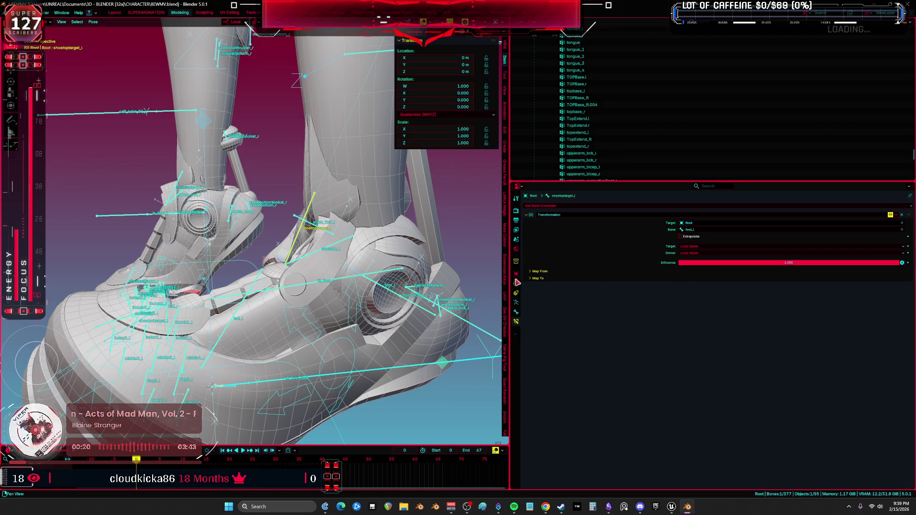
click(531, 271)
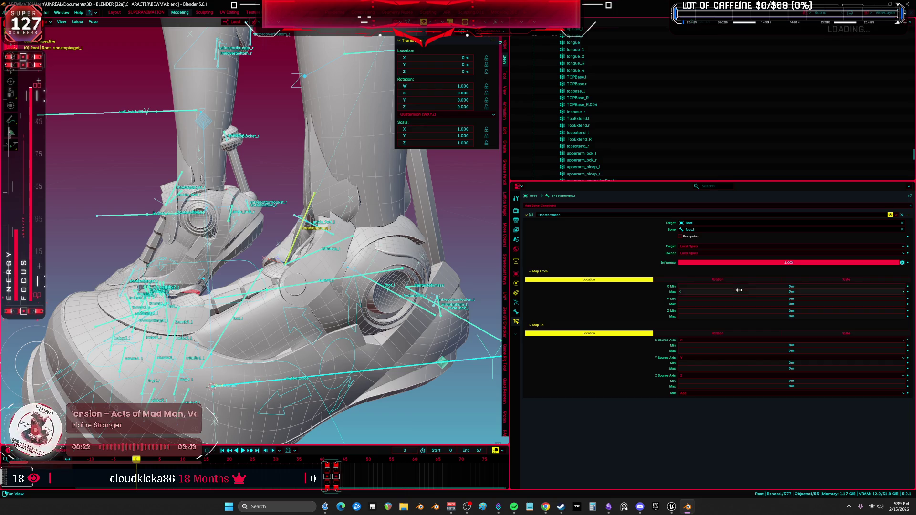
click(687, 281)
click(716, 320)
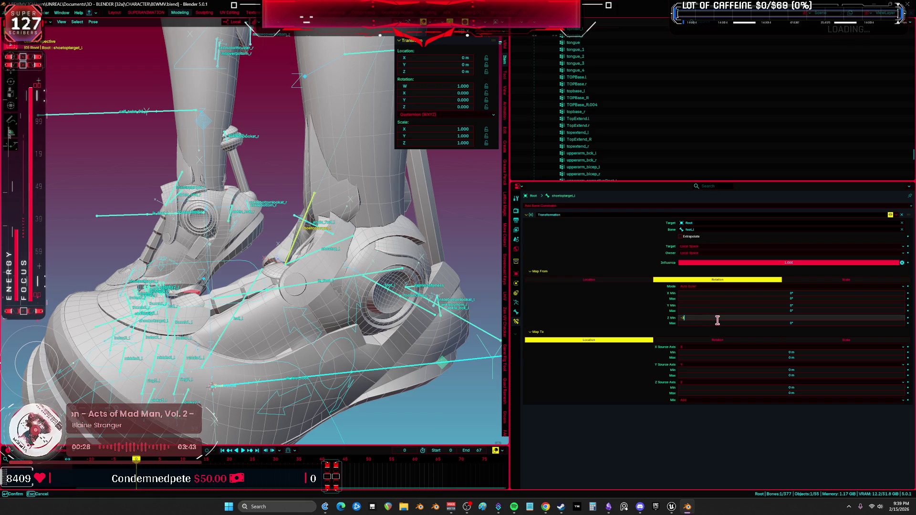
key(Tab)
text(90)
key(Return)
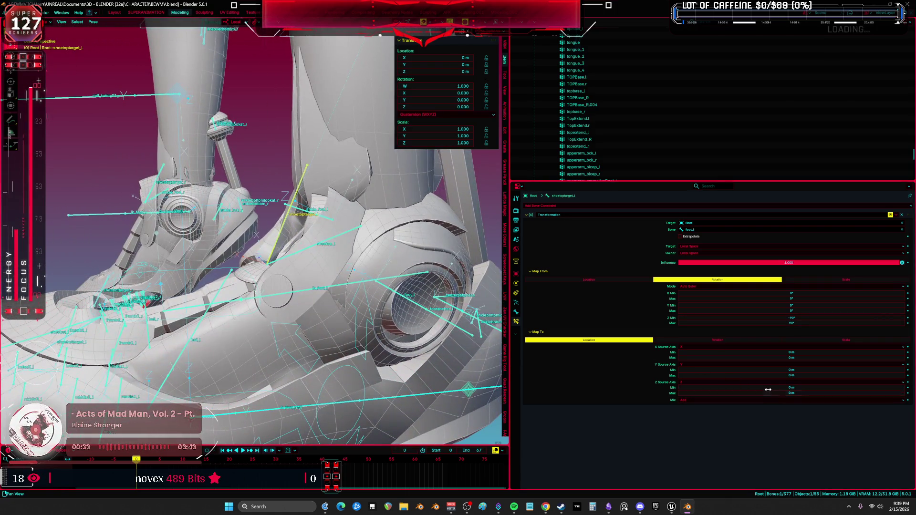
- Set the Z source axis range to -30 m/30 m, then swap it to 30 m/-30 m
click(766, 387)
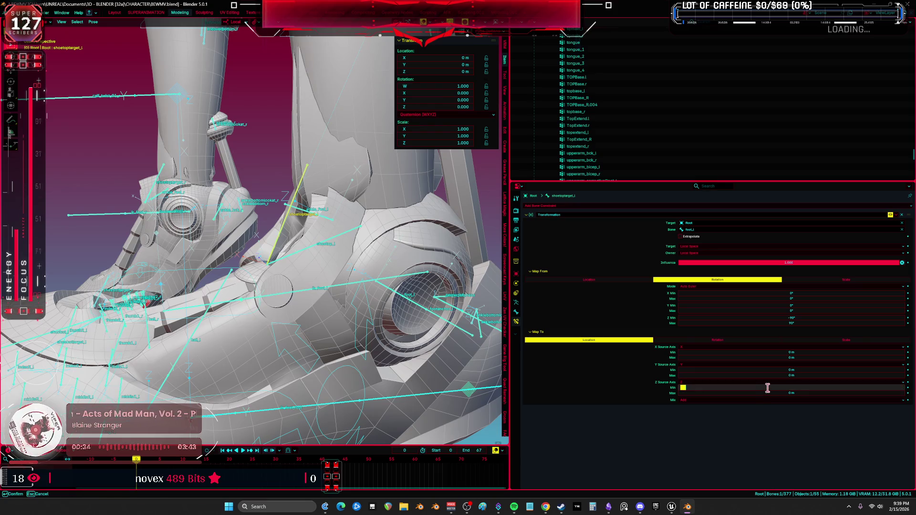
key(Tab)
text(30)
key(Return)
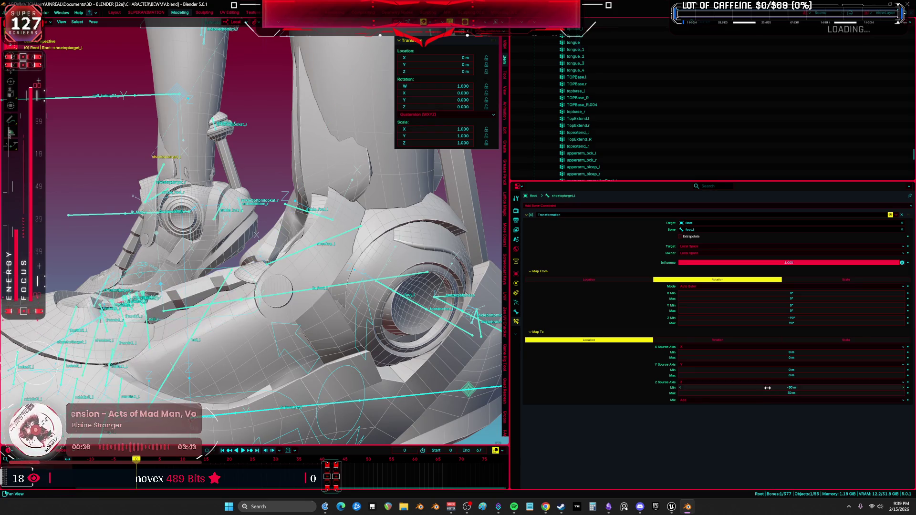
click(724, 388)
text(30)
key(Tab)
text(-)
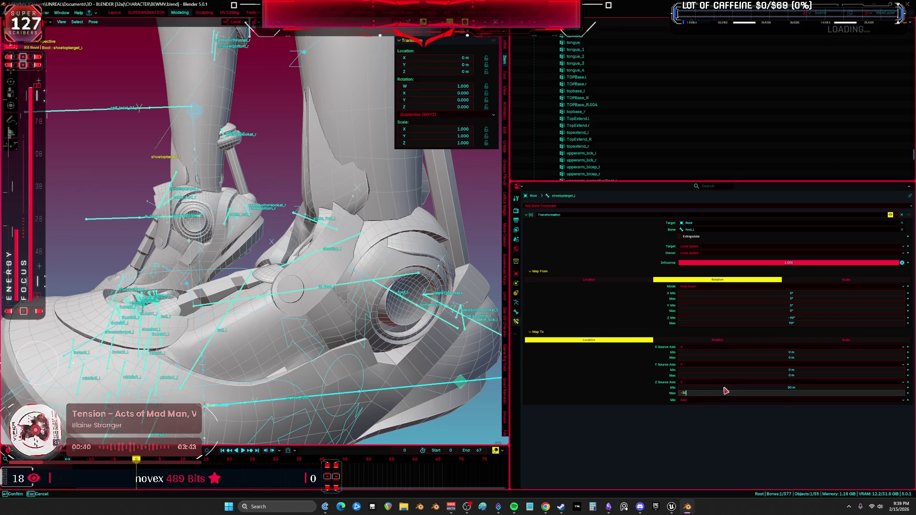
key(Return)
- Reset the location mapping min and max values to 0
click(697, 387)
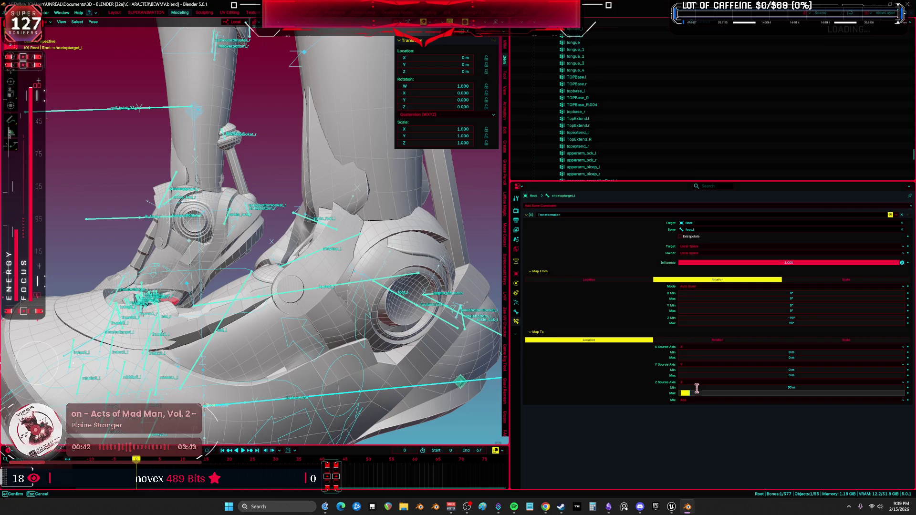
text(0)
key(Tab)
text(0)
key(Tab)
click(697, 385)
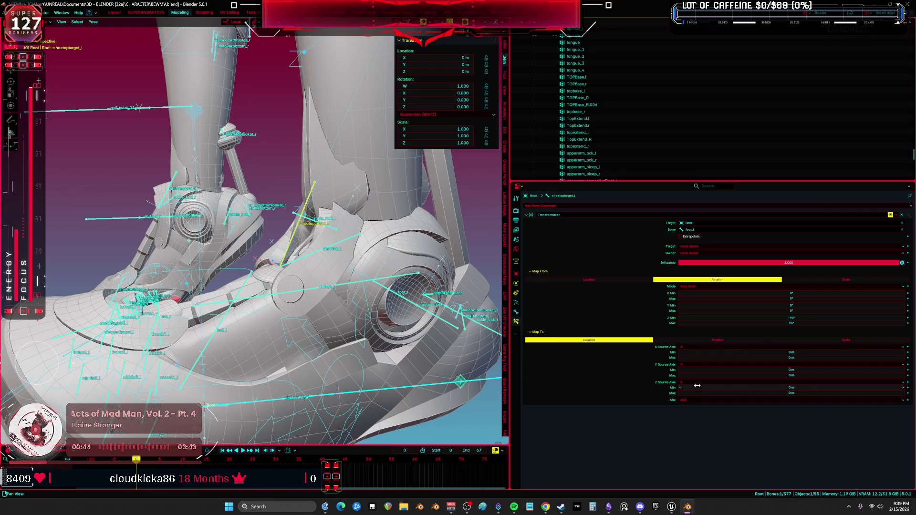
- Map to Rotation with output Z from -30° to 30°, then fine-tune the range interactively
click(749, 341)
click(737, 393)
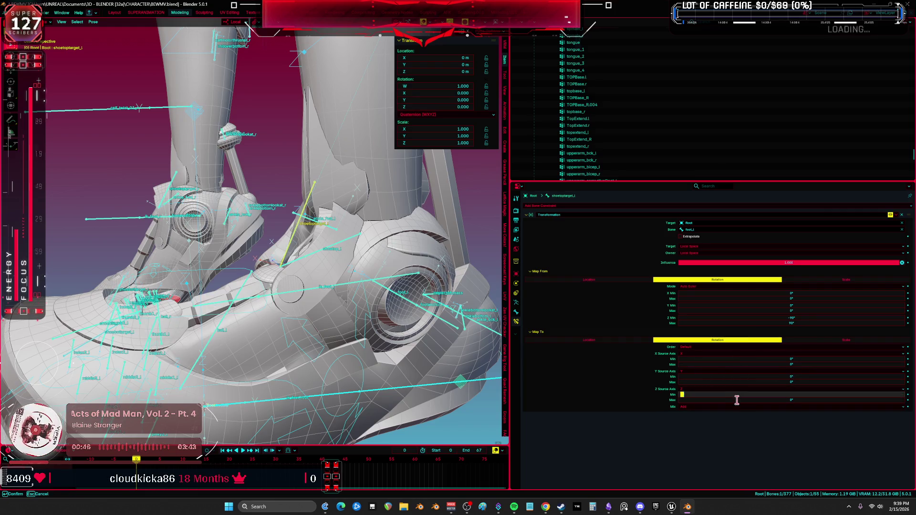
key(Tab)
text(30)
key(Return)
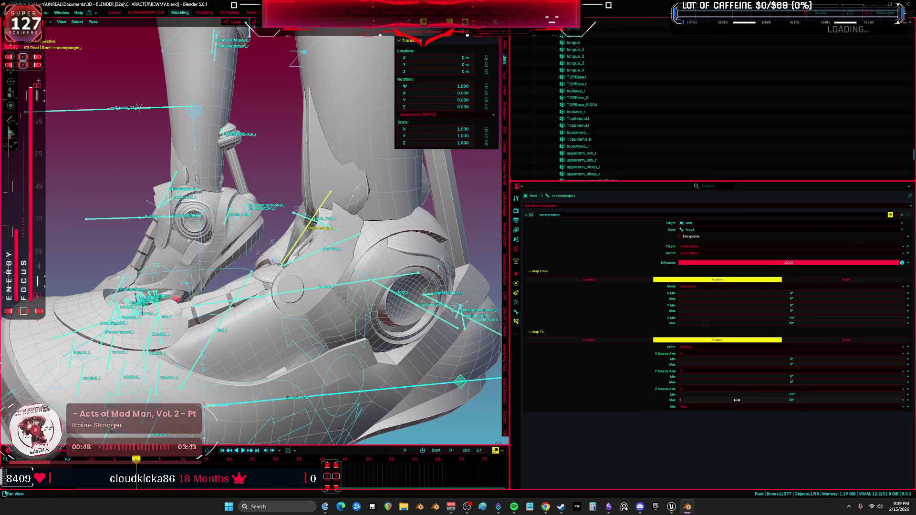
shift+middle_drag(346, 308, 363, 307)
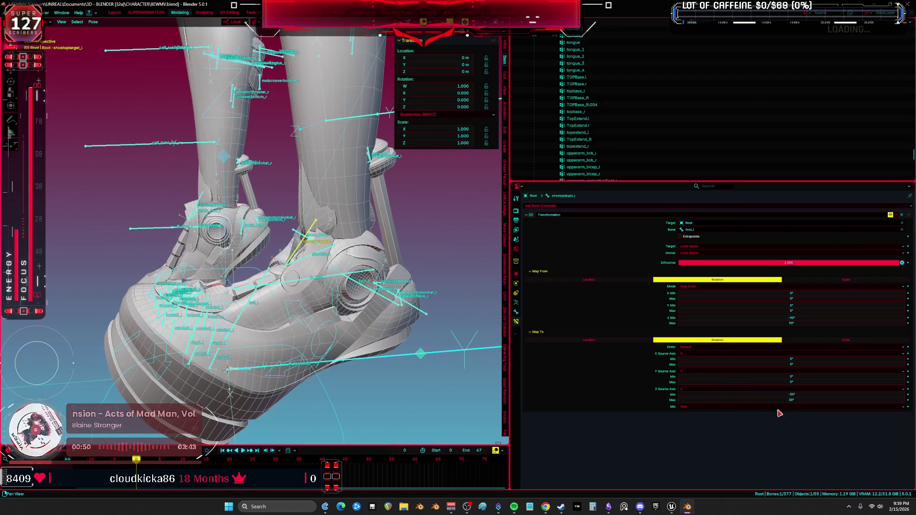
mouse_move(766, 401)
mouse_down()
mouse_move(720, 401)
mouse_move(844, 395)
mouse_up()
- Hide the overlays and rotate the foot control around local X to test the ankle cuff
scroll(252, 231, up, 2)
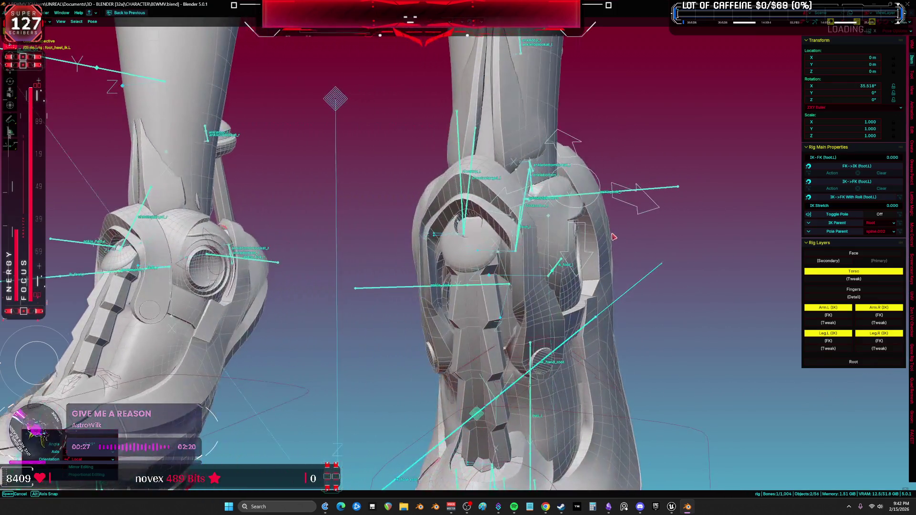
middle_drag(613, 237, 746, 245)
key(shift+alt+z)
key(r)
key(x)
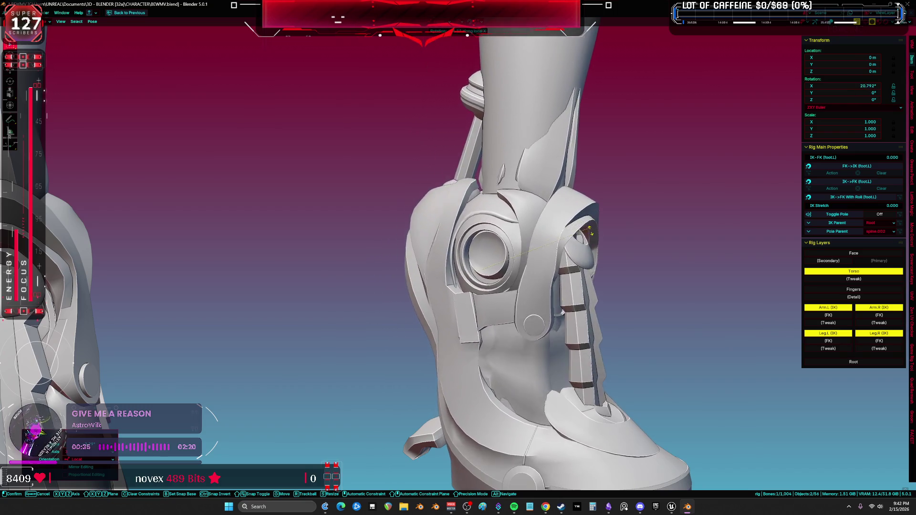
click(594, 251)
- Select shoetoptarget_l, restore the normal layout, then select the left heel IK control
mouse_move(594, 251)
middle_down()
mouse_move(485, 276)
mouse_move(377, 188)
middle_up()
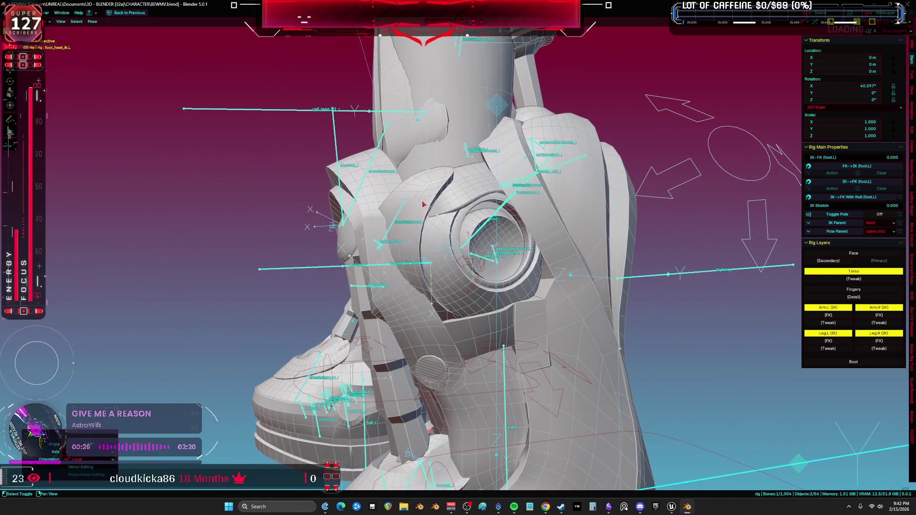
click(364, 178)
key(ctrl+space)
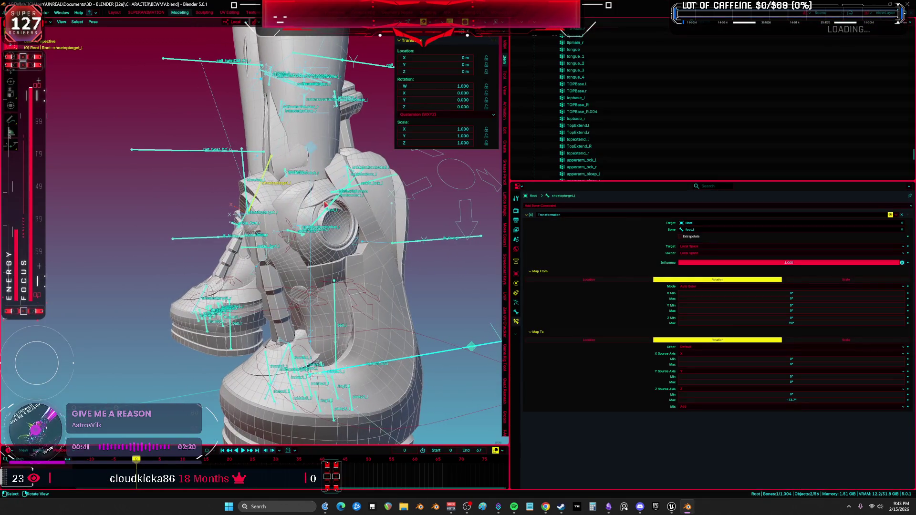
middle_drag(385, 204, 382, 222)
click(381, 221)
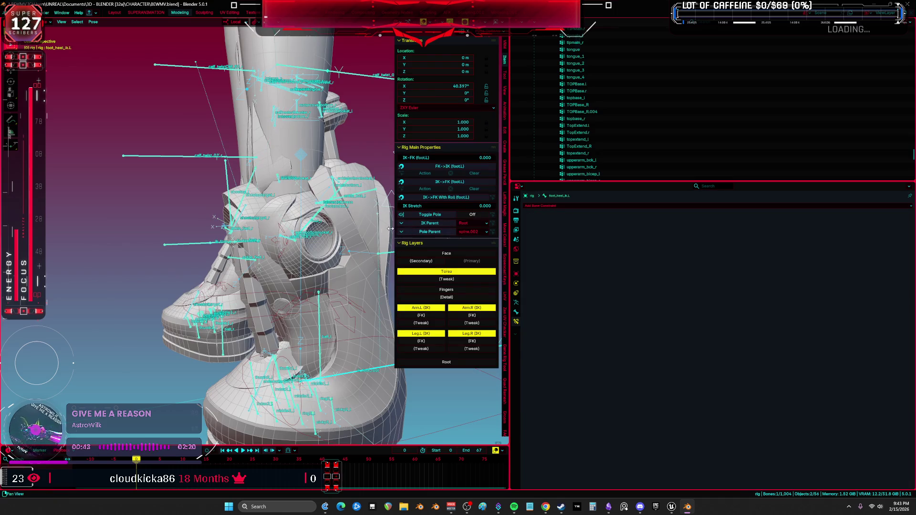
key(n)
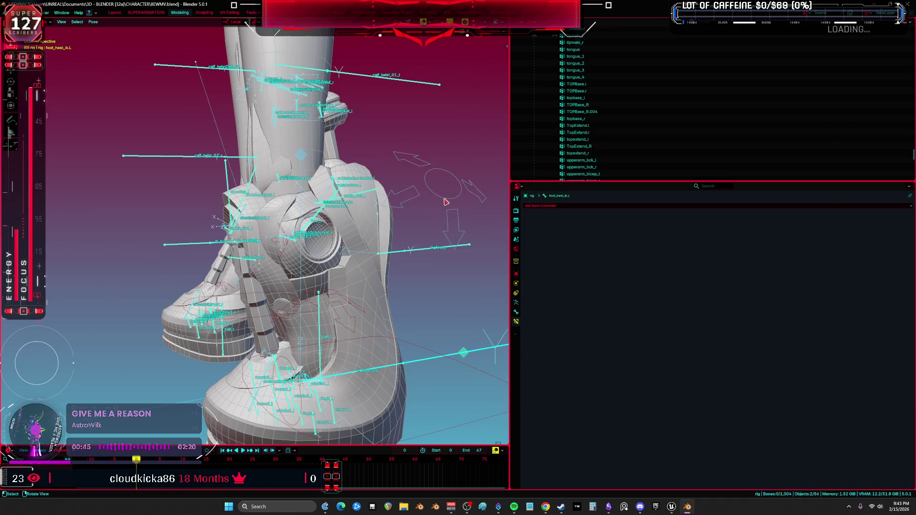
- Rotate foot_heel_ik.L on local X to check the cuff, then select shoetop_l
key(r)
key(x)
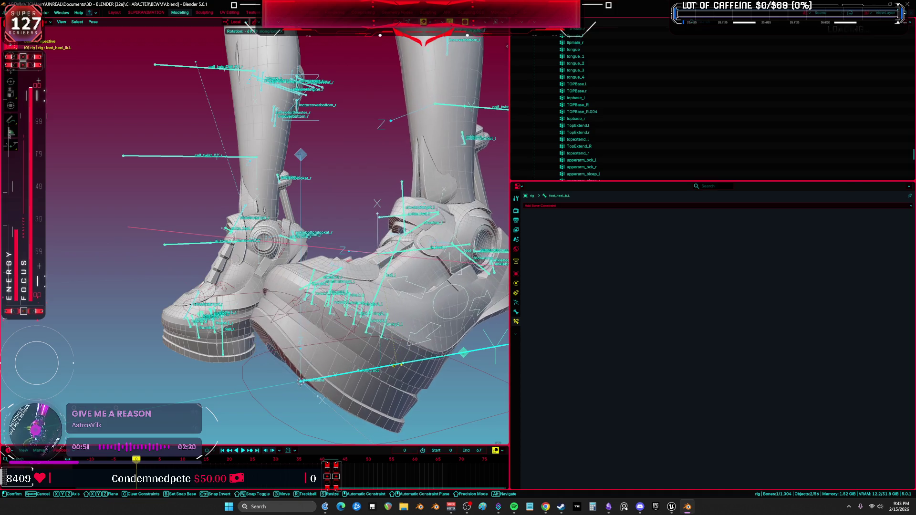
click(395, 365)
mouse_move(395, 365)
middle_down()
mouse_move(348, 341)
mouse_move(297, 270)
middle_up()
key(shift+alt+z)
key(shift+alt+z)
click(303, 242)
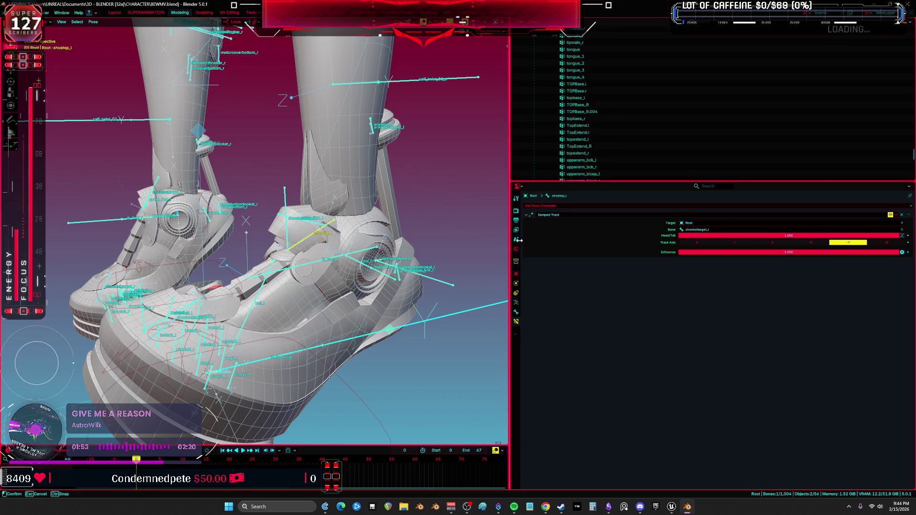
- Widen the 3D view and clear user transforms on all bones to reset the pose
drag(509, 243, 872, 243)
mouse_move(649, 247)
middle_down()
mouse_move(623, 220)
mouse_move(579, 213)
middle_up()
key(a)
right_click(637, 224)
click(572, 224)
- Restore the side panels, hide and unhide the bones, and reselect shoetoptarget_l
scroll(435, 231, up, 3)
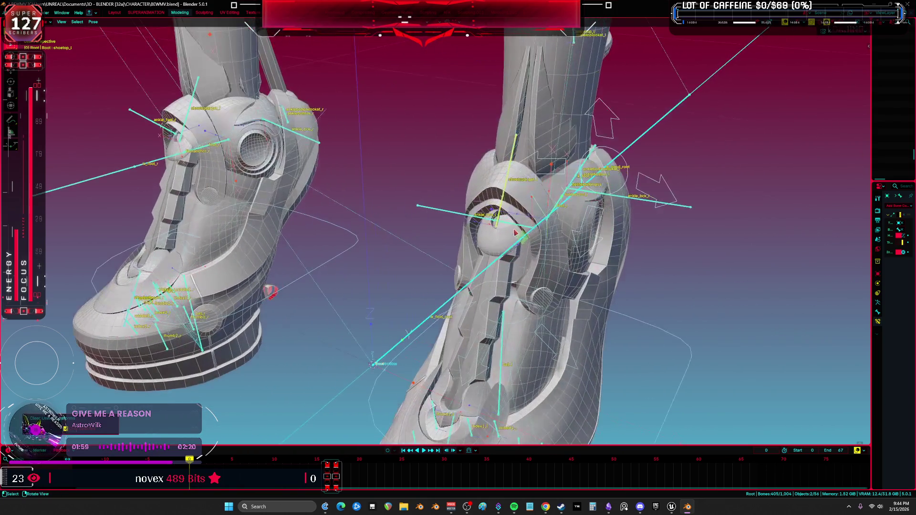
scroll(489, 200, down, 2)
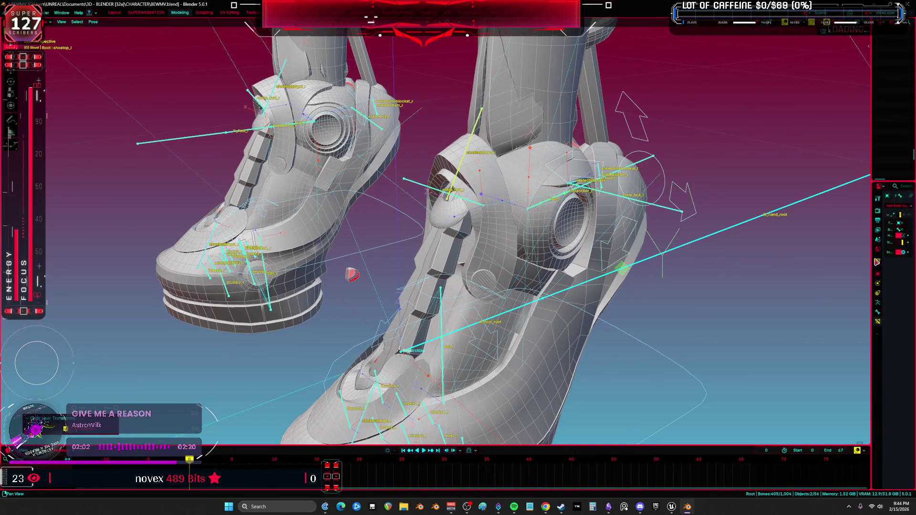
click(876, 262)
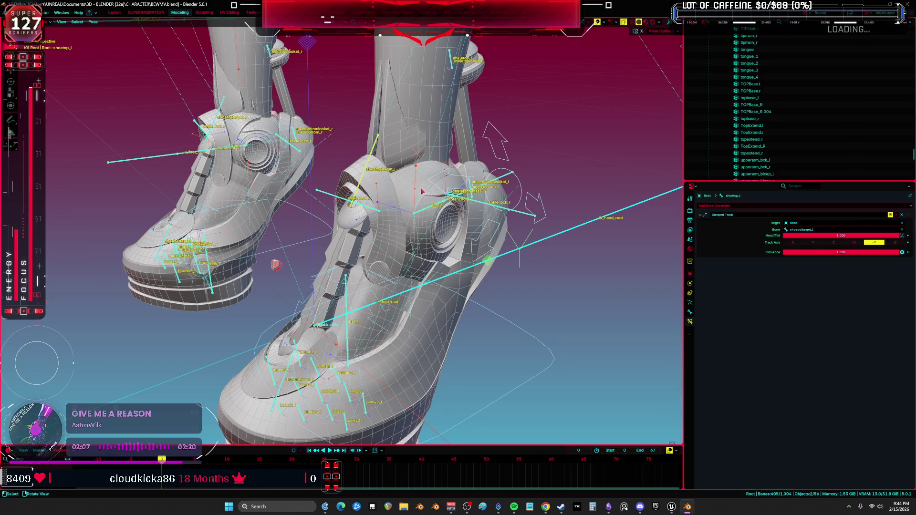
key(h)
key(alt+h)
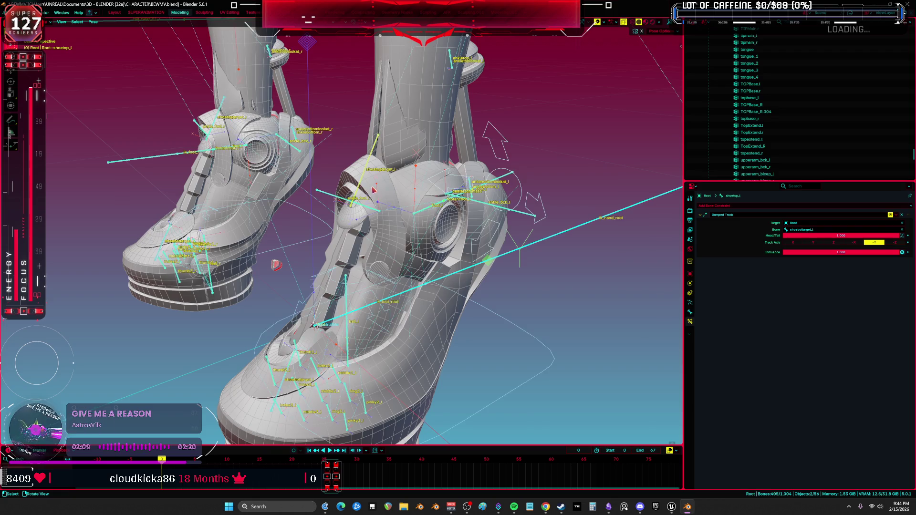
click(357, 203)
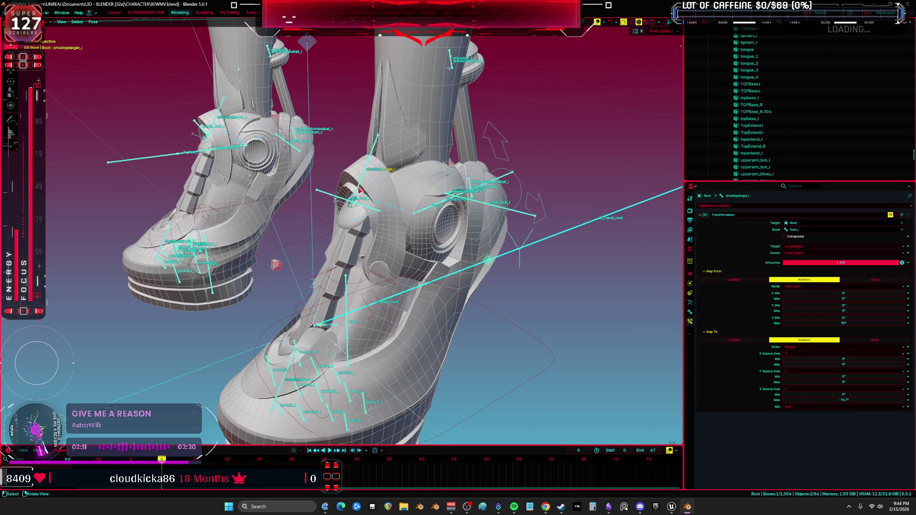
click(356, 202)
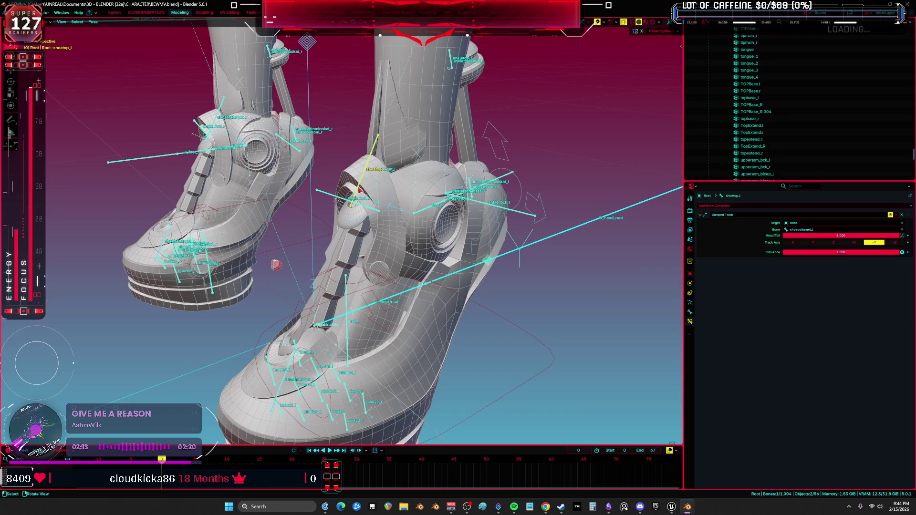
click(356, 203)
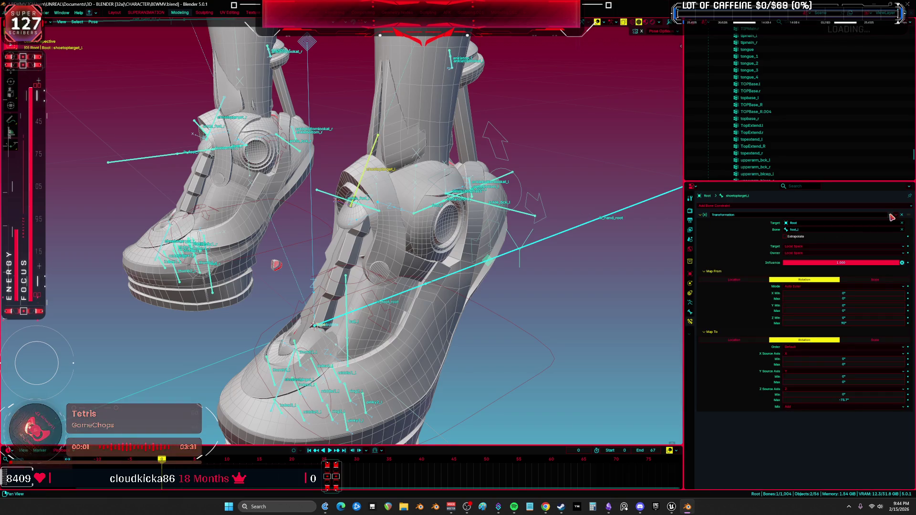
- Test-rotate foot_heel_ik.L around its local X axis
click(521, 196)
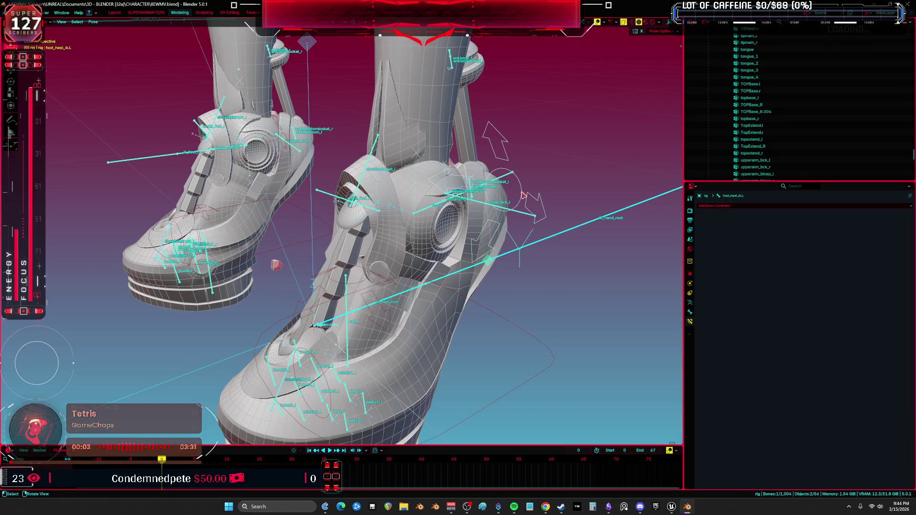
key(r)
key(x)
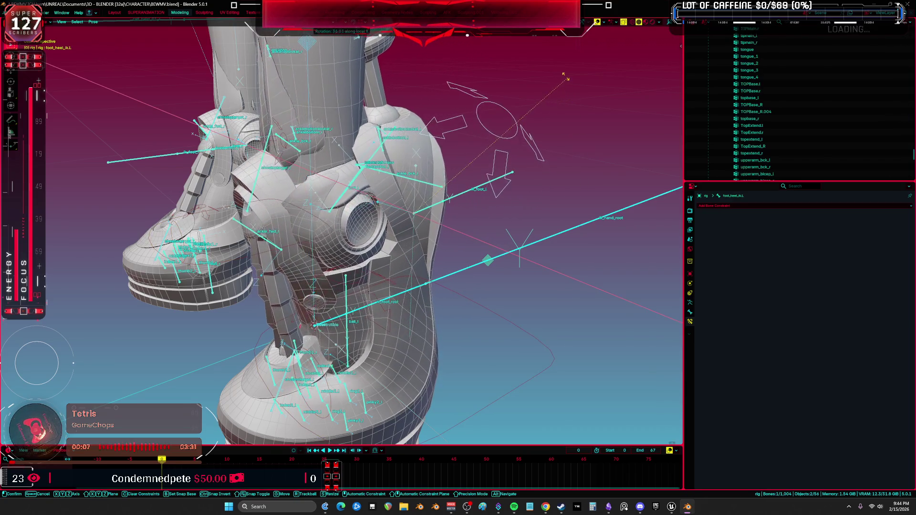
click(568, 95)
- Clear shoetoptarget_l's user transforms and trial a local Z rotation, then cancel it
click(258, 169)
shift+middle_drag(258, 169, 308, 174)
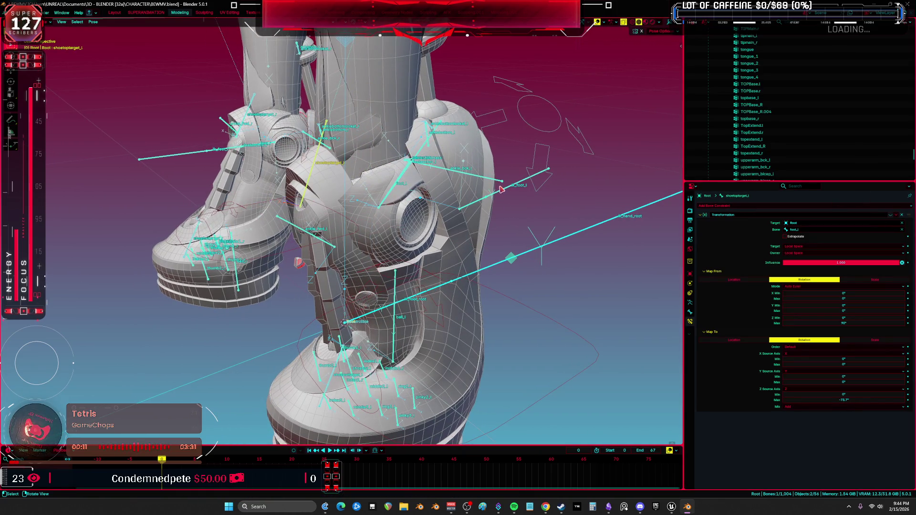
right_click(415, 199)
click(415, 200)
key(r)
key(z)
key(z)
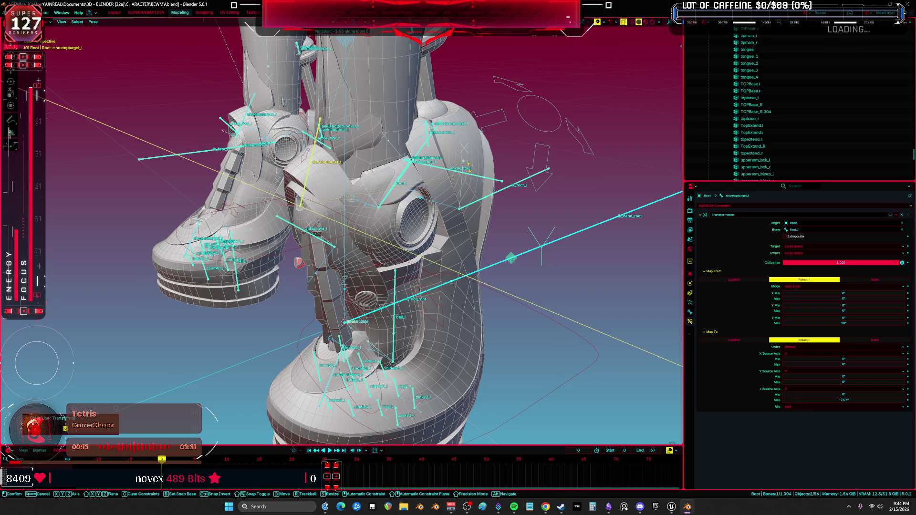
mouse_move(459, 118)
middle_down()
mouse_move(582, 139)
mouse_move(579, 162)
middle_up()
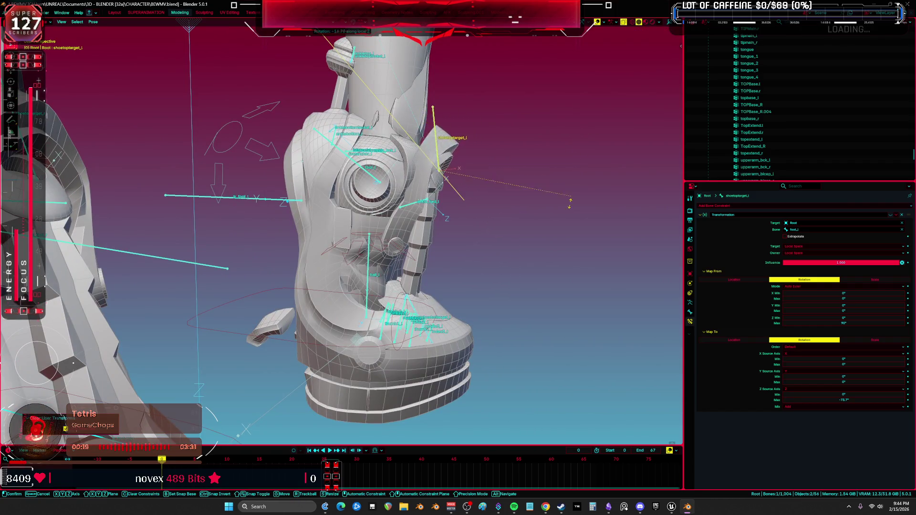
middle_drag(566, 199, 459, 197)
key(Escape)
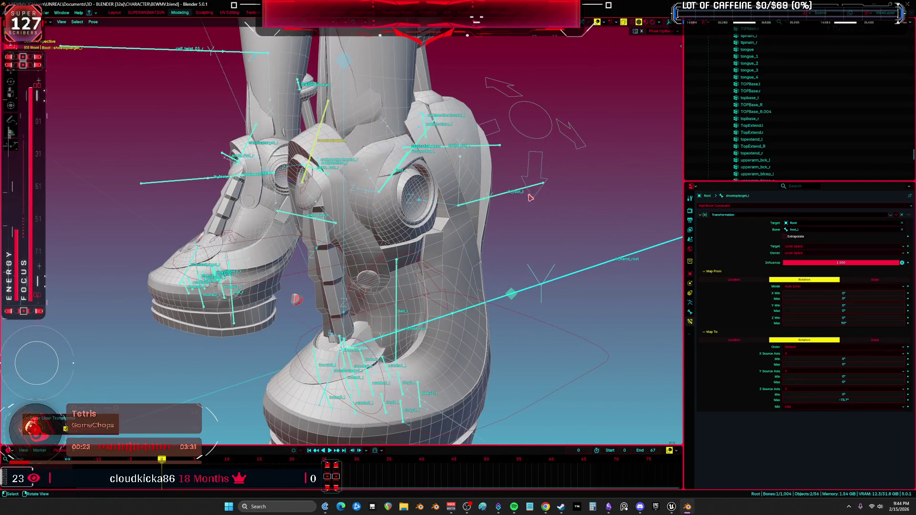
- Rotate foot_heel_ik.L around local X twice, inspecting the boot with overlays hidden
click(545, 168)
key(r)
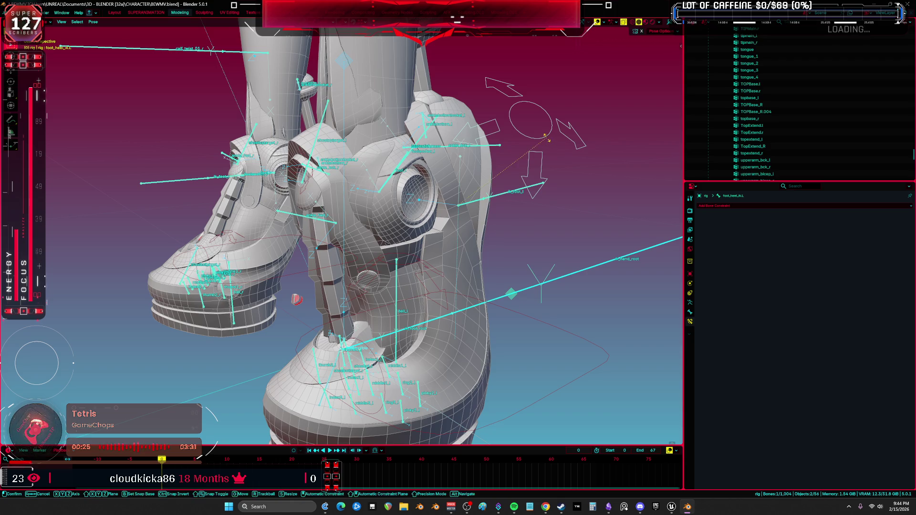
key(x)
key(x)
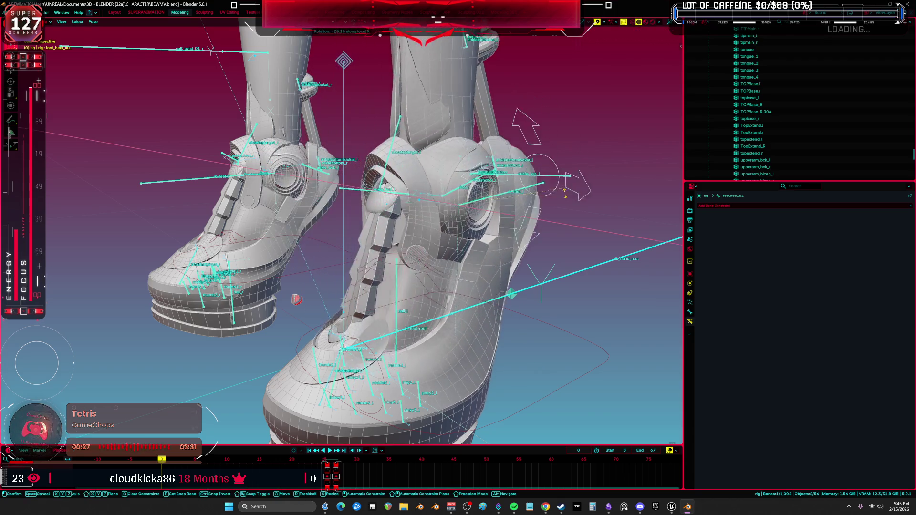
click(296, 299)
mouse_move(297, 299)
middle_down()
mouse_move(403, 282)
mouse_move(565, 282)
middle_up()
scroll(334, 291, up, 3)
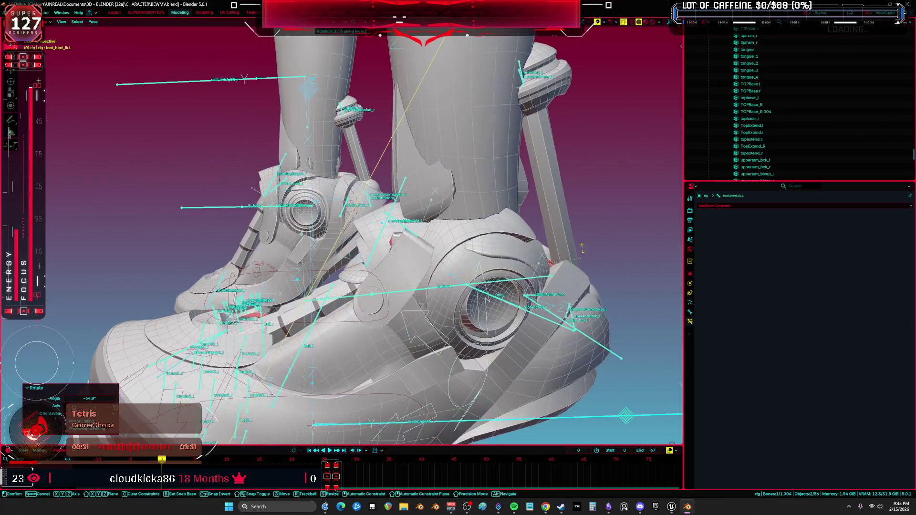
key(r)
key(x)
key(x)
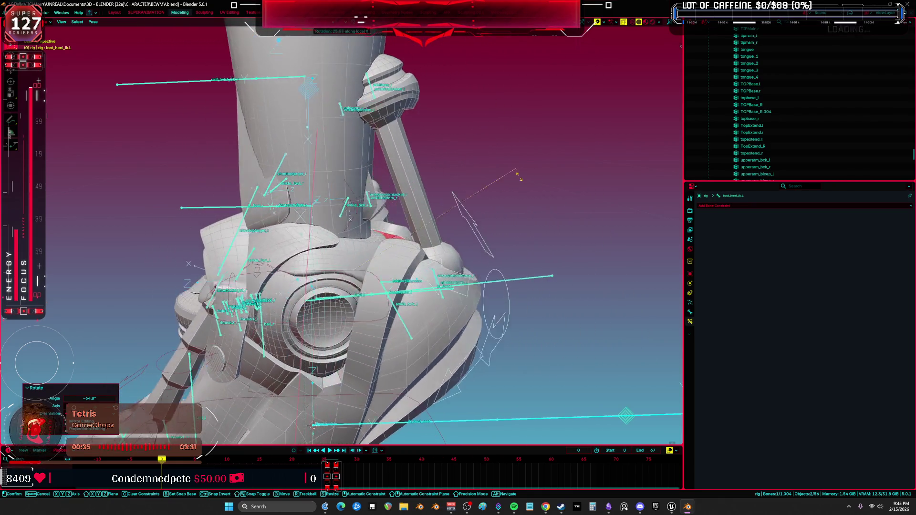
click(312, 424)
mouse_move(312, 423)
middle_down()
mouse_move(486, 245)
mouse_move(515, 241)
mouse_move(429, 257)
mouse_move(315, 238)
mouse_move(553, 217)
mouse_move(525, 189)
middle_up()
key(shift+alt+z)
- Rotate the heel further to 51.1° on local X and view the feet
scroll(525, 190, up, 5)
key(r)
key(x)
click(457, 128)
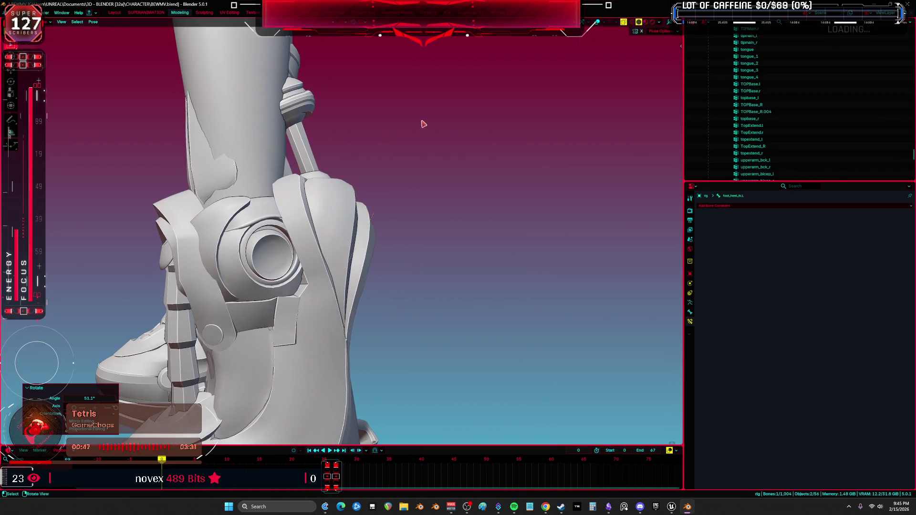
middle_drag(422, 123, 334, 206)
- Delete the Transformation constraint from shoetoptarget_l and toggle between object and pose mode
click(324, 216)
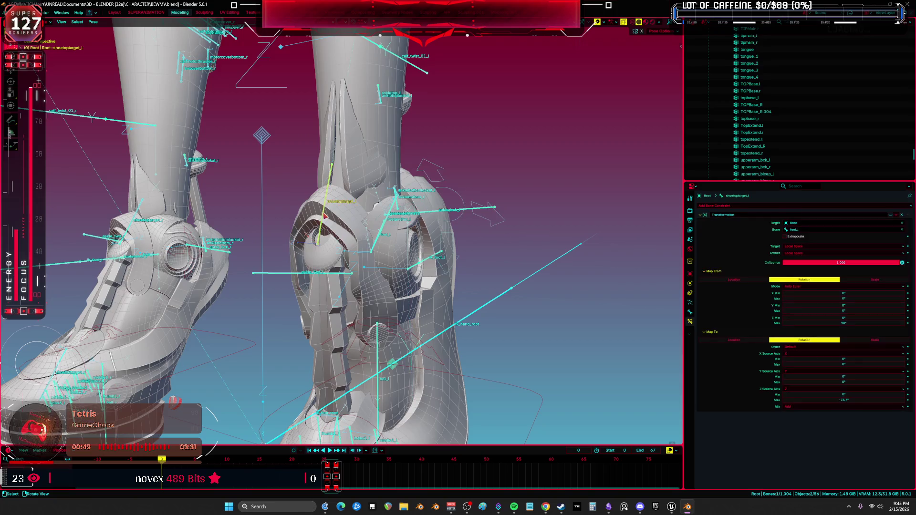
click(902, 218)
middle_drag(419, 200, 397, 196)
key(ctrl+Tab)
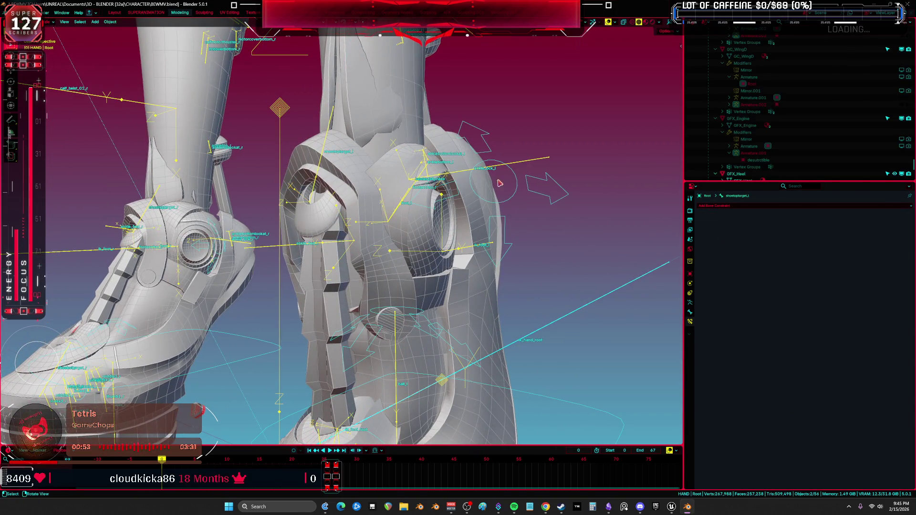
key(ctrl+Tab)
- Give the left heel a fresh local-X test rotation to check the boot's deformation
key(r)
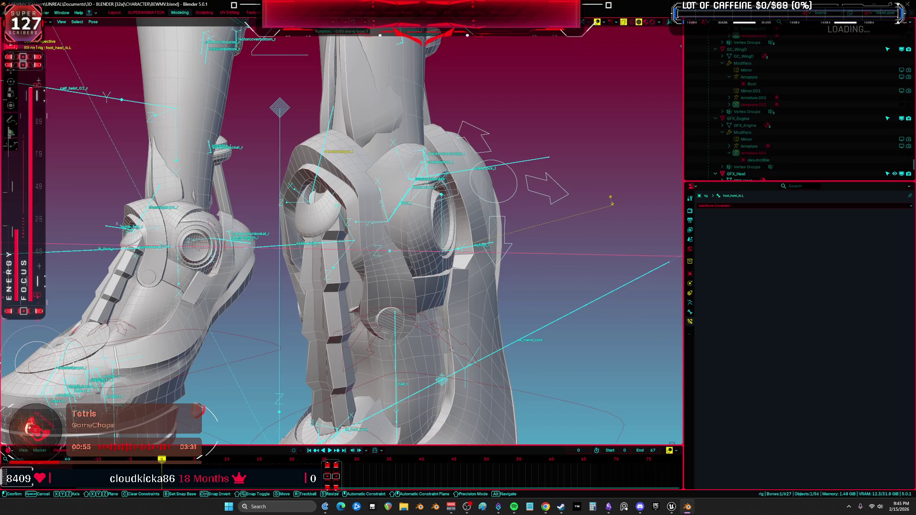
key(x)
key(x)
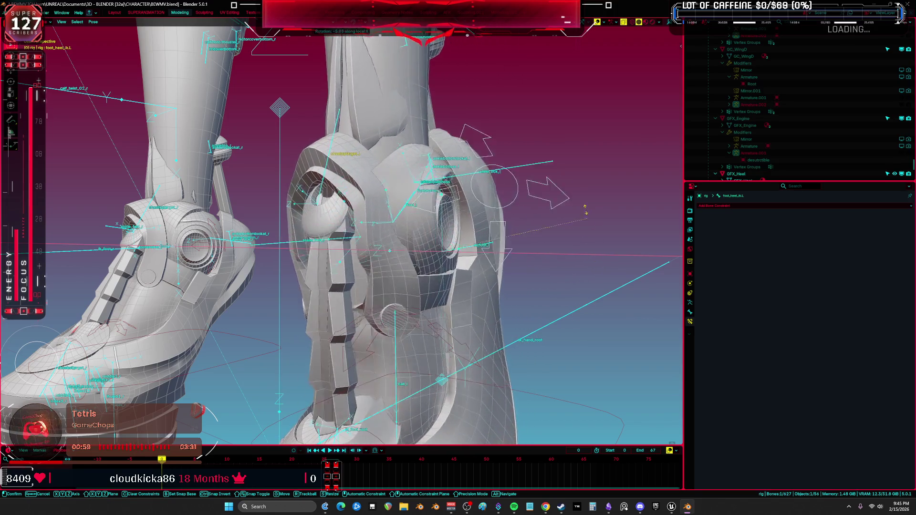
click(317, 163)
key(ctrl+Tab)
key(ctrl+Tab)
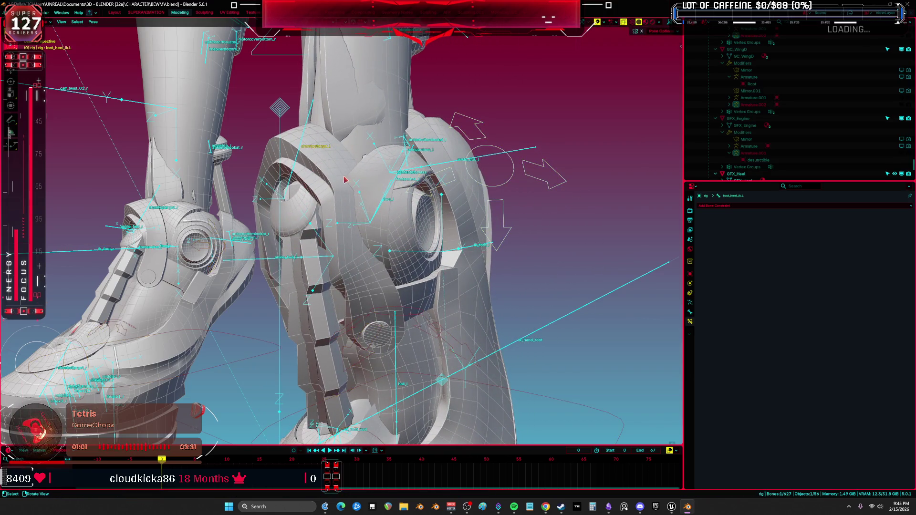
- Enter Weight Paint mode on the Body.001 calf piece and orbit to a side view of the ankle
click(301, 148)
key(ctrl+Tab)
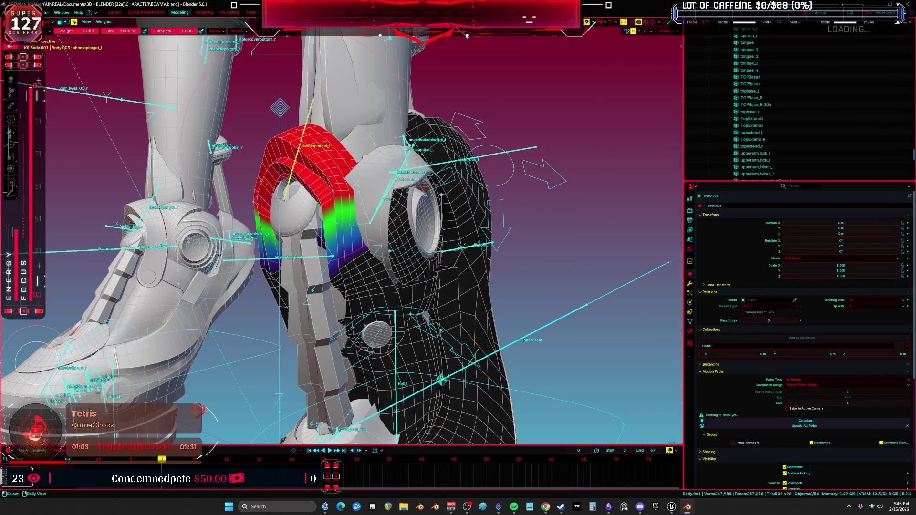
middle_drag(334, 238, 405, 220)
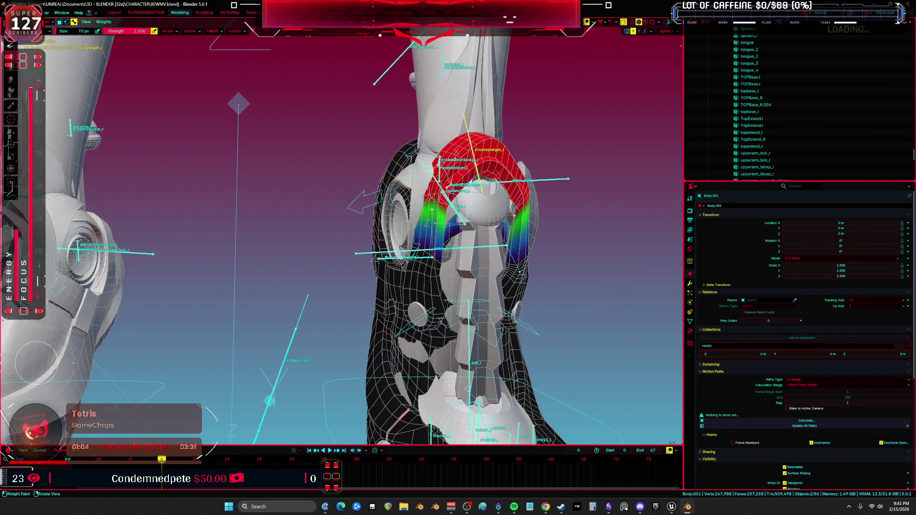
scroll(500, 248, down, 5)
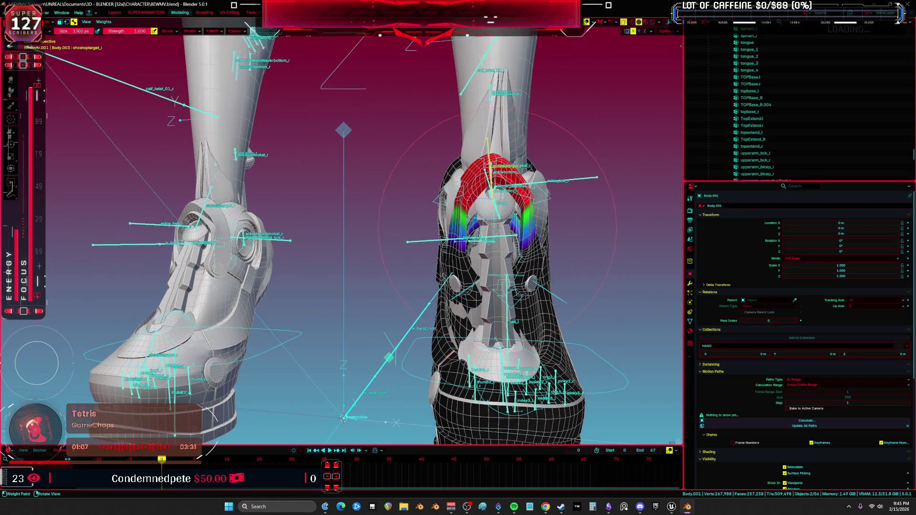
scroll(547, 231, up, 2)
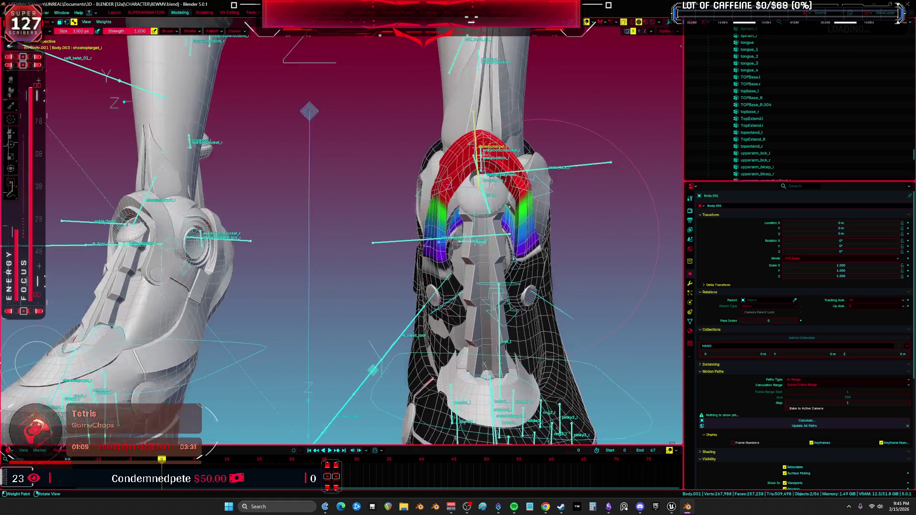
middle_drag(520, 248, 372, 224)
- Show the ball_l vertex group weights and inspect the ankle band from several angles
ctrl+click(455, 329)
scroll(372, 224, up, 2)
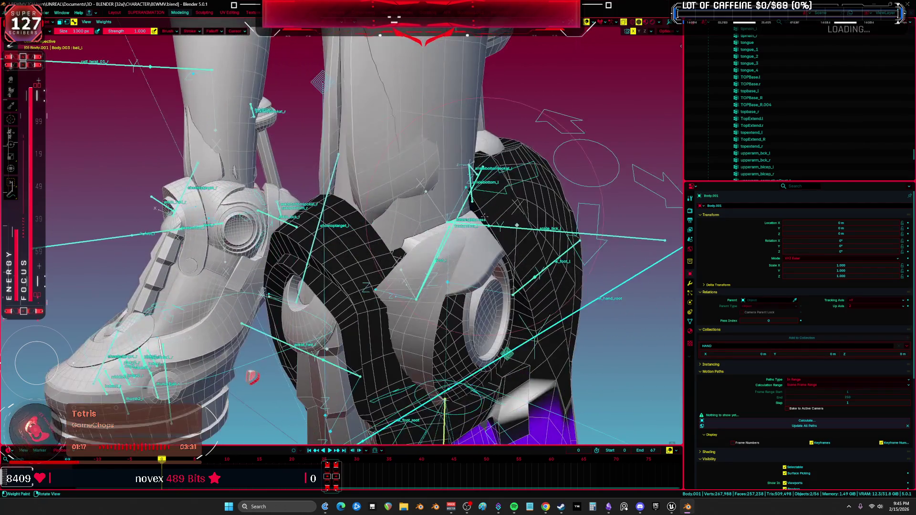
scroll(372, 225, up, 3)
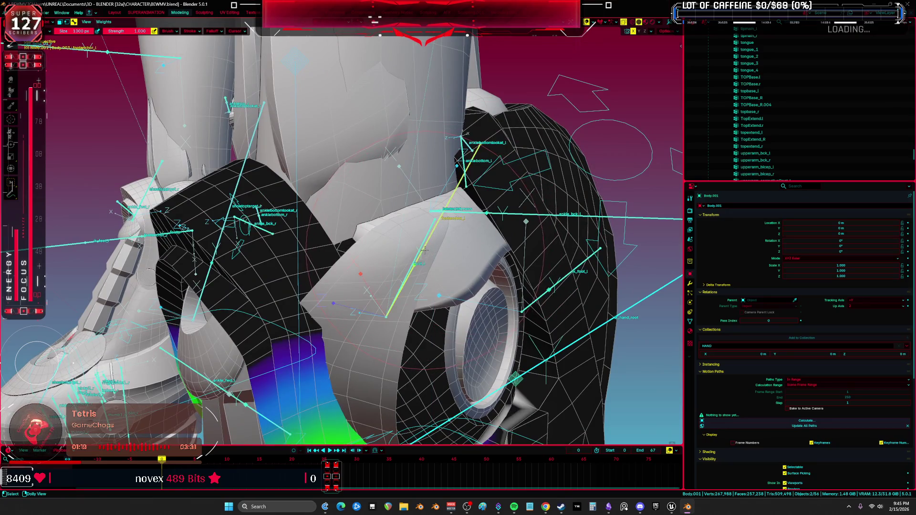
middle_drag(431, 253, 405, 250)
middle_drag(480, 198, 487, 201)
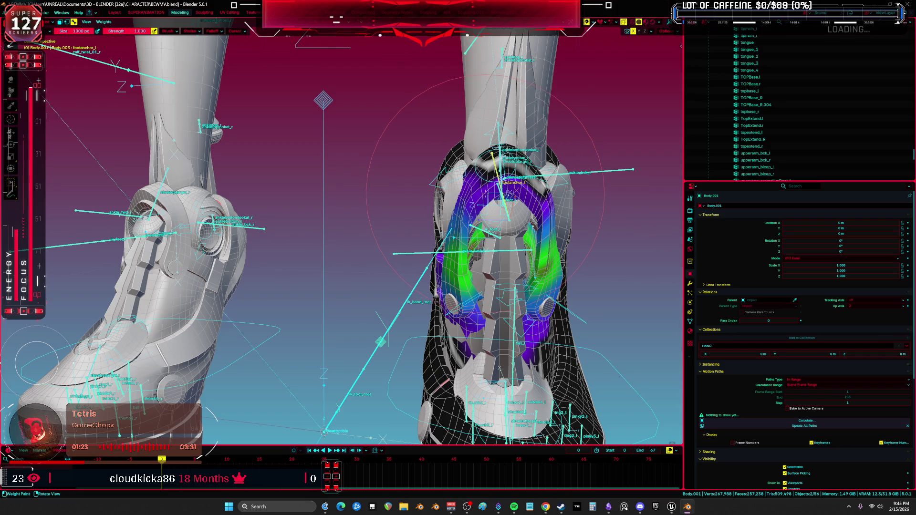
middle_drag(488, 187, 431, 201)
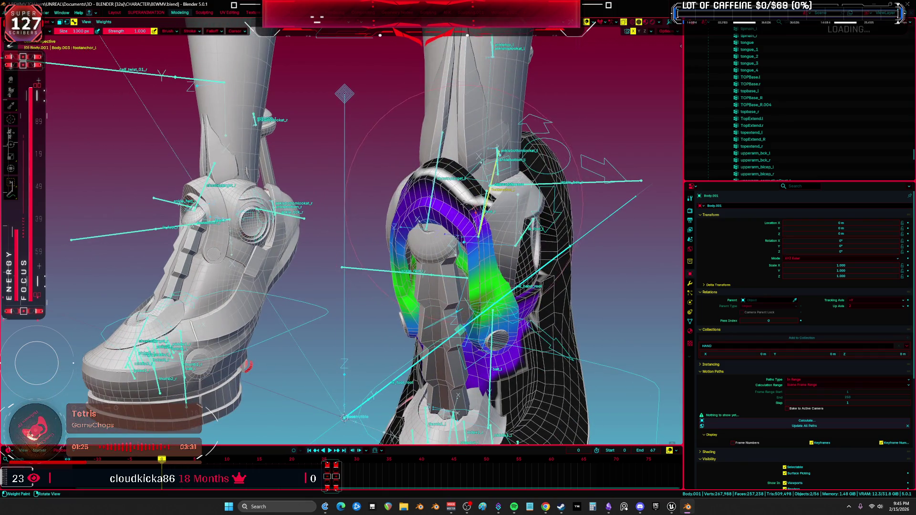
scroll(465, 201, up, 4)
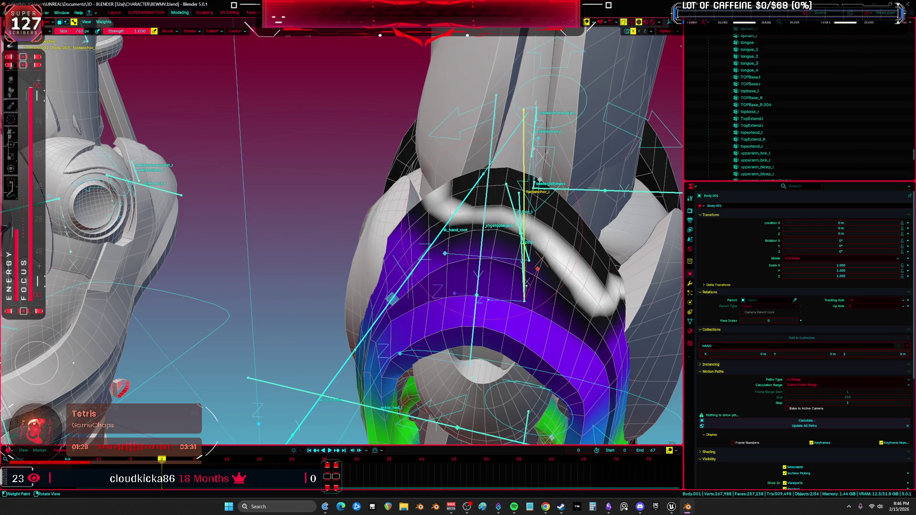
middle_drag(582, 294, 419, 231)
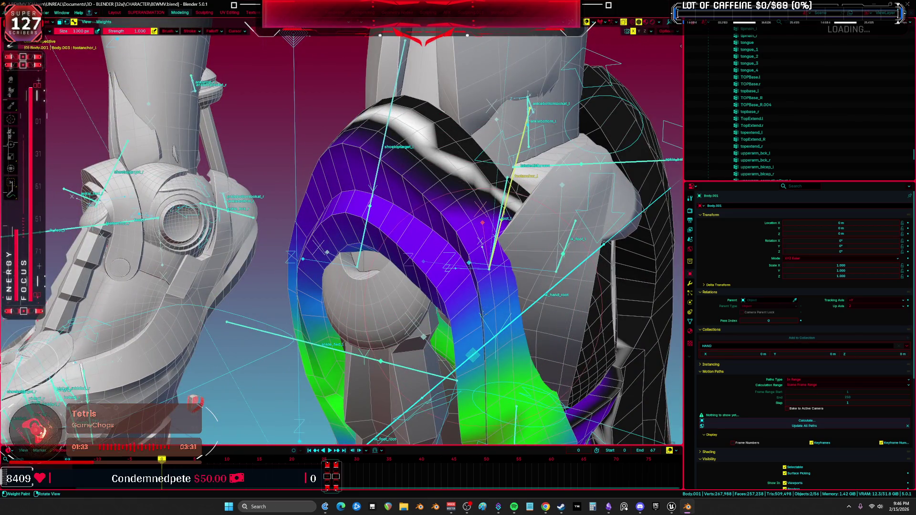
scroll(420, 230, down, 5)
scroll(543, 217, up, 3)
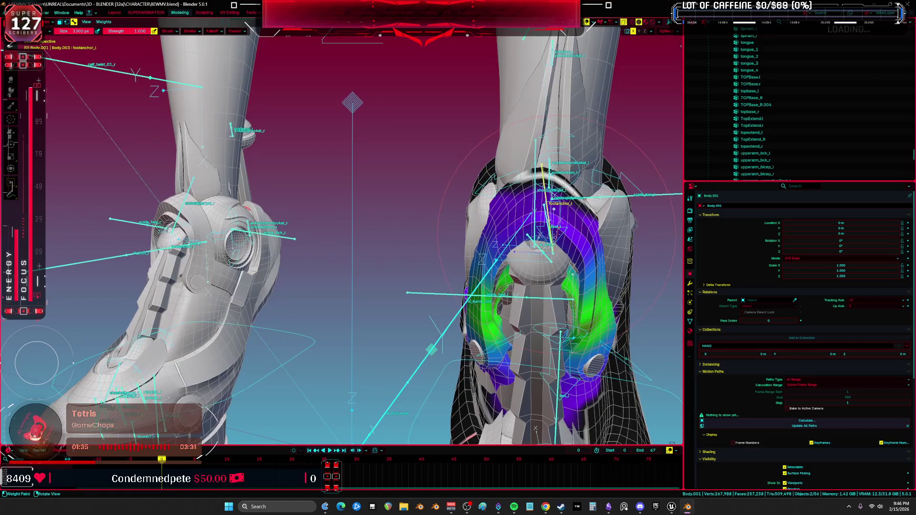
mouse_move(542, 217)
middle_down()
mouse_move(554, 249)
mouse_move(541, 220)
mouse_move(562, 238)
mouse_move(548, 238)
mouse_move(577, 214)
middle_up()
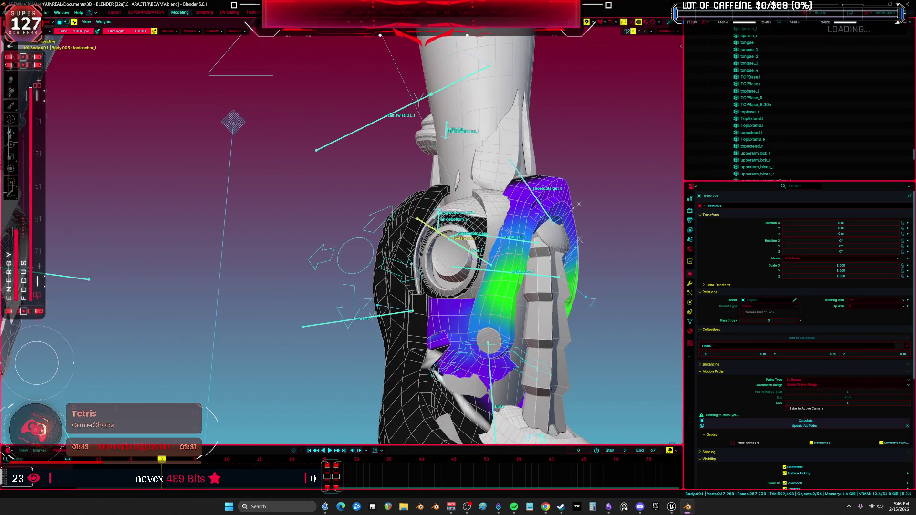
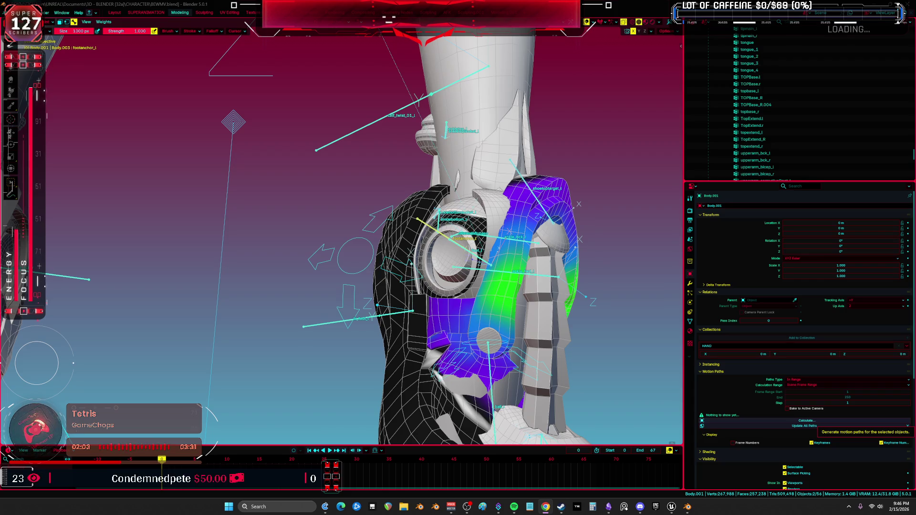
- Leave Weight Paint for Object Mode after checking both boots with overlays hidden
mouse_move(477, 224)
middle_down()
mouse_move(535, 225)
mouse_move(458, 219)
mouse_move(539, 205)
middle_up()
key(shift+alt+z)
key(shift+alt+z)
key(ctrl+Tab)
key(shift+alt+z)
key(shift+alt+z)
key(Tab)
key(c)
key(Escape)
key(Tab)
- Select the character's rig and switch it into Pose Mode
click(539, 205)
key(ctrl+Tab)
right_click(539, 205)
key(Escape)
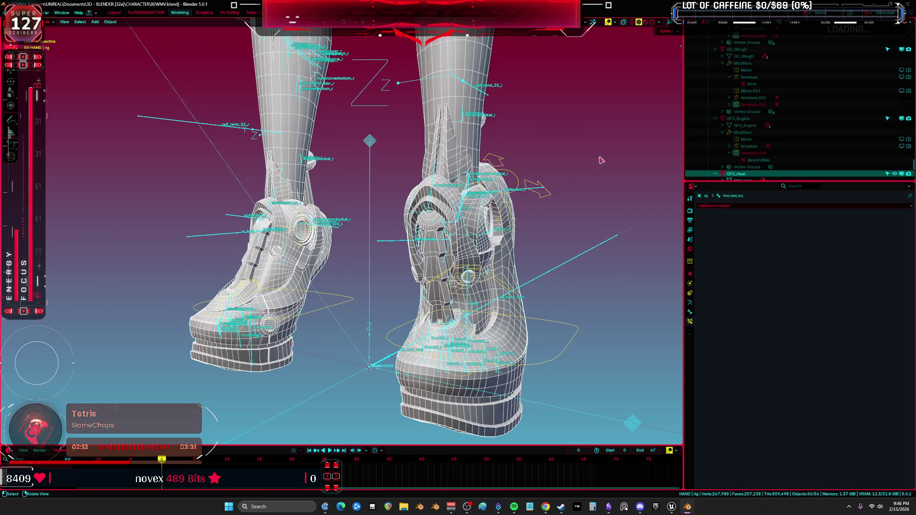
- Clear the foot control's user transforms, try a rotation, and reset it to rest
right_click(559, 211)
click(560, 211)
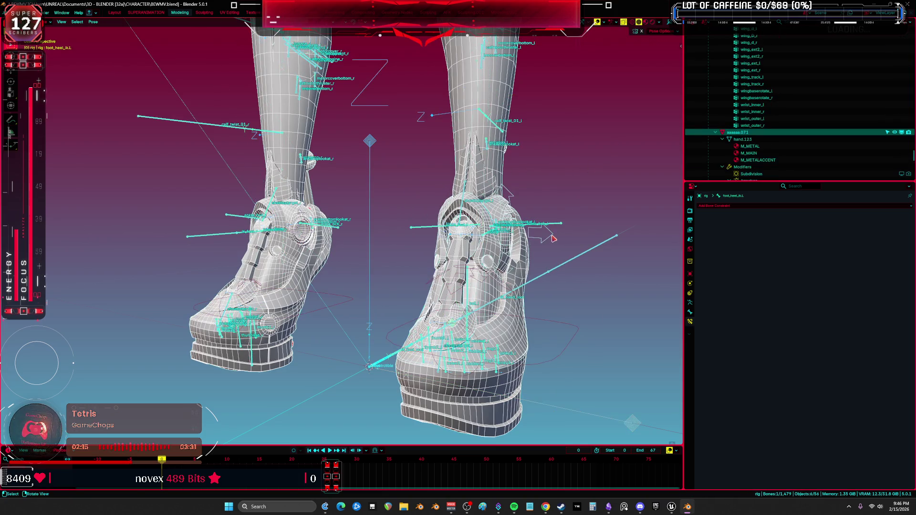
key(shift+alt+z)
key(r)
key(r)
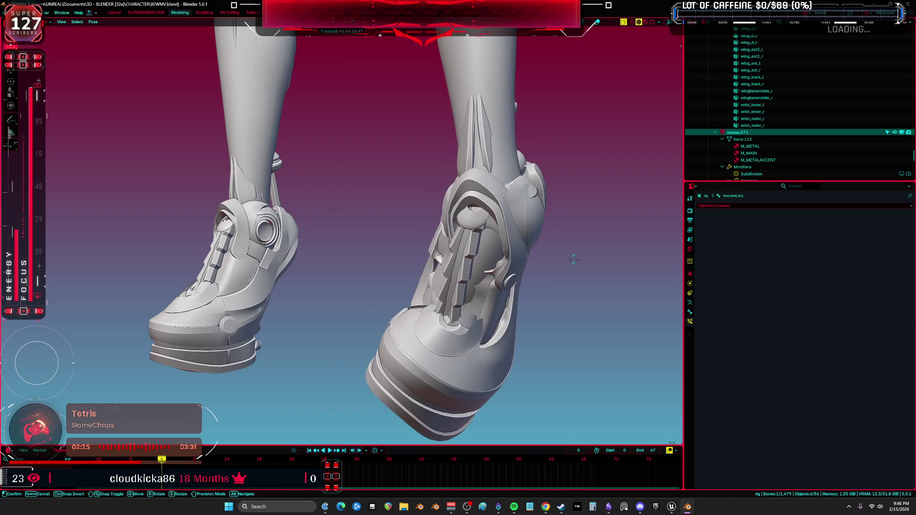
right_click(521, 252)
right_click(519, 249)
click(520, 247)
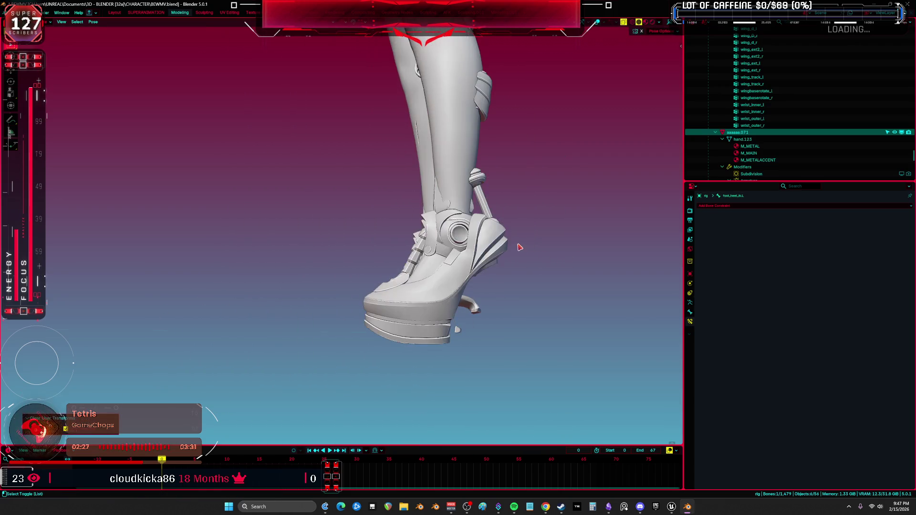
key(shift+alt+z)
key(shift+alt+z)
- Tilt foot_heel_ik.L about 31.5° around the X axis from a front view
key(KP_1)
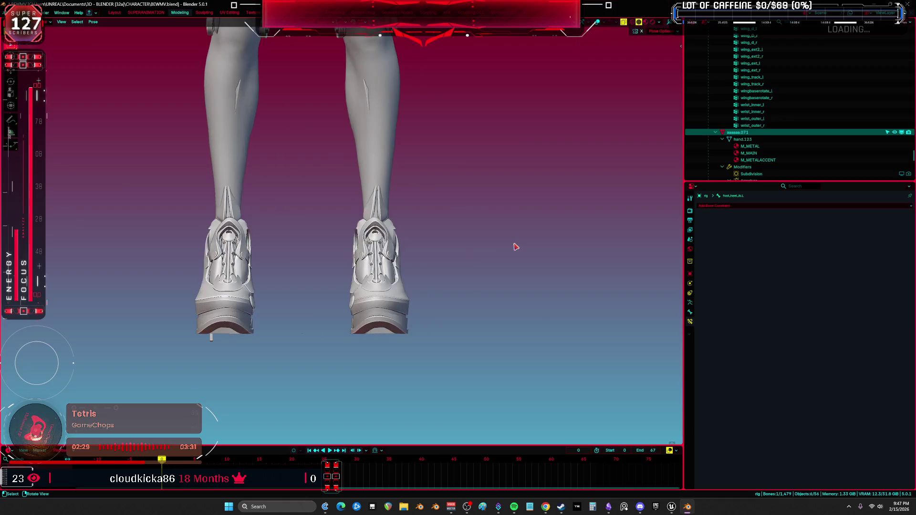
key(ctrl+space)
key(KP_Decimal)
key(r)
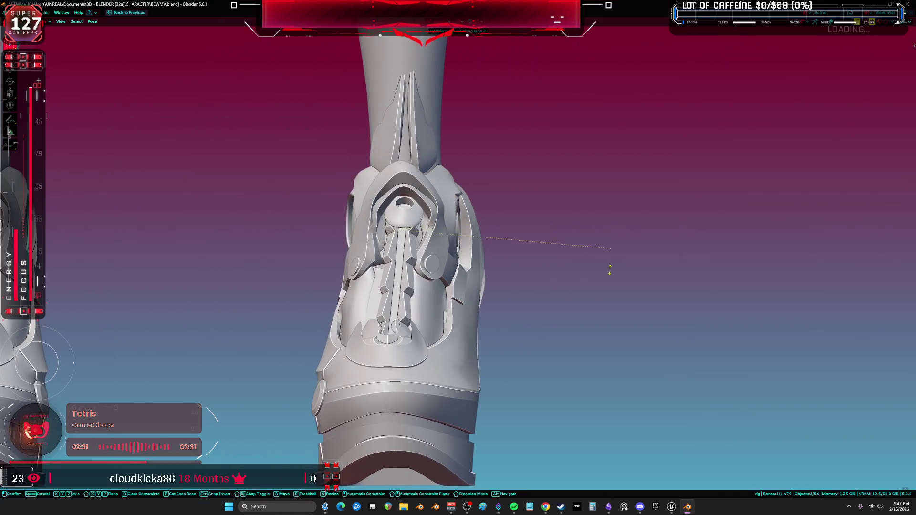
key(z)
key(z)
key(x)
key(x)
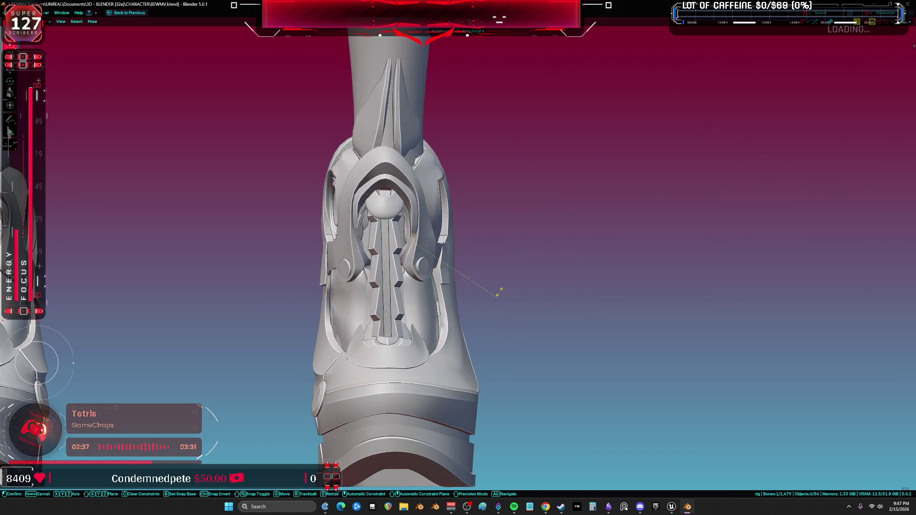
click(492, 262)
- Inspect the tilted boots from several angles after widening the 3D view
mouse_move(492, 262)
middle_down()
mouse_move(473, 296)
mouse_move(415, 317)
middle_up()
scroll(394, 324, up, 5)
key(ctrl+space)
scroll(394, 324, down, 5)
middle_drag(465, 302, 505, 258)
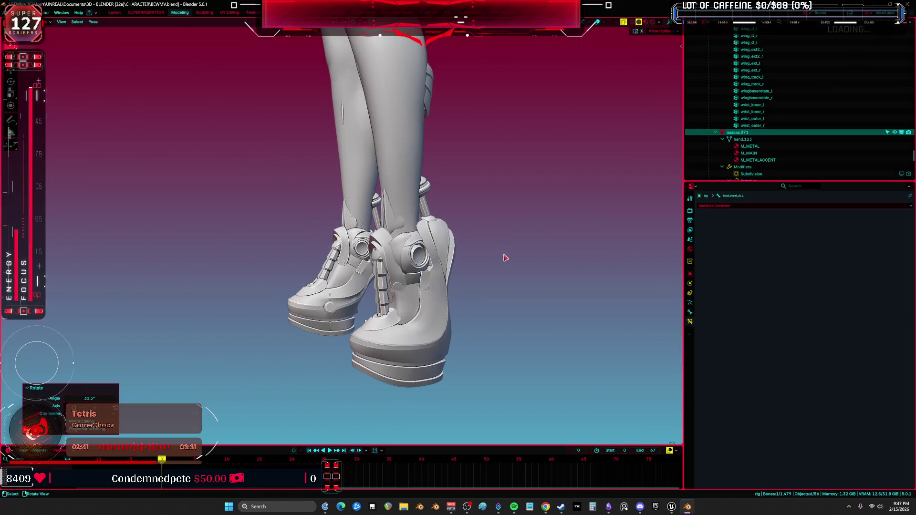
key(n)
middle_drag(435, 262, 445, 247)
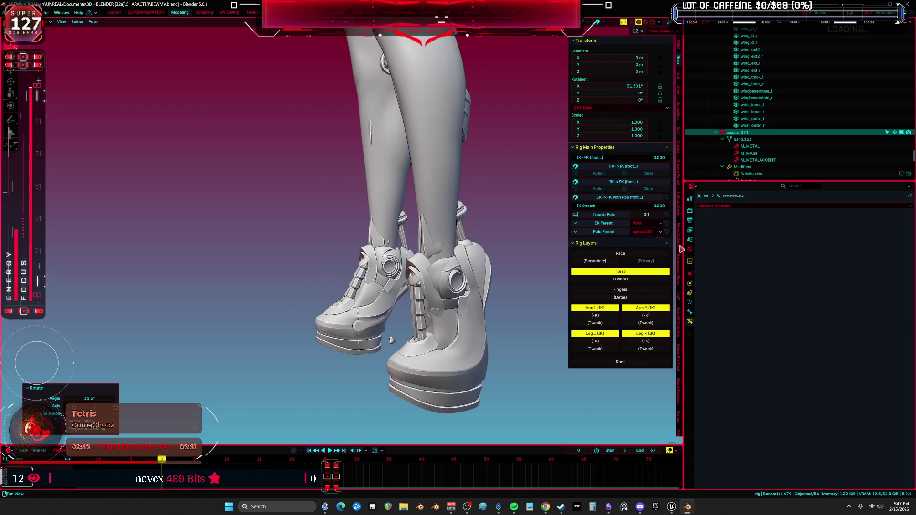
drag(684, 259, 765, 259)
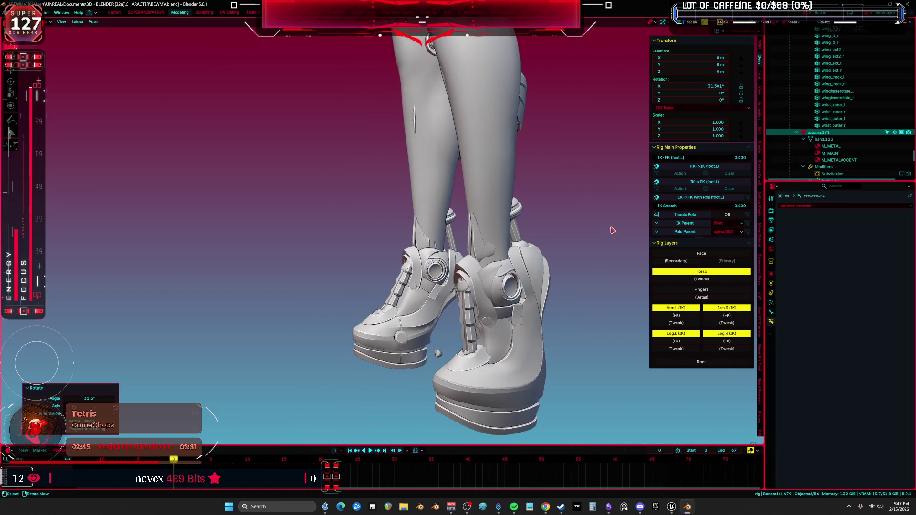
key(n)
middle_drag(528, 229, 603, 192)
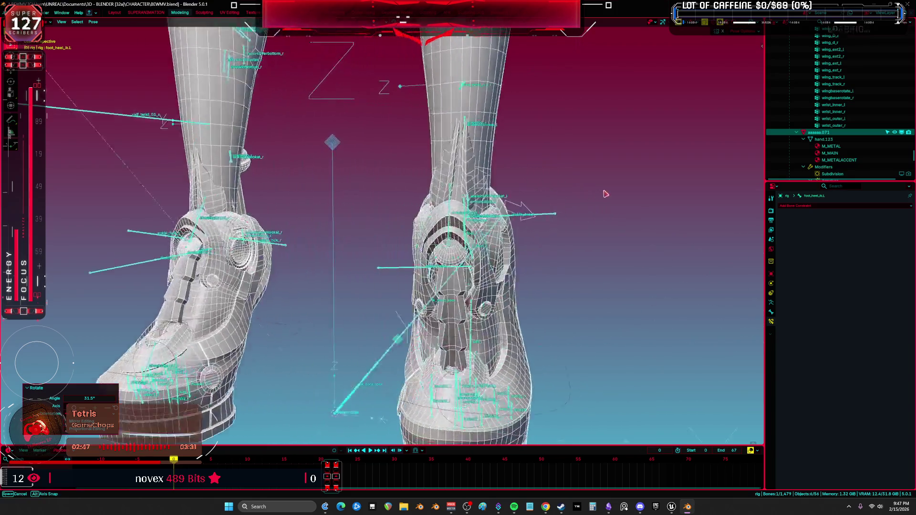
- Try another foot rotation, then enter Edit Mode on the Body.001 boot mesh
key(r)
key(r)
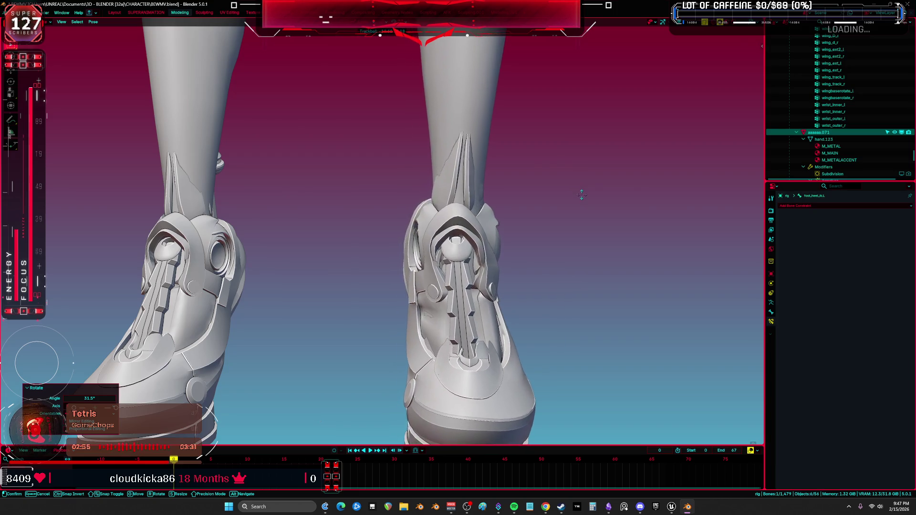
key(Tab)
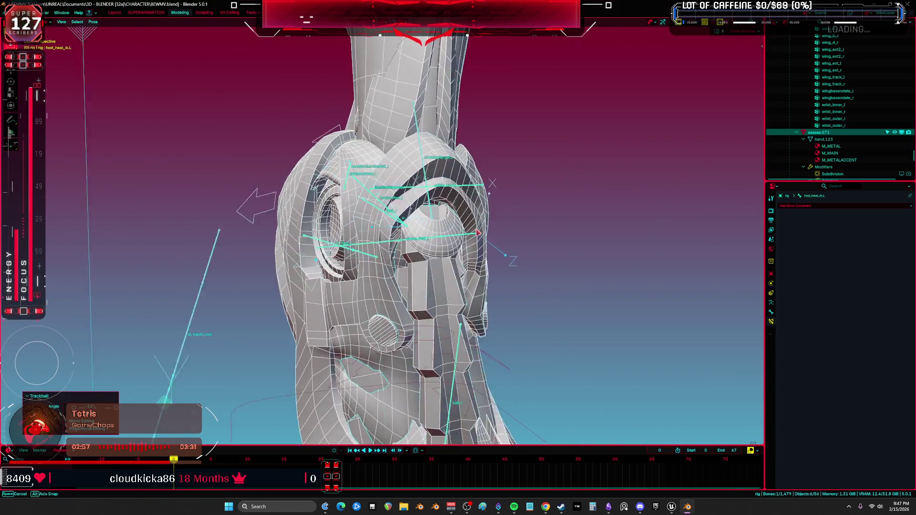
key(ctrl+Tab)
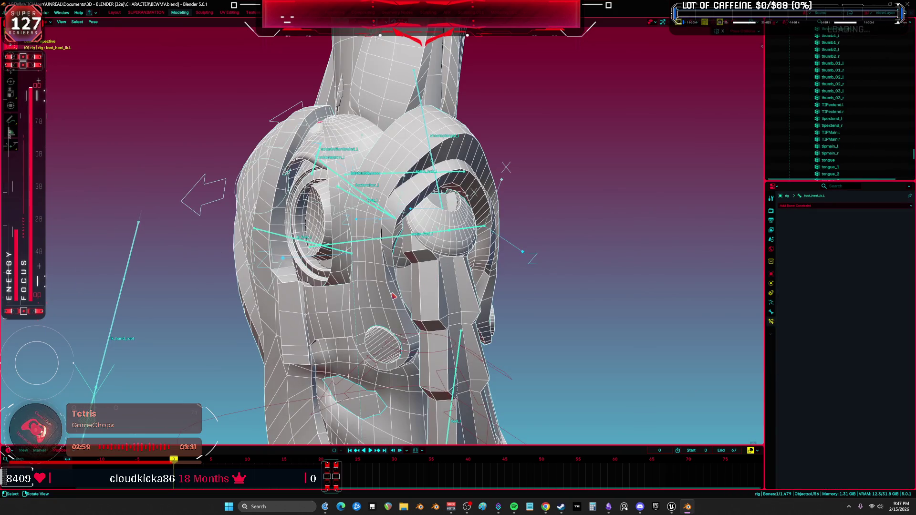
key(Tab)
middle_drag(393, 296, 414, 208)
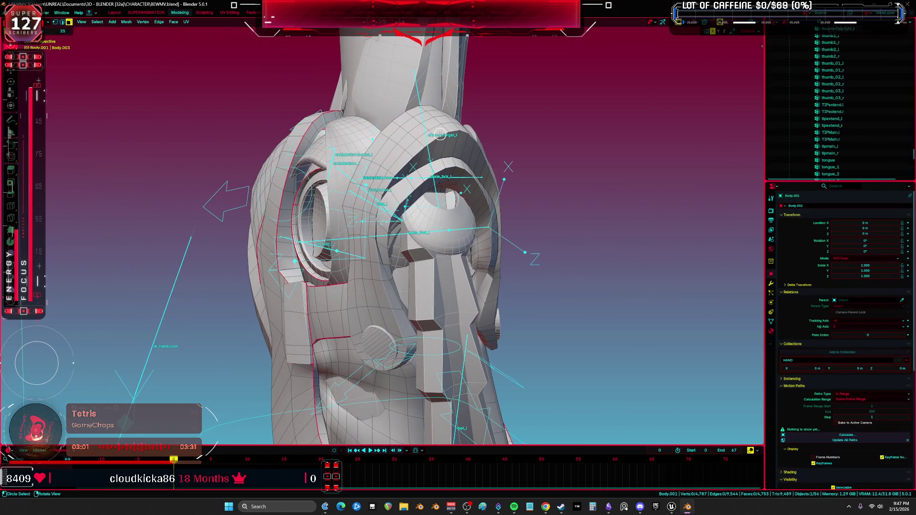
- Grow the ankle-ring selection twice with Ctrl+Numpad+ and inspect it in X-ray
middle_drag(440, 135, 440, 148)
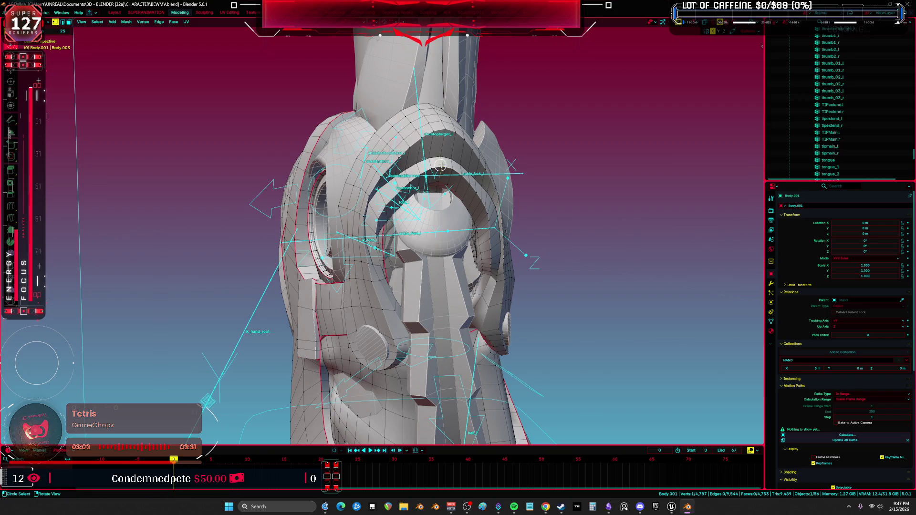
key(ctrl+KP_Add)
key(ctrl+KP_Add)
key(ctrl+KP_Add)
key(ctrl+KP_Add)
key(ctrl+KP_Add)
key(ctrl+KP_Add)
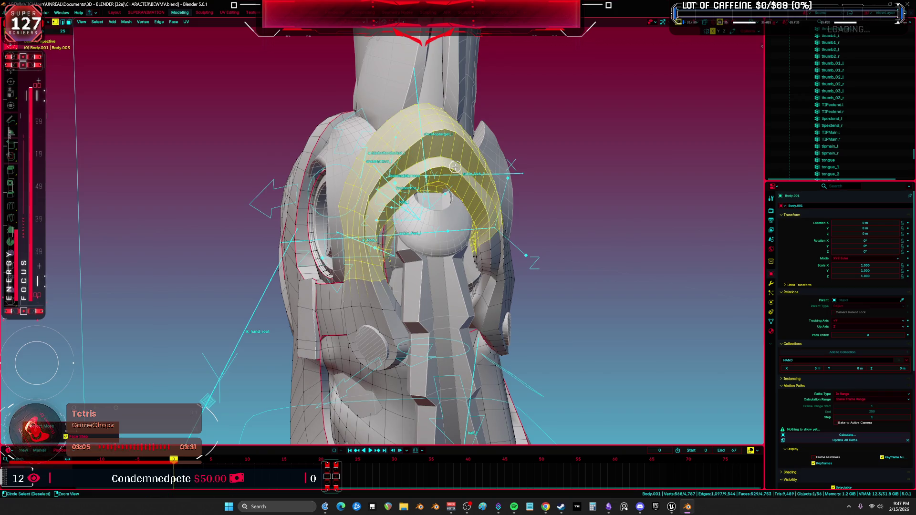
key(ctrl+KP_Add)
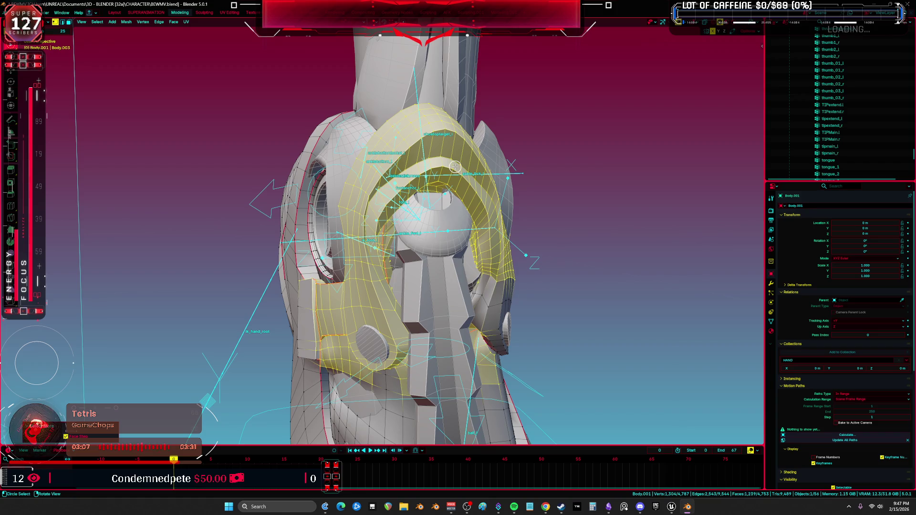
key(alt+z)
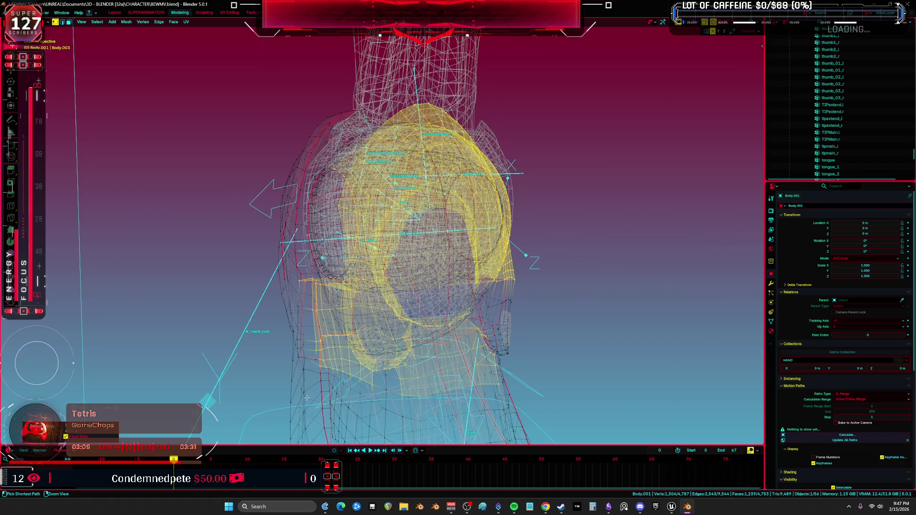
mouse_move(323, 388)
middle_down()
mouse_move(355, 337)
mouse_move(322, 265)
mouse_move(323, 275)
middle_up()
mouse_move(449, 283)
middle_down()
mouse_move(491, 277)
mouse_move(426, 305)
middle_up()
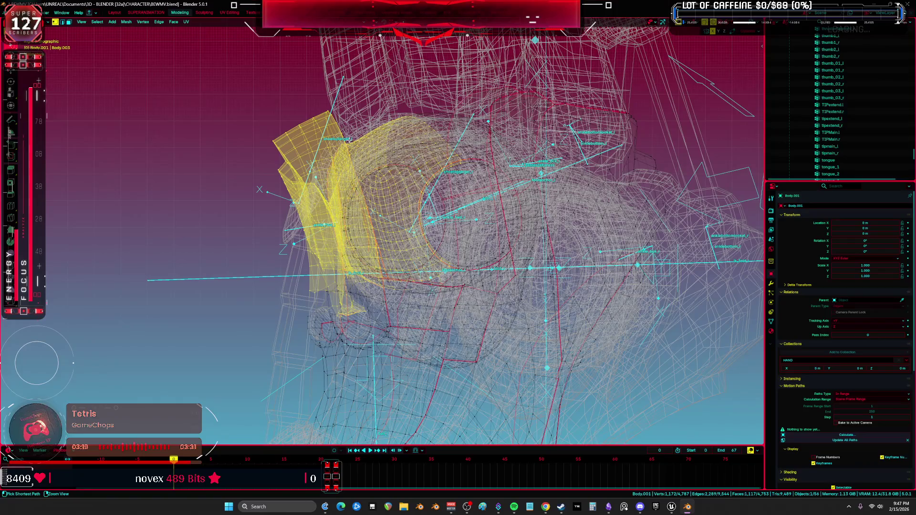
mouse_move(384, 236)
middle_down()
mouse_move(383, 223)
mouse_move(418, 323)
mouse_move(457, 328)
mouse_move(442, 336)
mouse_move(388, 293)
mouse_move(426, 290)
mouse_move(442, 261)
mouse_move(401, 200)
mouse_move(435, 249)
mouse_move(410, 156)
middle_up()
key(shift+z)
- Extend the ankle-ring face selection along a shortest path, undoing one wrong attempt
ctrl+click(458, 328)
key(ctrl+z)
ctrl+click(417, 209)
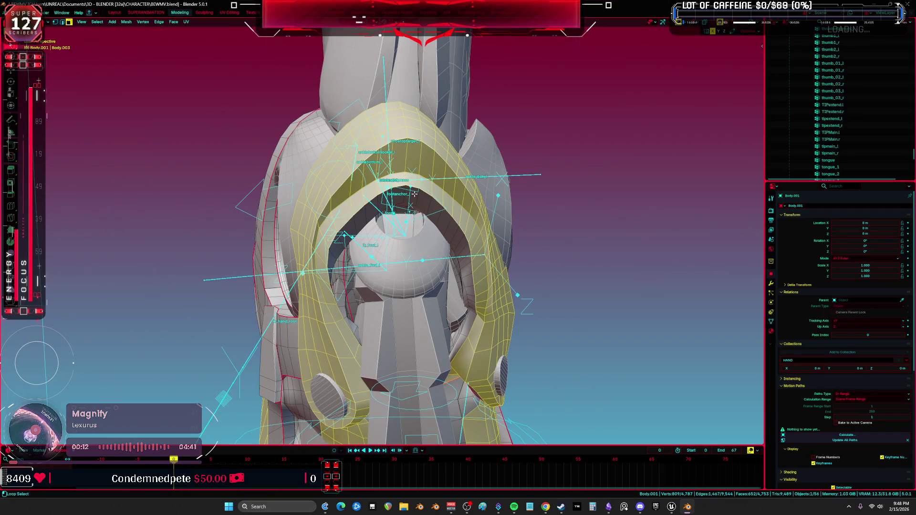
mouse_move(456, 225)
middle_down()
mouse_move(454, 267)
mouse_move(391, 253)
mouse_move(391, 214)
mouse_move(348, 229)
mouse_move(356, 246)
middle_up()
- Check the ring selection from above and upright, switching between wireframe and solid shading
key(shift+z)
middle_drag(658, 388, 343, 276)
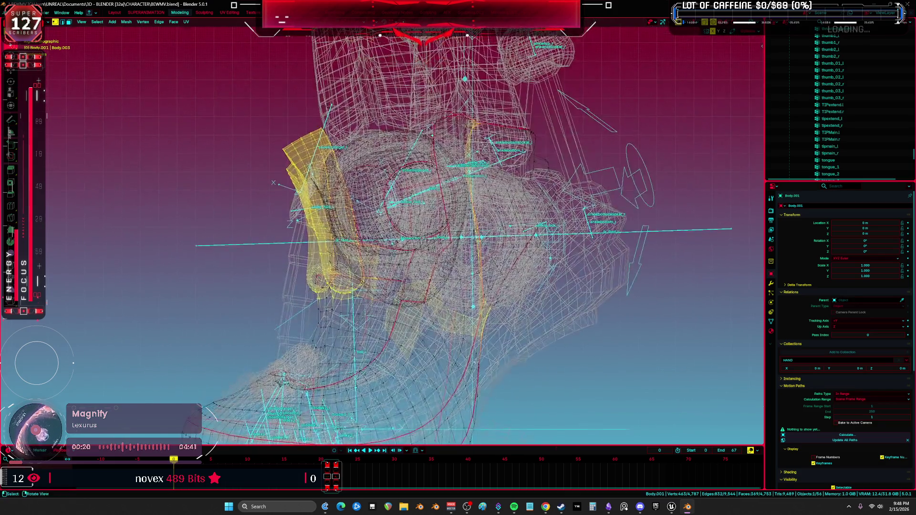
scroll(334, 274, up, 4)
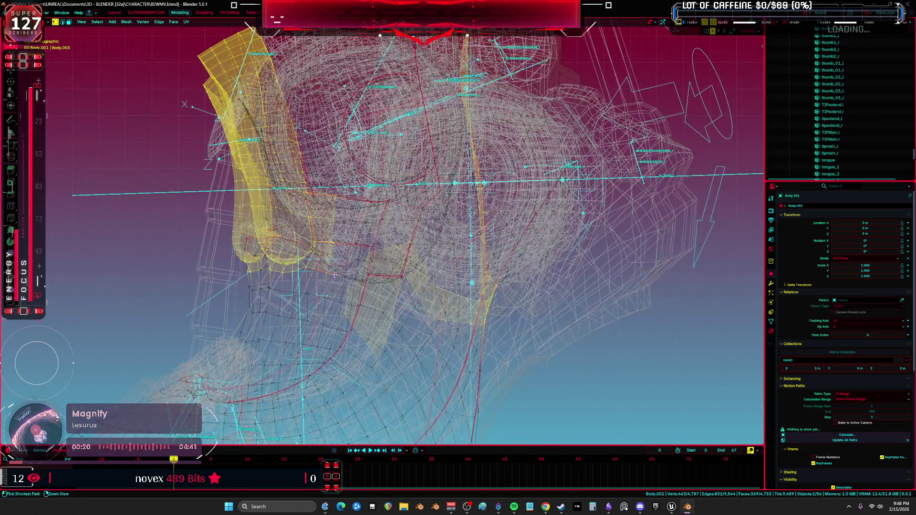
scroll(459, 359, down, 4)
mouse_move(458, 359)
middle_down()
mouse_move(349, 424)
mouse_move(367, 211)
mouse_move(362, 277)
mouse_move(307, 250)
mouse_move(326, 249)
middle_up()
key(shift+z)
scroll(366, 224, up, 4)
key(shift+z)
key(shift+z)
- Dismiss the vertex context menu unchanged and return to Object Mode
right_click(326, 249)
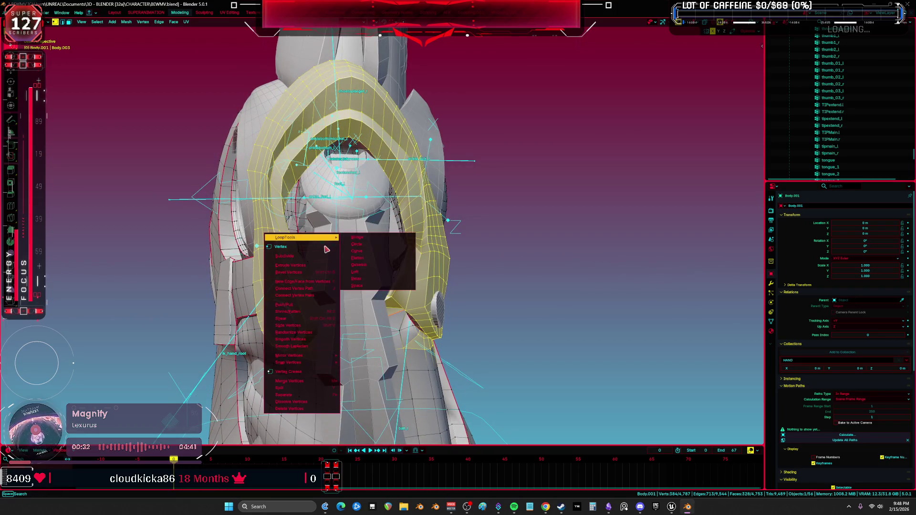
key(Escape)
mouse_move(447, 280)
middle_down()
mouse_move(409, 203)
mouse_move(381, 205)
middle_up()
key(Tab)
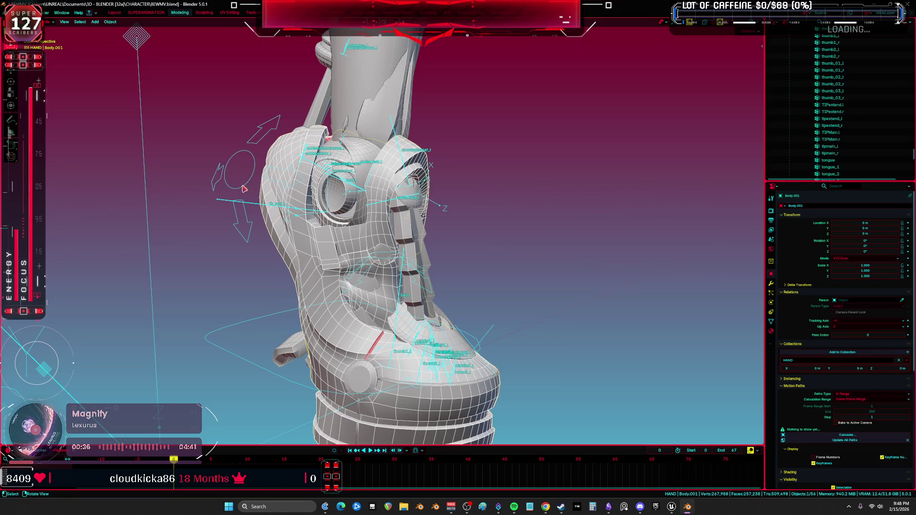
- Rotate the left heel control in Pose Mode to pose the boot
click(244, 189)
key(ctrl+Tab)
key(r)
key(r)
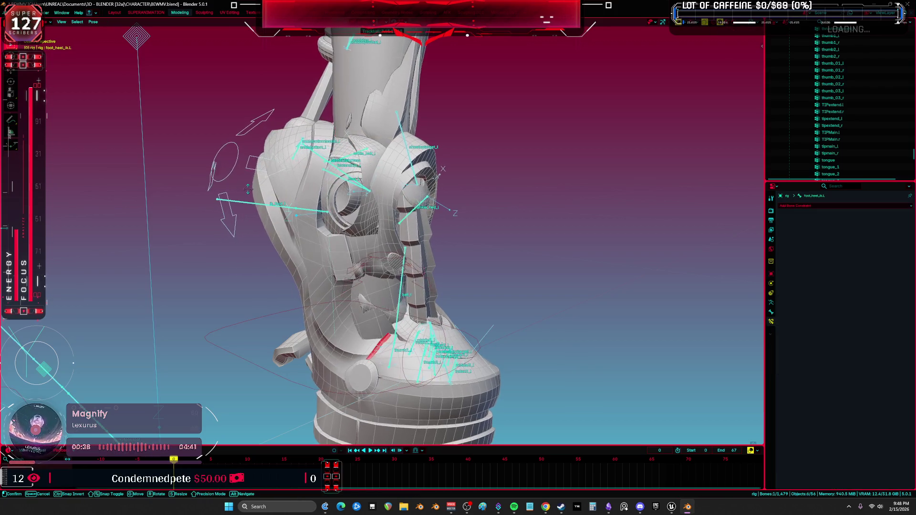
click(335, 202)
middle_drag(336, 202, 507, 181)
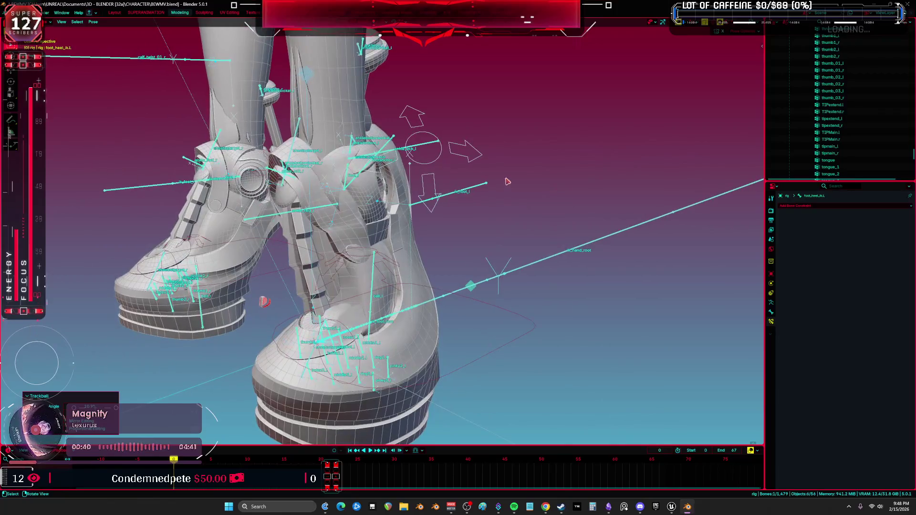
- Select the boot mesh, enter Edit Mode, and frame the ankle ring
click(345, 223)
key(Tab)
key(KP_Decimal)
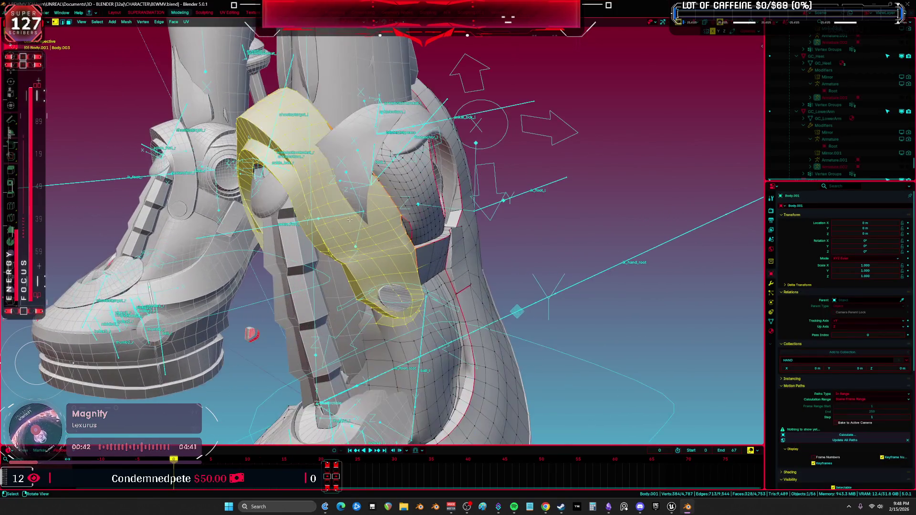
mouse_move(347, 218)
middle_down()
mouse_move(357, 210)
mouse_move(453, 257)
mouse_move(480, 250)
mouse_move(429, 242)
middle_up()
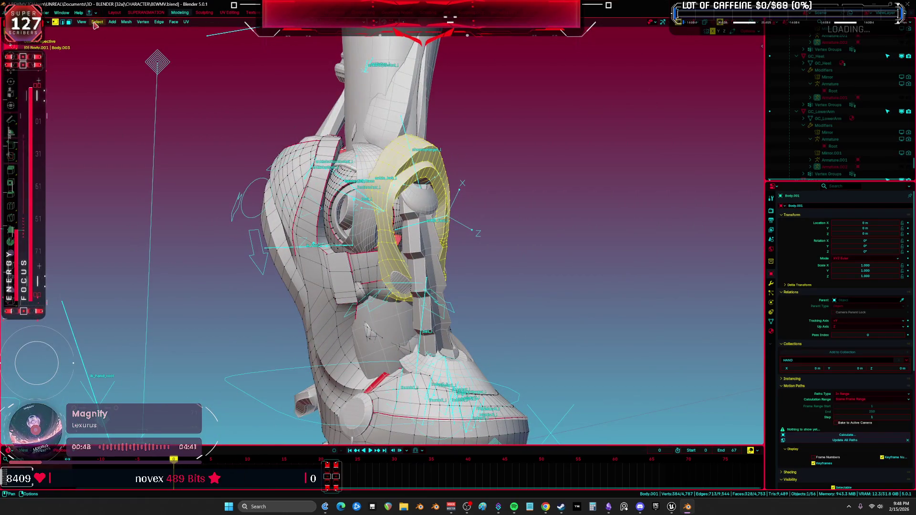
- Apply Mesh > Weights > Smooth to the ring vertices, deselect, and exit to Object Mode
click(126, 21)
mouse_move(164, 164)
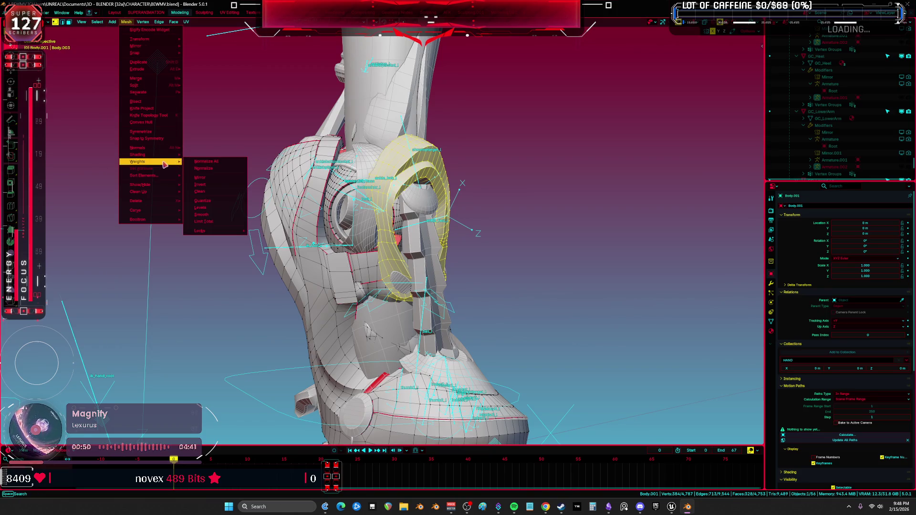
click(202, 215)
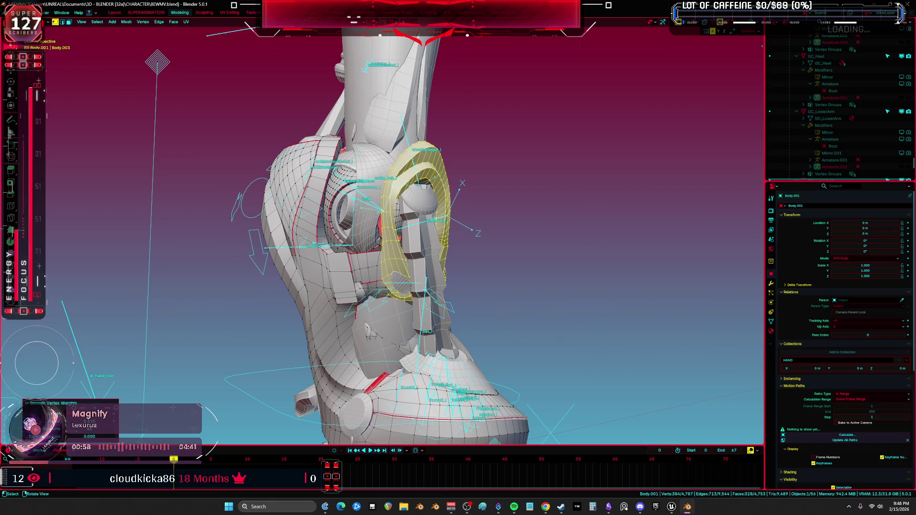
mouse_move(534, 277)
middle_down()
mouse_move(536, 266)
mouse_move(548, 274)
mouse_move(486, 280)
mouse_move(487, 311)
mouse_move(350, 290)
mouse_move(308, 253)
mouse_move(377, 254)
middle_up()
click(533, 281)
key(Tab)
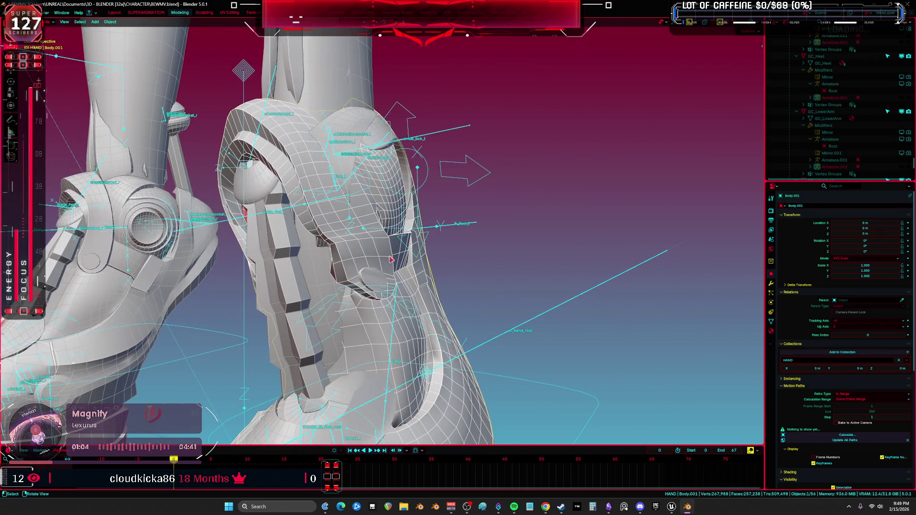
shift+click(395, 329)
key(ctrl+Tab)
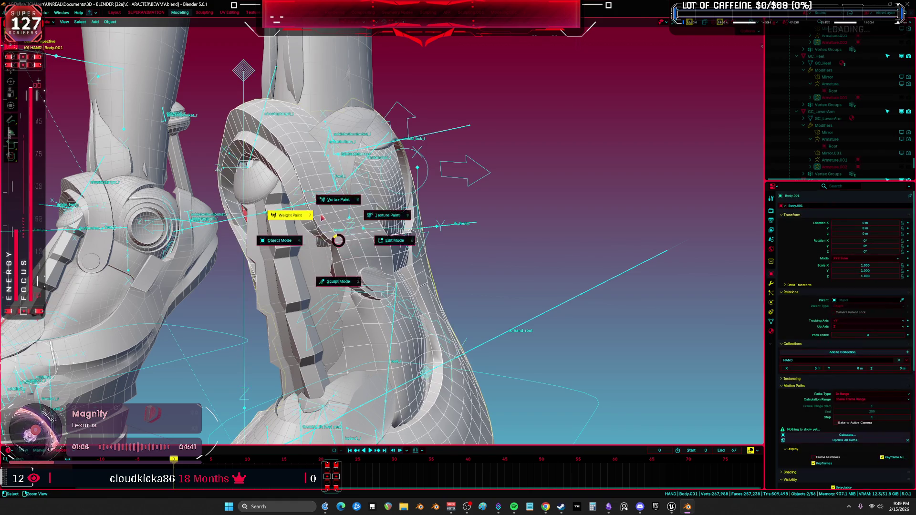
click(324, 231)
scroll(421, 194, up, 1)
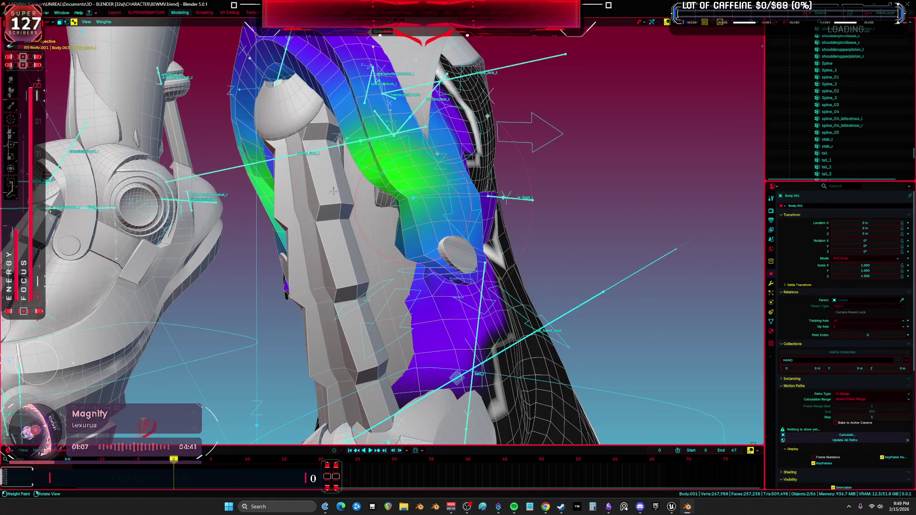
scroll(382, 229, down, 2)
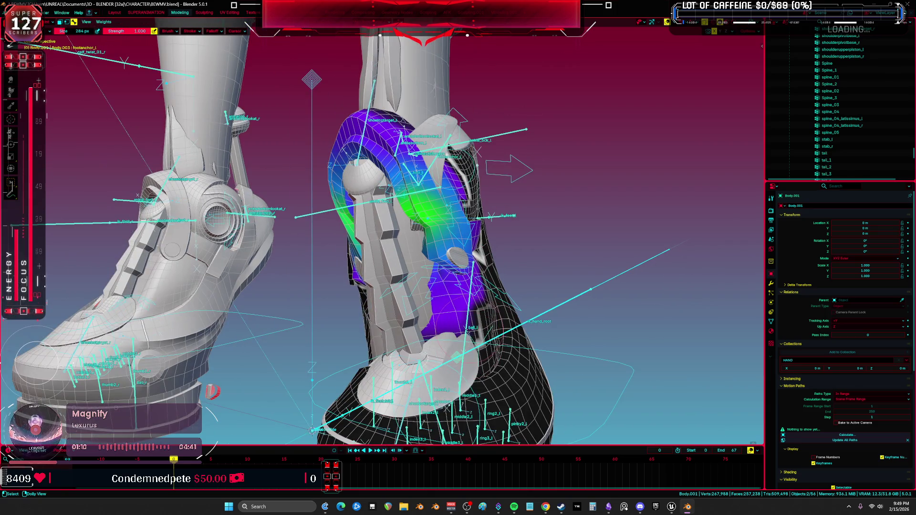
ctrl+click(488, 355)
scroll(357, 224, up, 2)
scroll(357, 224, down, 2)
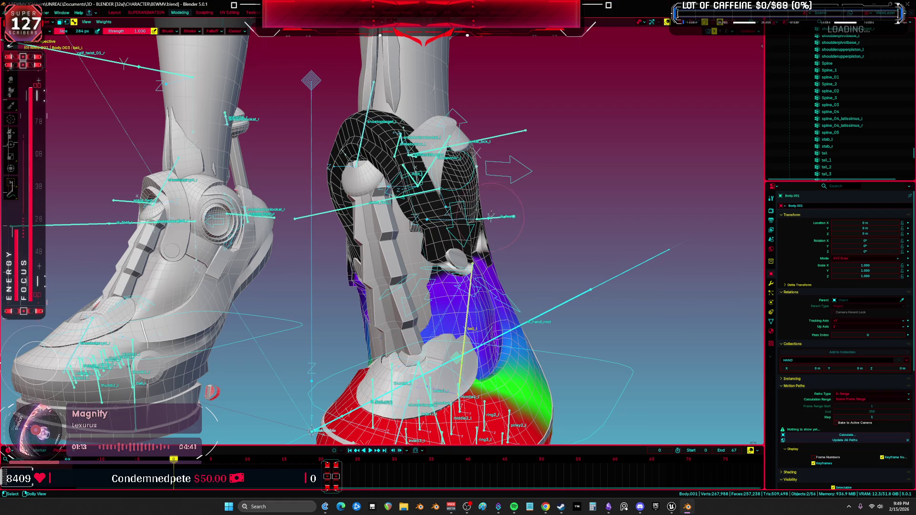
middle_drag(491, 217, 462, 186)
ctrl+click(446, 169)
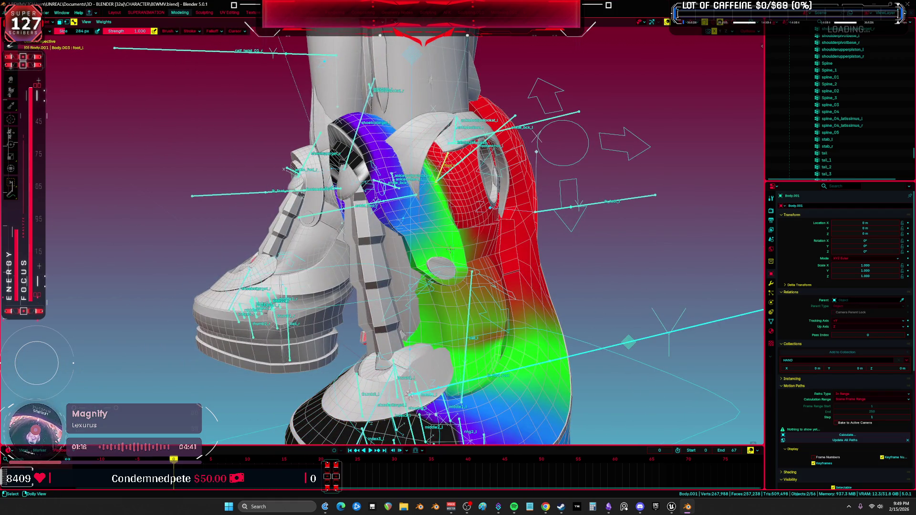
scroll(450, 249, up, 2)
middle_drag(450, 249, 409, 260)
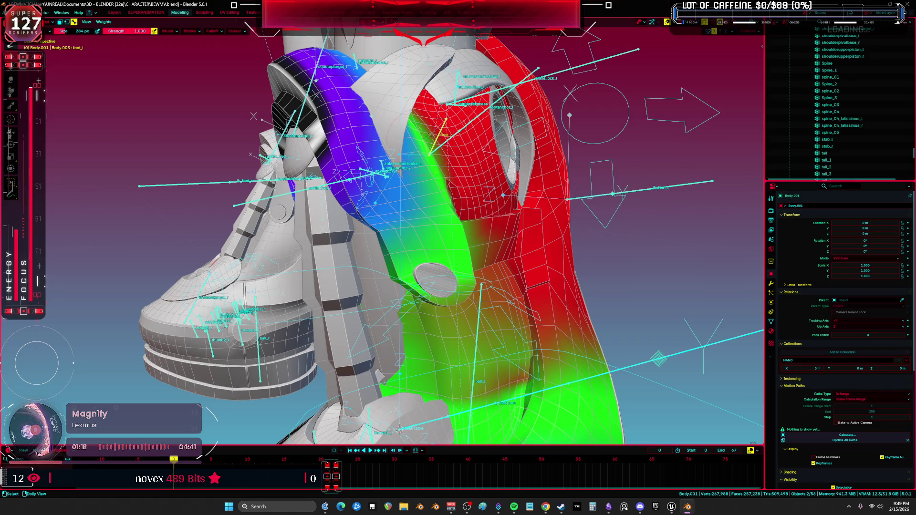
ctrl+click(455, 98)
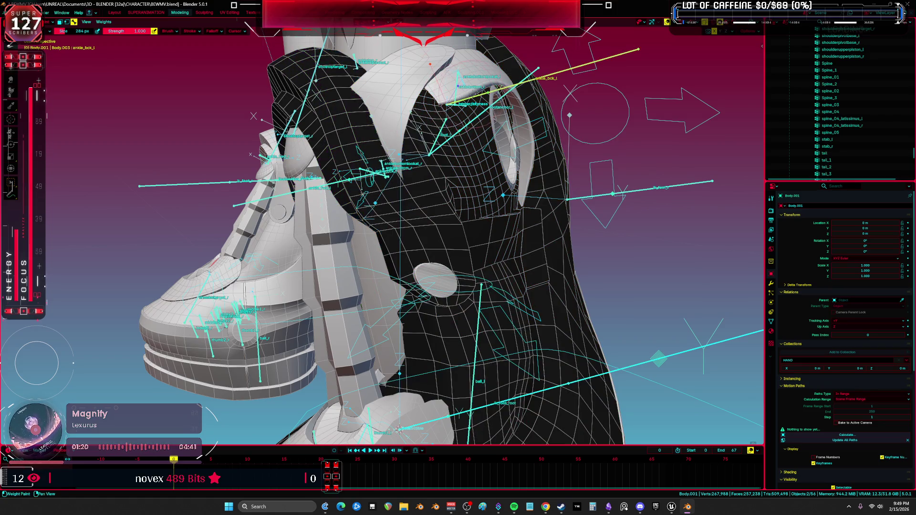
shift+middle_drag(455, 98, 465, 191)
ctrl+click(336, 172)
middle_drag(336, 171, 471, 343)
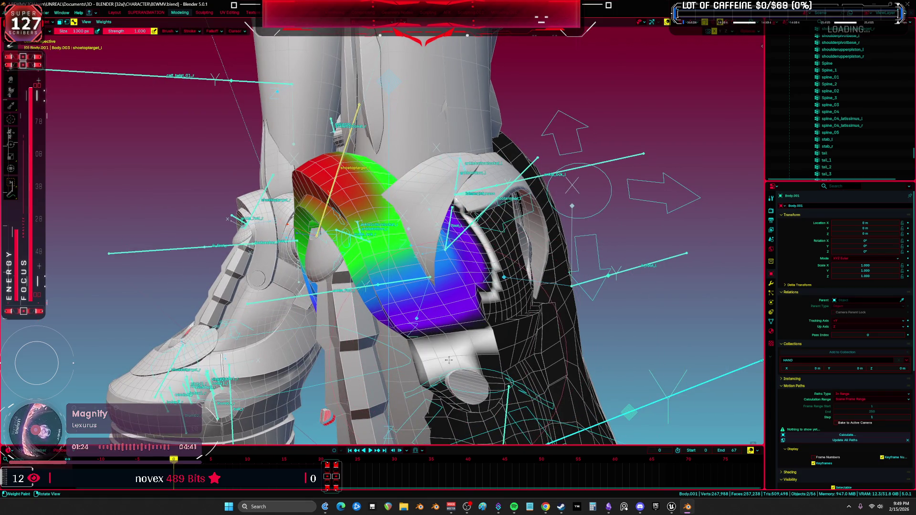
mouse_move(467, 359)
middle_down()
mouse_move(385, 342)
mouse_move(425, 335)
mouse_move(412, 315)
mouse_move(426, 292)
mouse_move(588, 219)
middle_up()
key(ctrl+Tab)
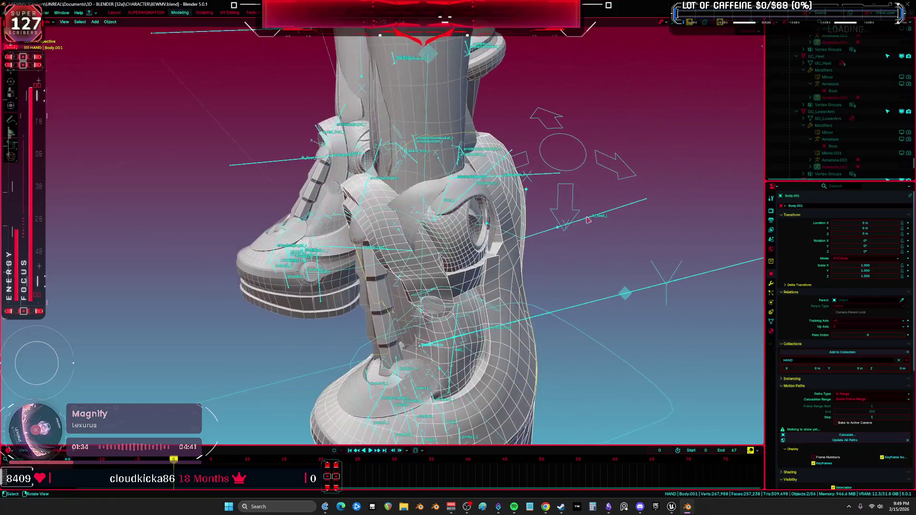
- Clear user transforms on the left heel IK so both boots return to rest
click(621, 172)
key(ctrl+Tab)
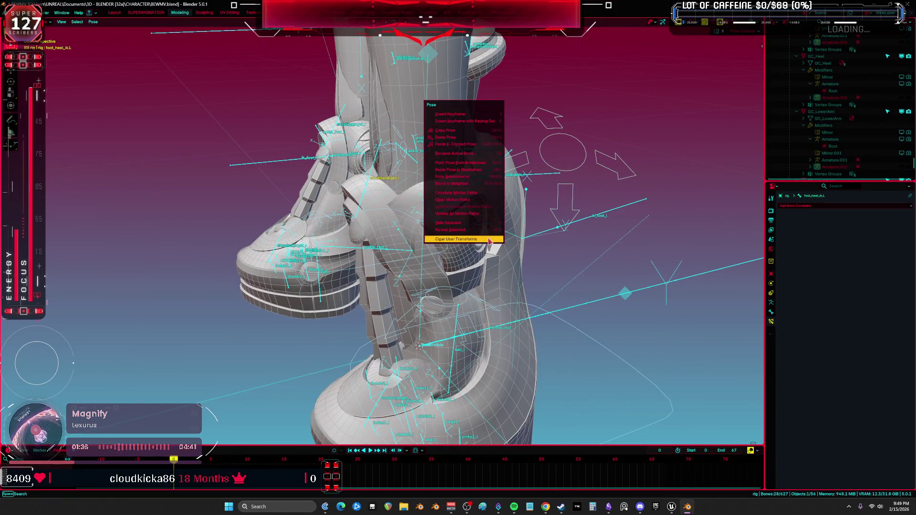
click(489, 239)
key(ctrl+Tab)
middle_drag(489, 242, 448, 298)
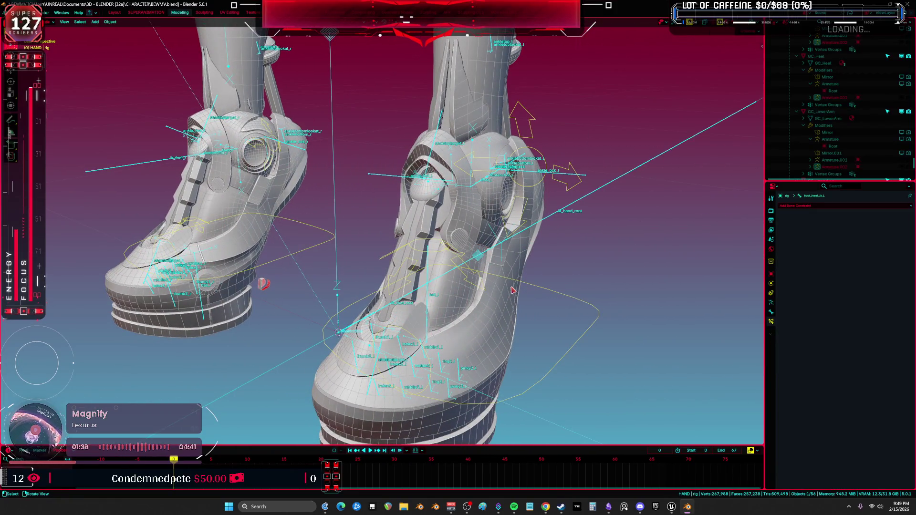
middle_drag(512, 290, 521, 217)
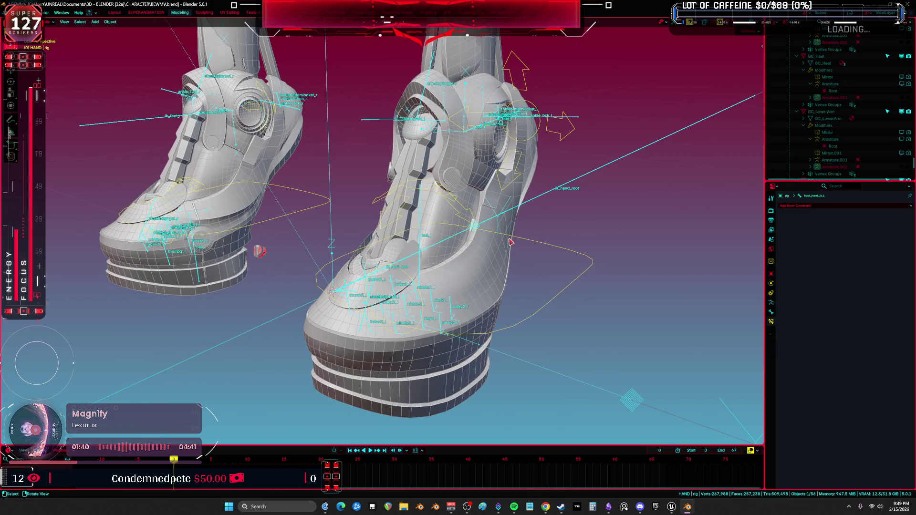
- Test-rotate the heel control in Pose Mode, cancel it, and leave Pose Mode
key(ctrl+Tab)
key(r)
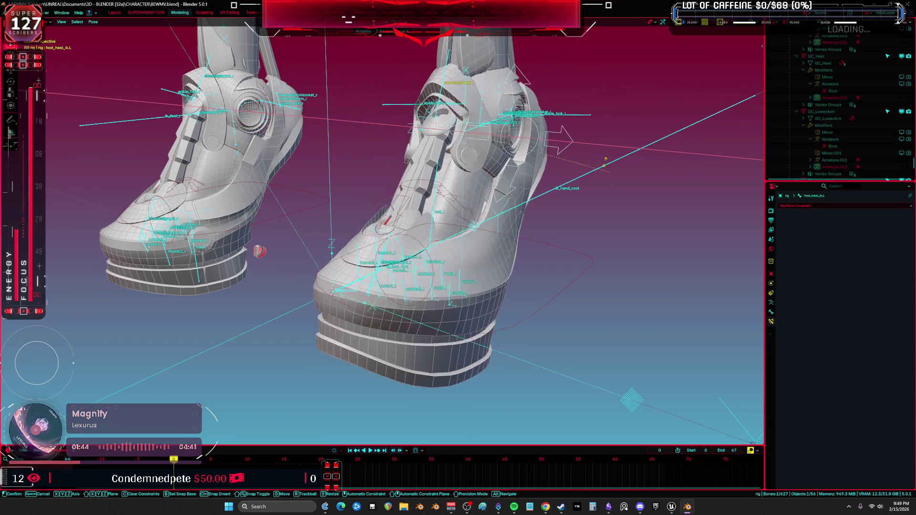
right_click(566, 97)
key(ctrl+Tab)
- Make Body.001 active and enter Edit Mode on the boot mesh
click(356, 295)
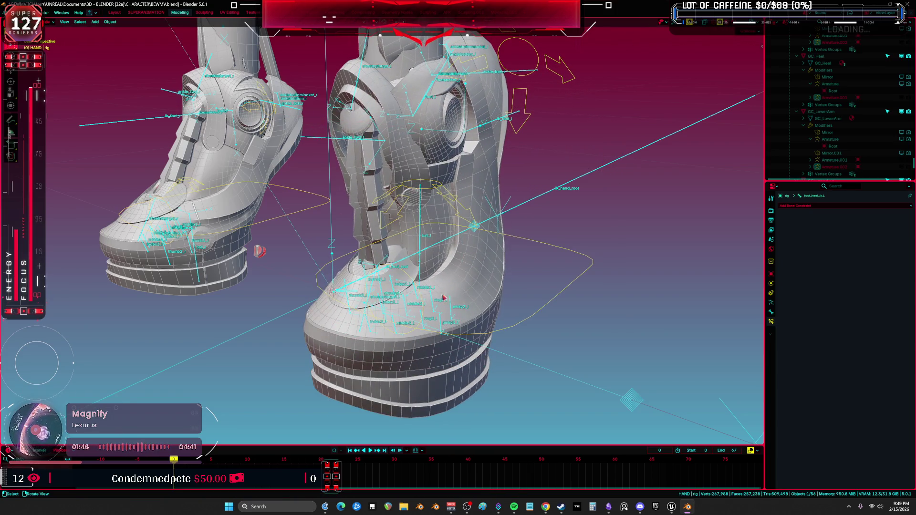
click(443, 298)
mouse_move(443, 298)
middle_down()
mouse_move(504, 260)
mouse_move(607, 266)
mouse_move(500, 247)
mouse_move(420, 255)
middle_up()
key(Tab)
- Inspect the boot in wireframe and Edit Mode, ending in solid shading and Object Mode
key(z)
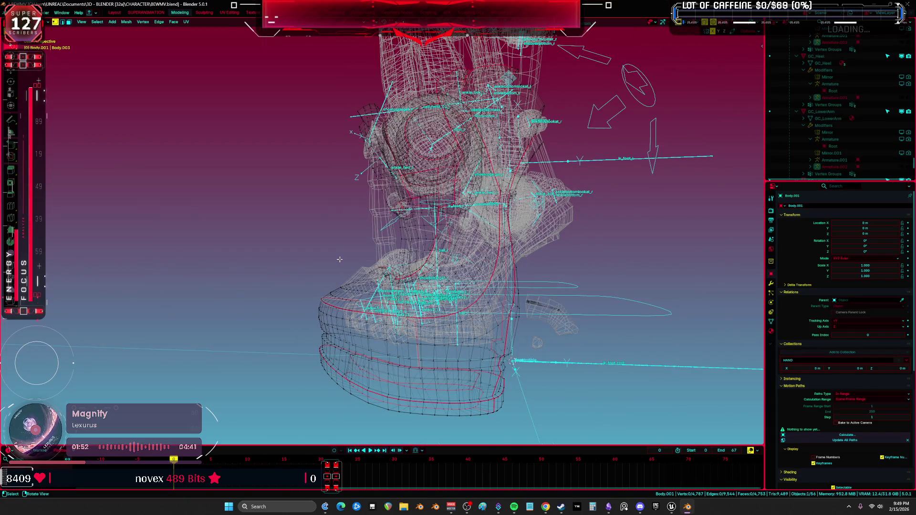
key(Tab)
key(z)
key(z)
click(381, 280)
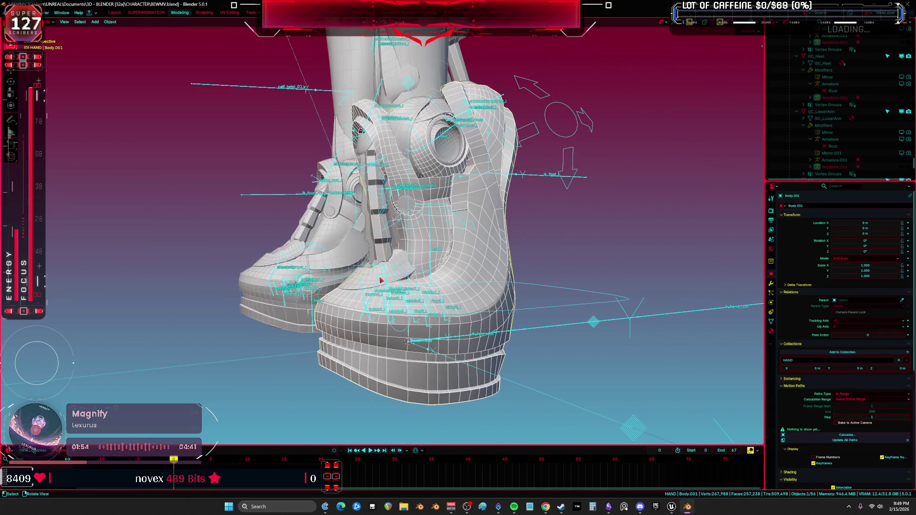
key(Tab)
mouse_move(381, 280)
middle_down()
mouse_move(406, 270)
mouse_move(400, 262)
middle_up()
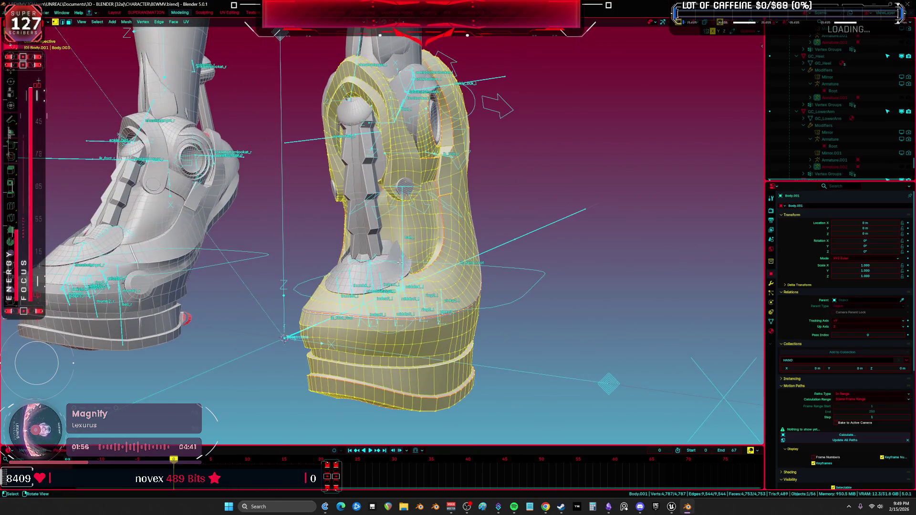
key(Tab)
- Select the inner Body mesh and hide it with H
click(382, 270)
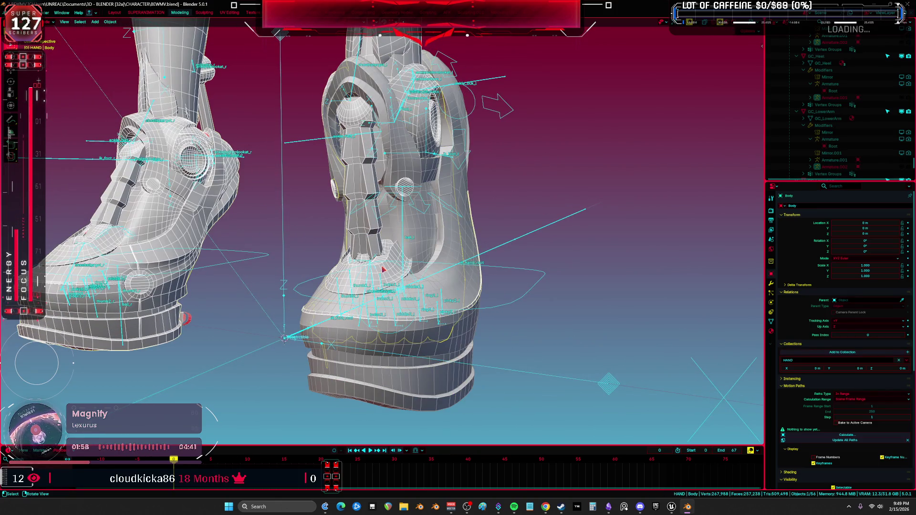
key(h)
middle_drag(382, 270, 375, 282)
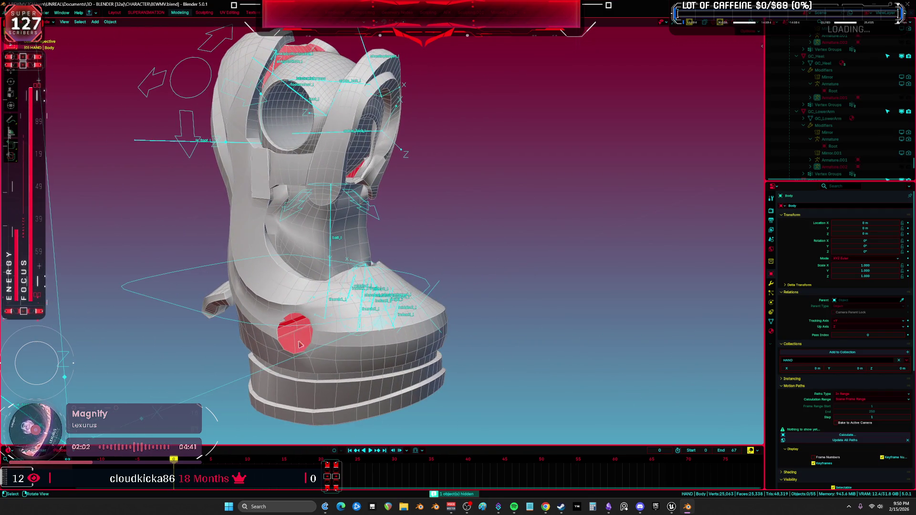
scroll(226, 323, down, 3)
- Select the shoetoptarget_l bone and Body.001, enter Weight Paint, and display ball_l weights
click(252, 149)
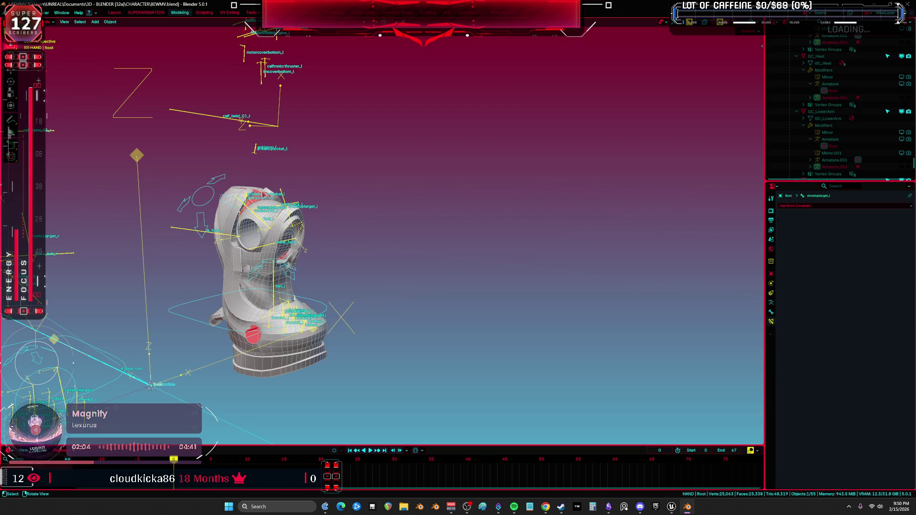
shift+click(259, 300)
key(ctrl+Tab)
click(236, 261)
mouse_move(236, 261)
middle_down()
mouse_move(301, 190)
mouse_move(420, 157)
mouse_move(458, 167)
middle_up()
scroll(300, 190, up, 2)
ctrl+click(410, 286)
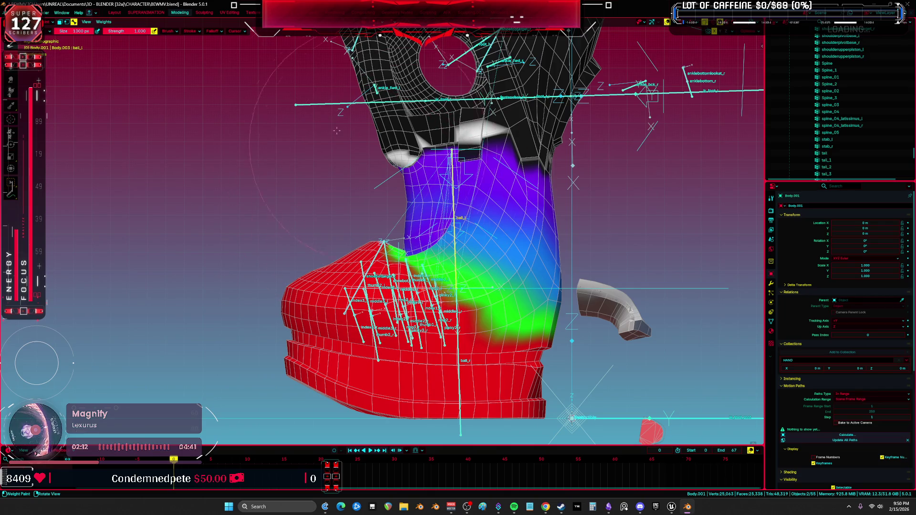
- Check ik_foot_l weights, then paint footanchor_l weight along the boot's front and side
middle_drag(92, 107, 496, 191)
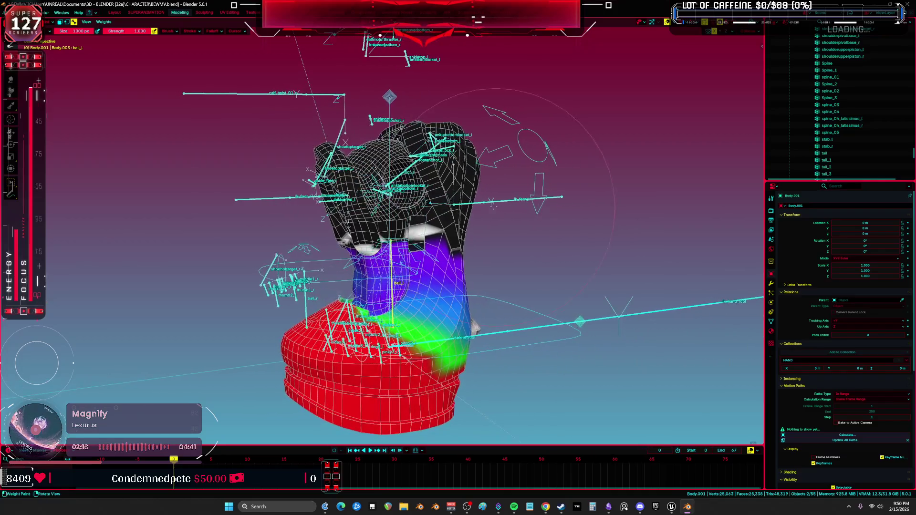
ctrl+click(505, 200)
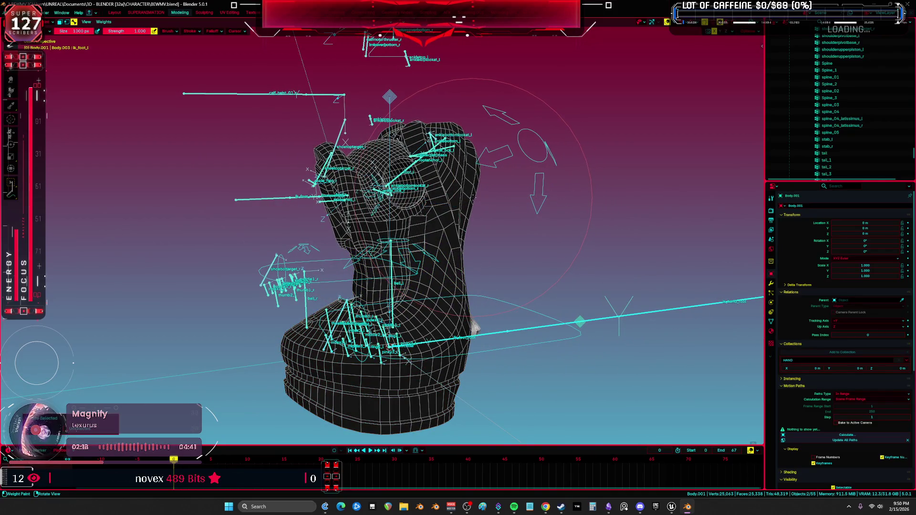
middle_drag(475, 326, 430, 334)
ctrl+click(382, 162)
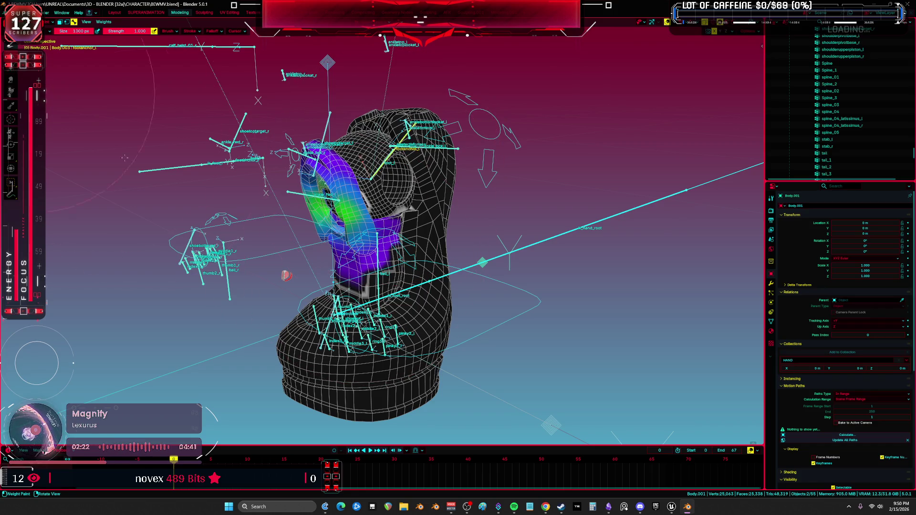
click(348, 268)
drag(347, 267, 367, 267)
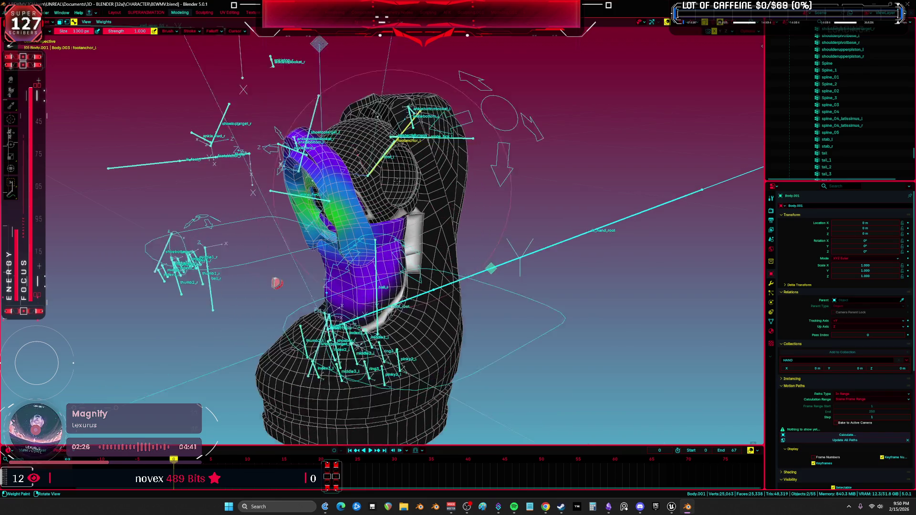
- Select the foot_l bone and paint its weight over the toe area
middle_drag(367, 267, 382, 201)
scroll(381, 201, up, 2)
ctrl+click(384, 154)
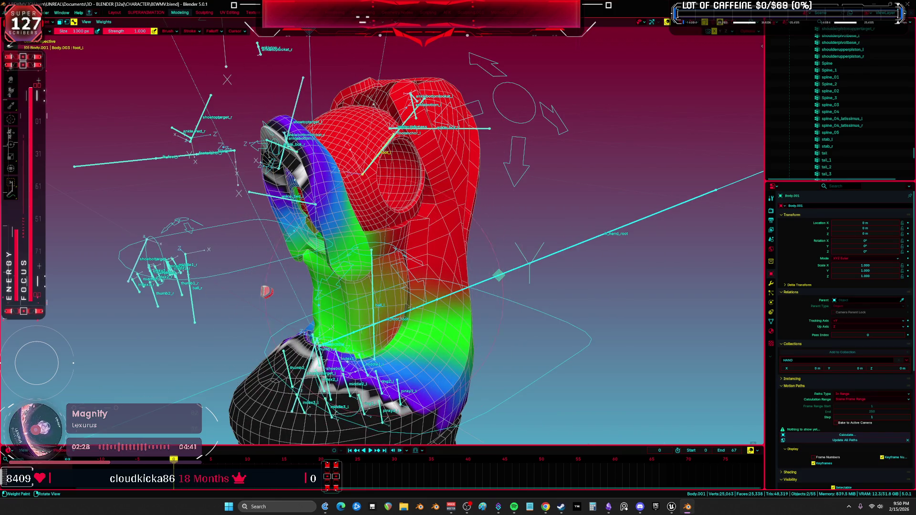
middle_drag(355, 323, 430, 225)
drag(400, 292, 435, 257)
- Inspect the boot front and opening, then hide overlays to view the bare boot
middle_drag(484, 236, 442, 249)
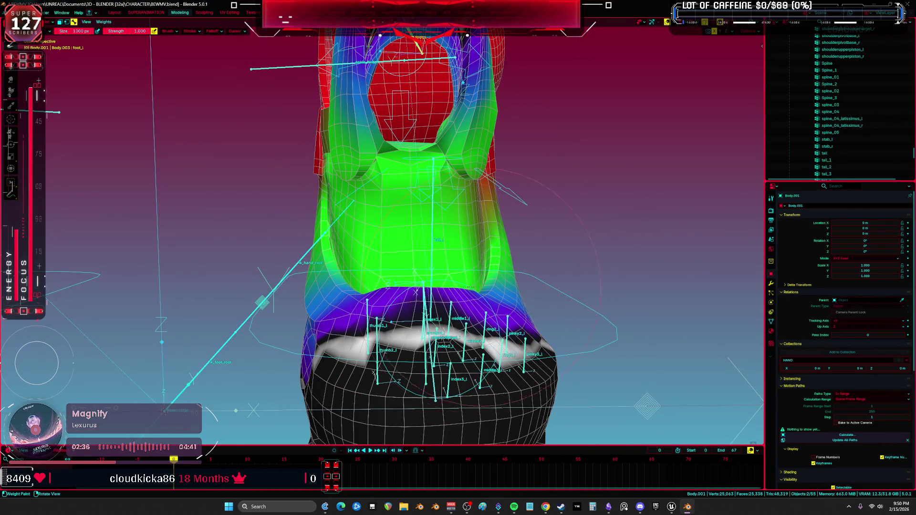
mouse_move(470, 287)
middle_down()
mouse_move(424, 266)
mouse_move(406, 238)
mouse_move(411, 158)
mouse_move(535, 172)
mouse_move(578, 225)
mouse_move(525, 239)
middle_up()
scroll(424, 265, down, 3)
scroll(408, 200, up, 3)
key(shift+alt+z)
key(shift+alt+z)
key(shift+alt+z)
key(shift+alt+z)
key(ctrl+Tab)
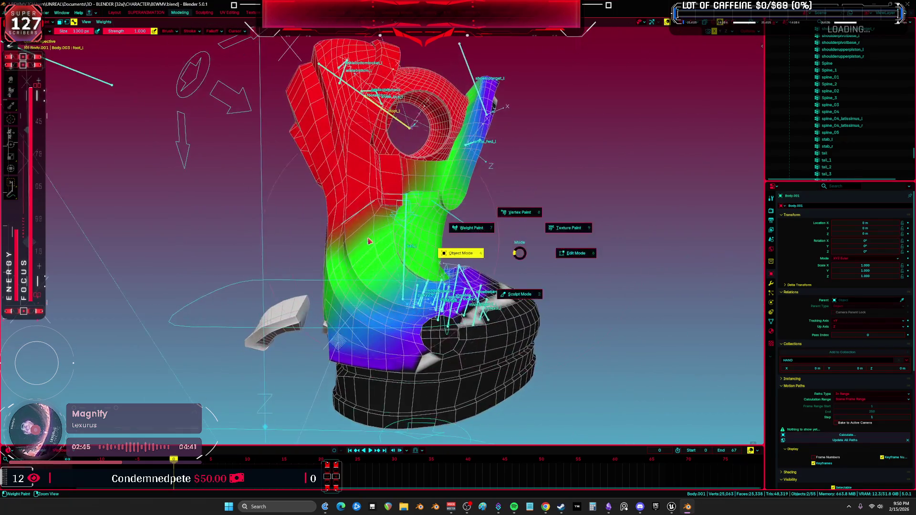
- In Edit Mode on Body, select the linked crescent ankle-collar geometry
click(466, 251)
middle_drag(466, 252, 329, 246)
scroll(424, 301, up, 5)
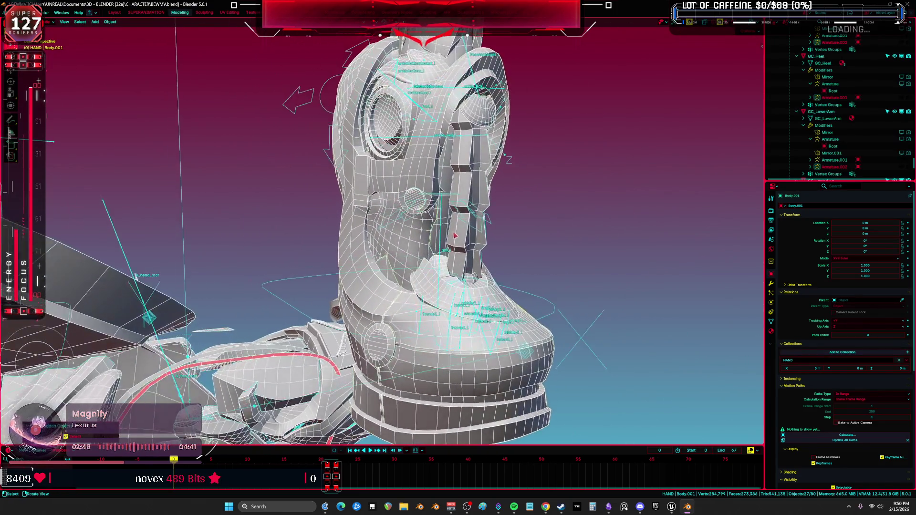
click(425, 300)
key(Tab)
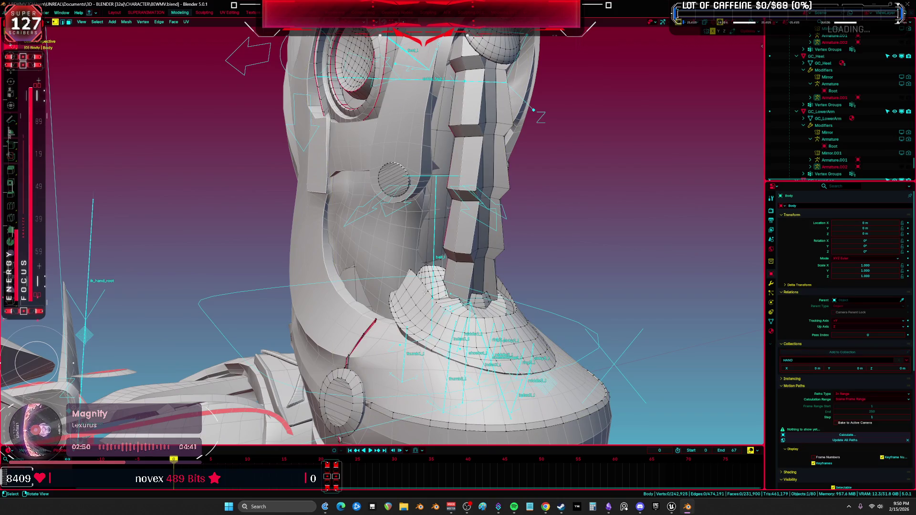
key(l)
- Separate the collar selection by loose parts and return to Object Mode
middle_drag(425, 290, 419, 294)
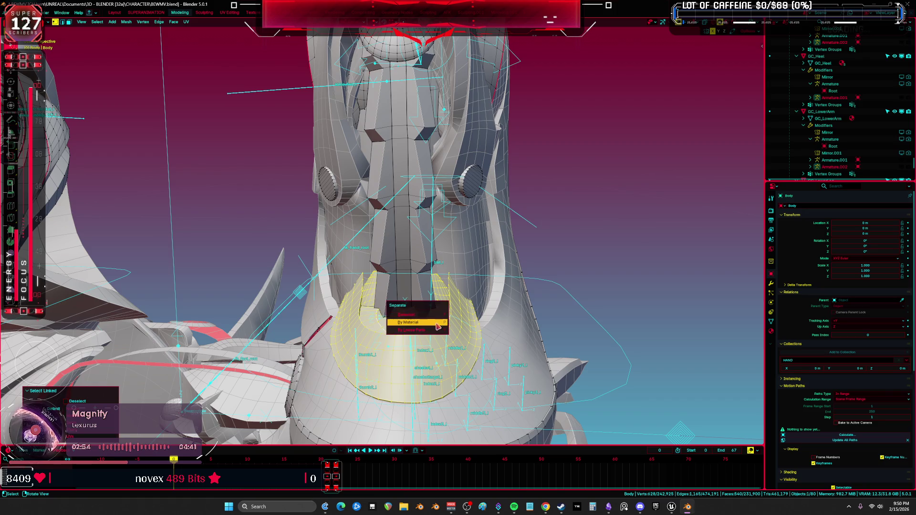
key(Return)
middle_drag(537, 325, 501, 317)
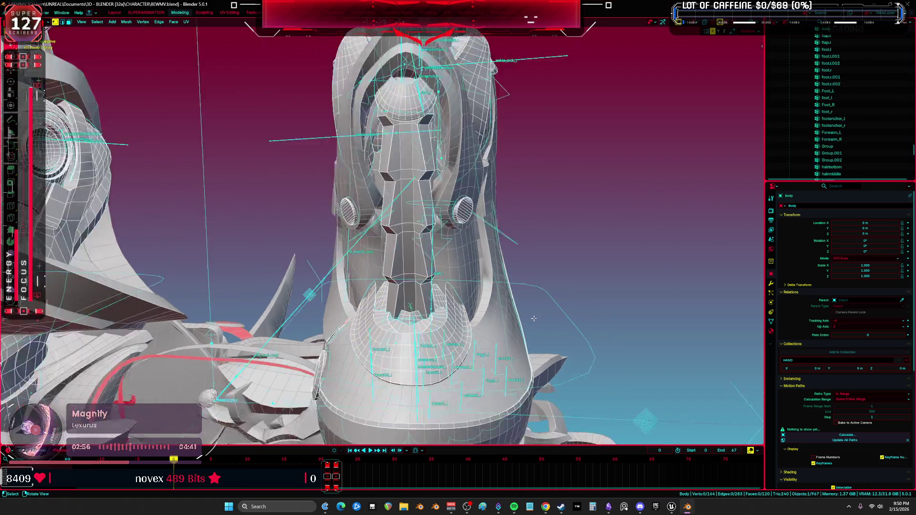
key(ctrl+Tab)
click(470, 337)
mouse_move(458, 295)
middle_down()
mouse_move(444, 280)
mouse_move(474, 201)
mouse_move(419, 204)
mouse_move(412, 244)
middle_up()
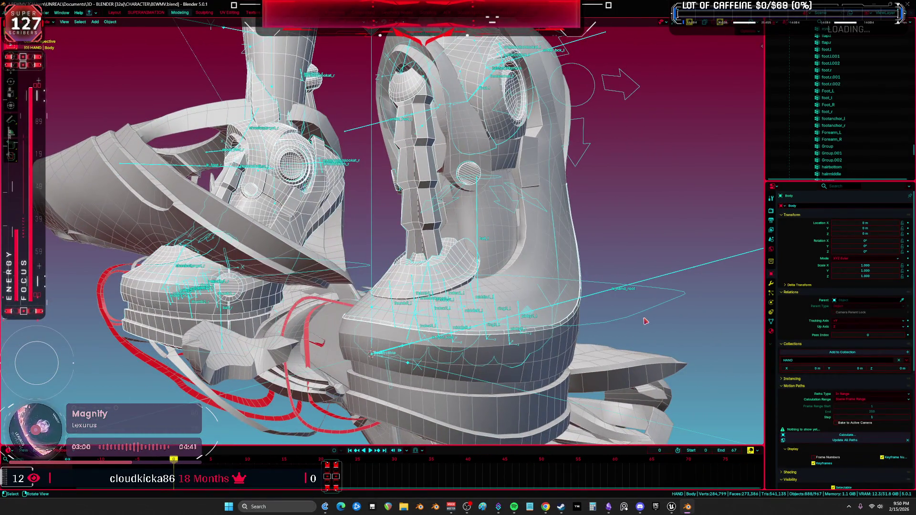
- Select toe_ik.L in Pose Mode and rotate it 10.5° to tilt the boot
click(645, 321)
key(ctrl+Tab)
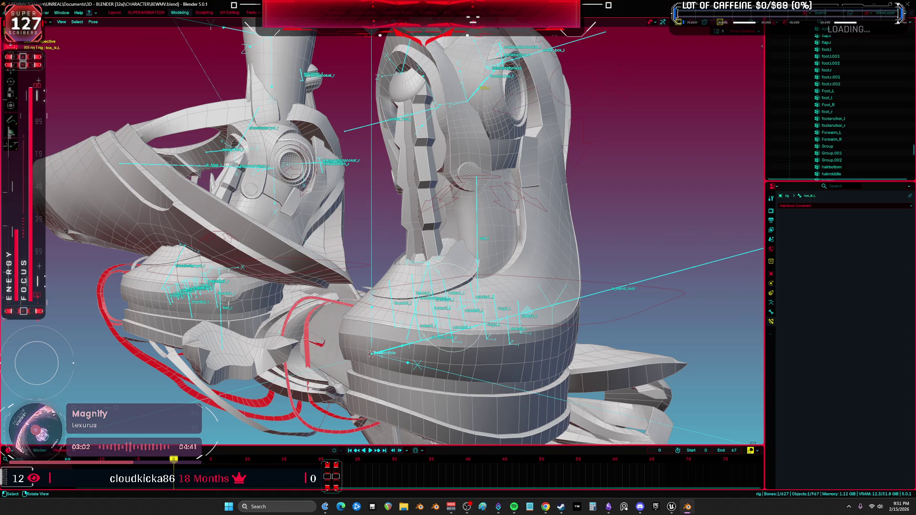
key(g)
key(Escape)
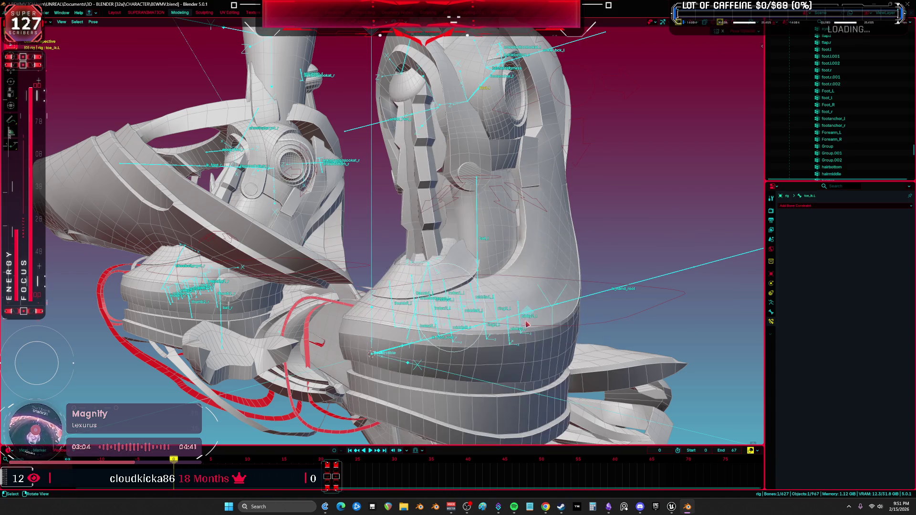
middle_drag(527, 325, 591, 234)
key(r)
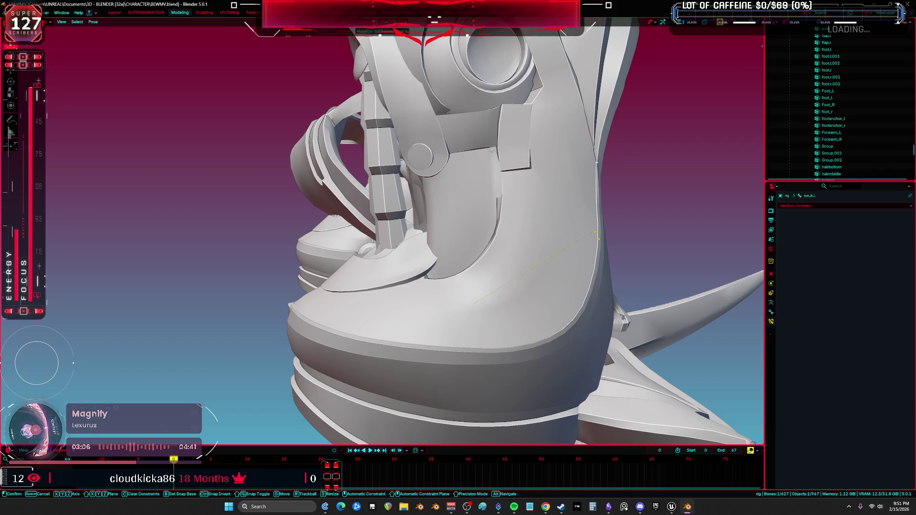
click(577, 257)
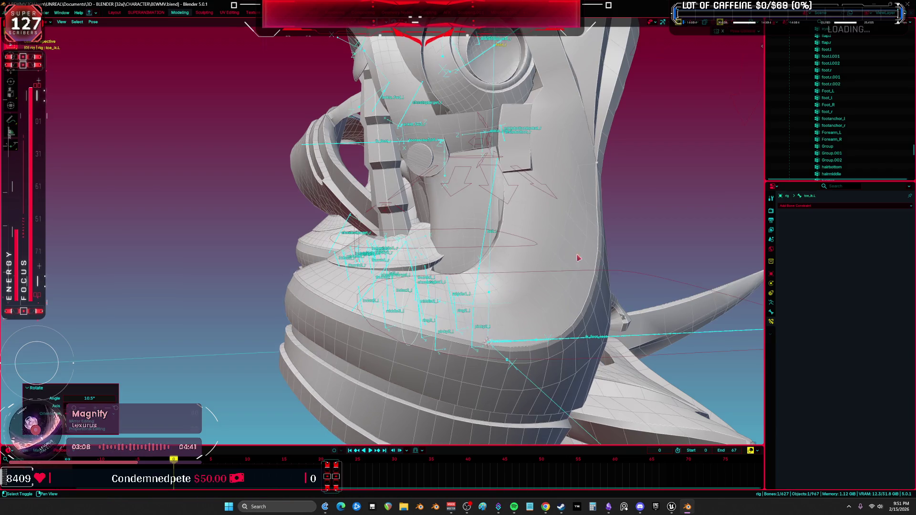
- Rotate the foot control a further 4.15°, then -7.67° about local X, and return to Object Mode
middle_drag(505, 267, 514, 260)
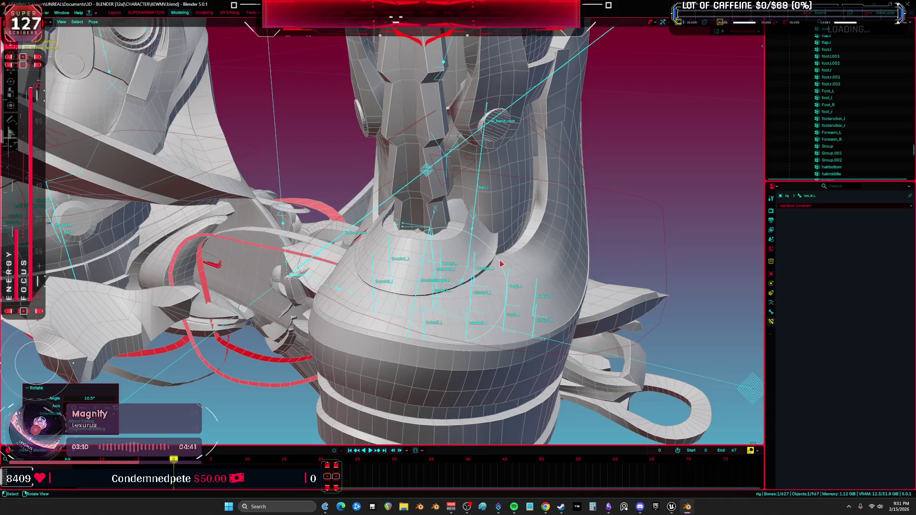
key(r)
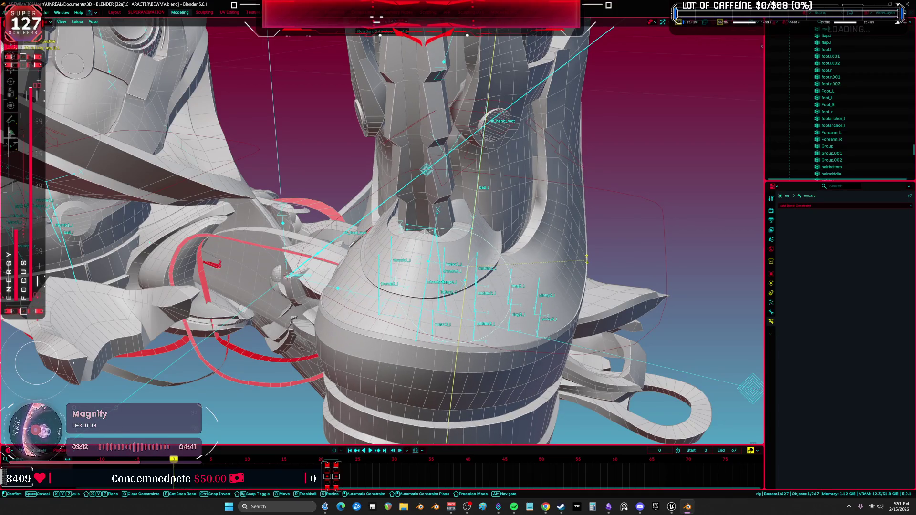
click(628, 263)
key(r)
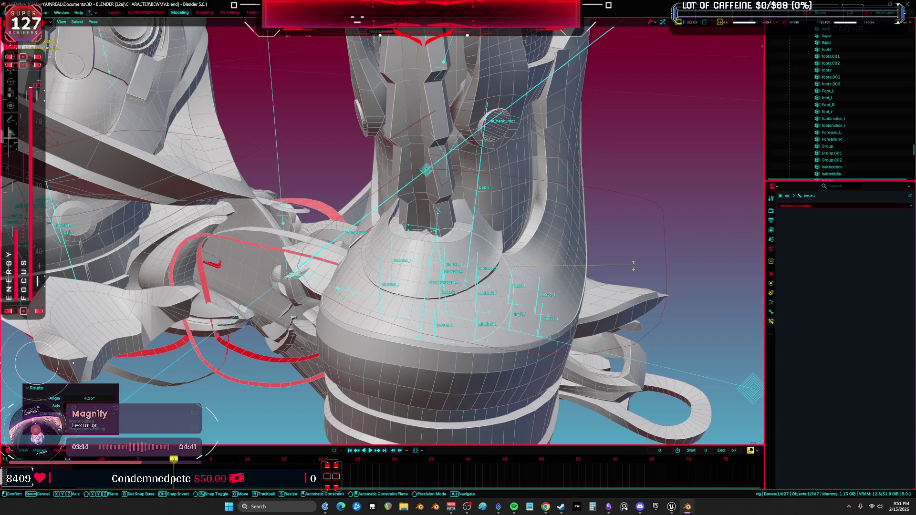
key(x)
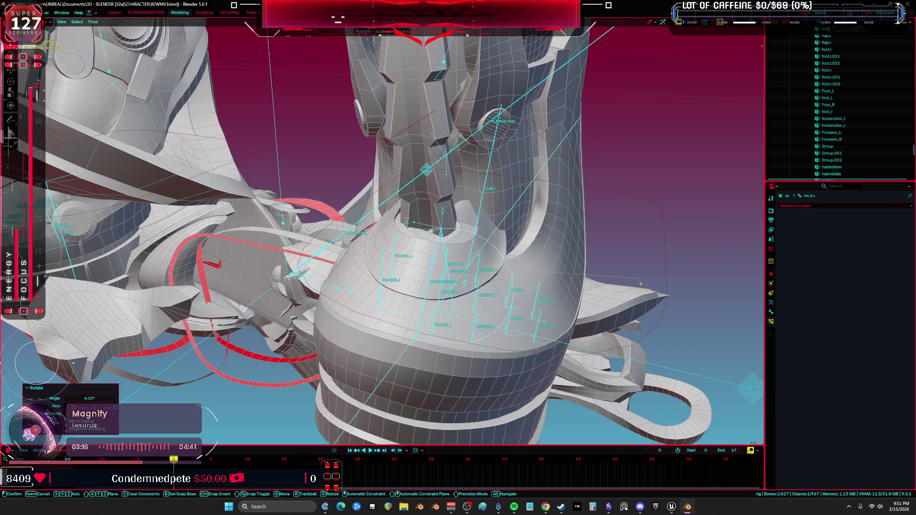
click(646, 290)
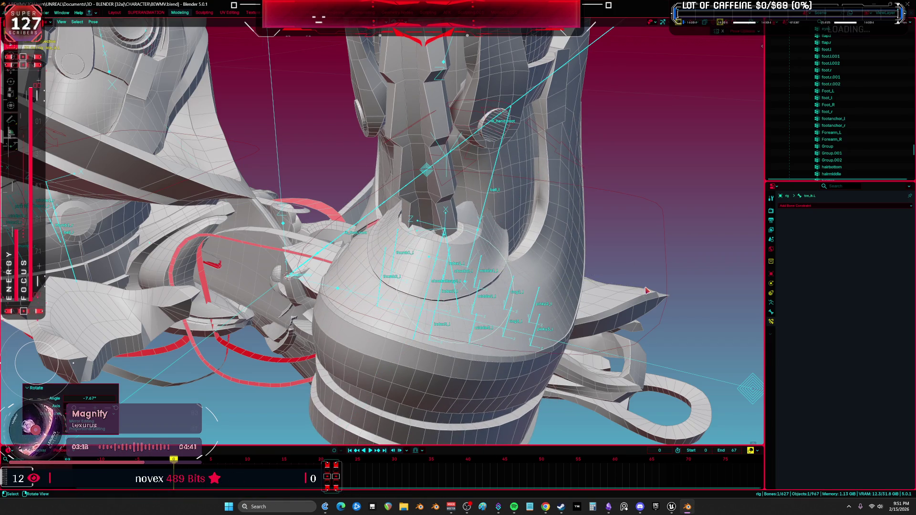
middle_drag(477, 229, 305, 175)
key(ctrl+Tab)
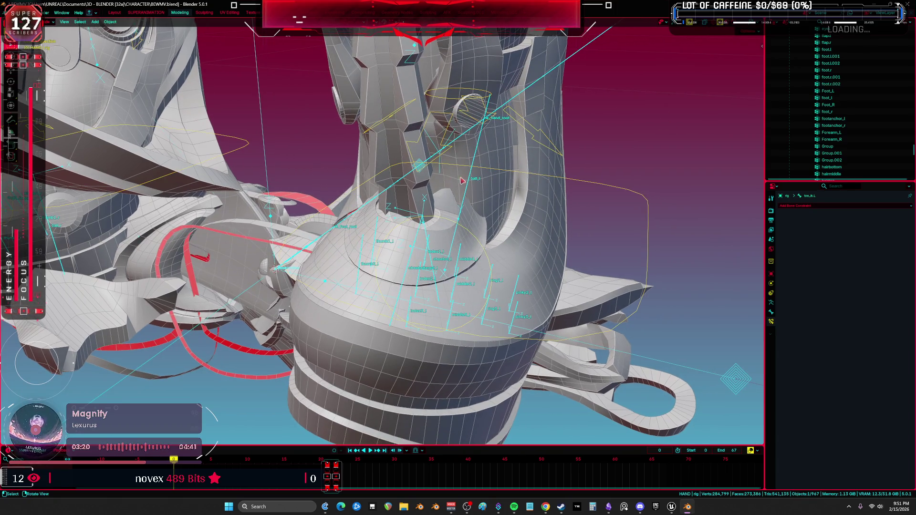
- Hide the foot control shape and select the Root rig with inner ankle piece Body.148
middle_drag(461, 180, 467, 187)
key(h)
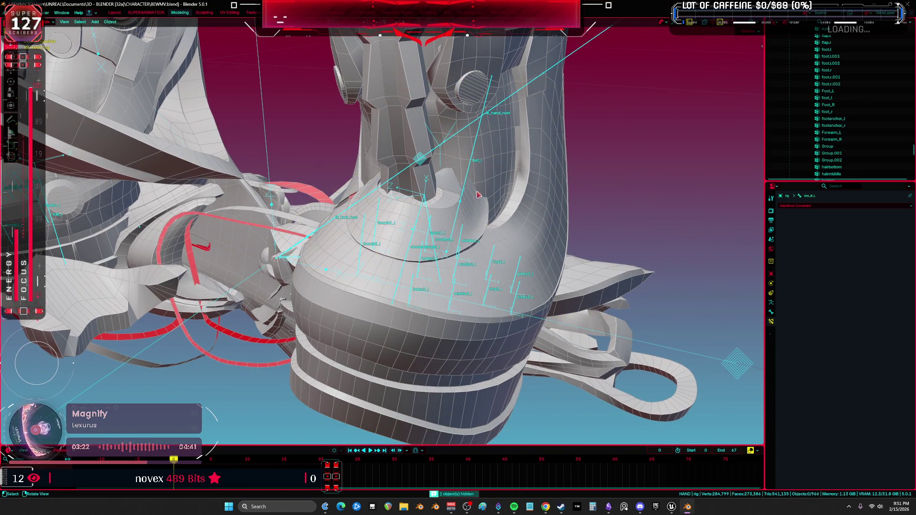
click(481, 202)
shift+click(539, 235)
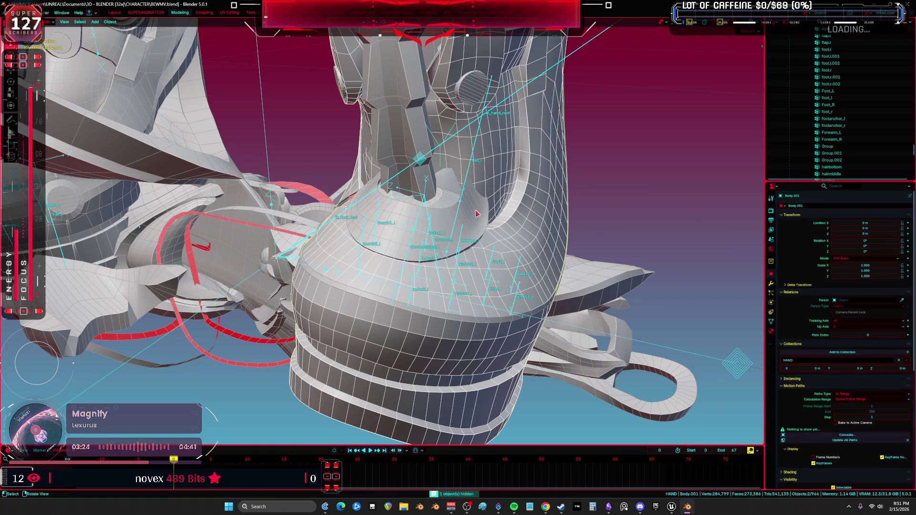
middle_drag(462, 194, 462, 234)
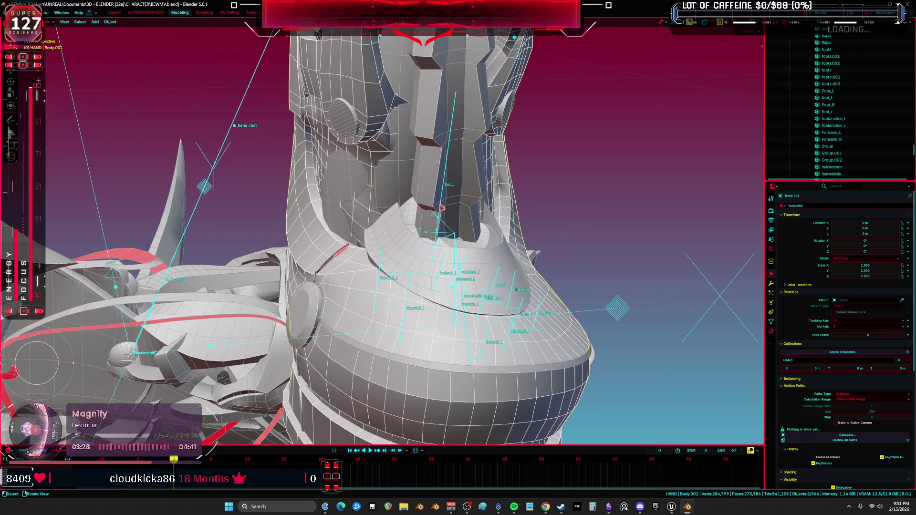
click(441, 208)
scroll(507, 272, up, 2)
shift+click(518, 272)
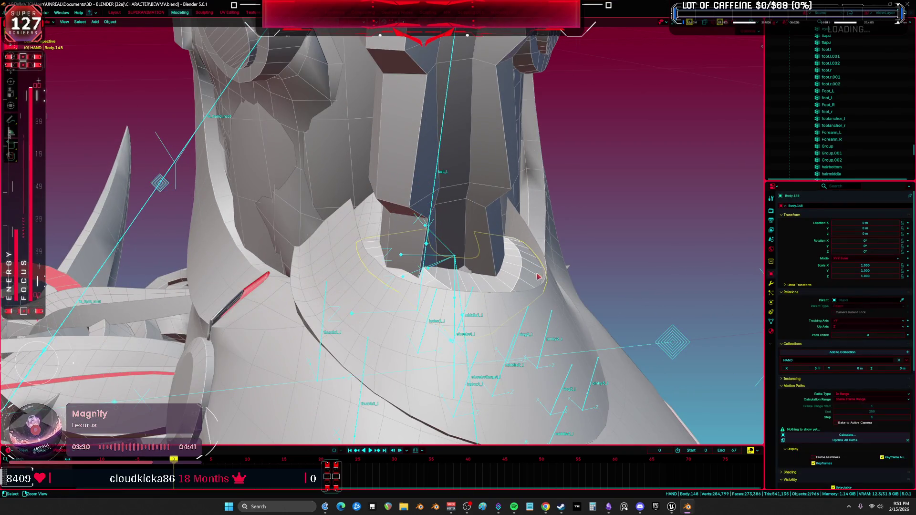
- Weight-paint Body.148 against the ball_l bone and test-rotate ball_l
key(ctrl+Tab)
click(460, 211)
click(426, 244)
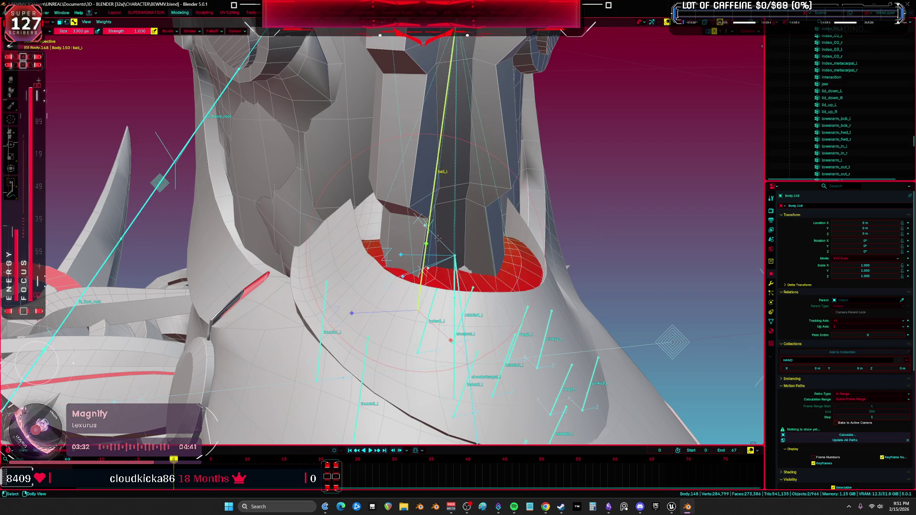
middle_drag(436, 238, 75, 102)
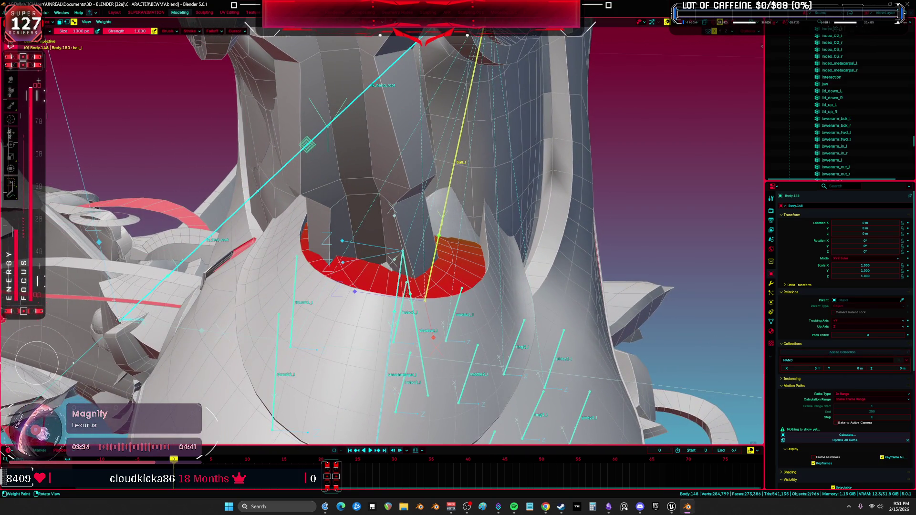
key(r)
key(r)
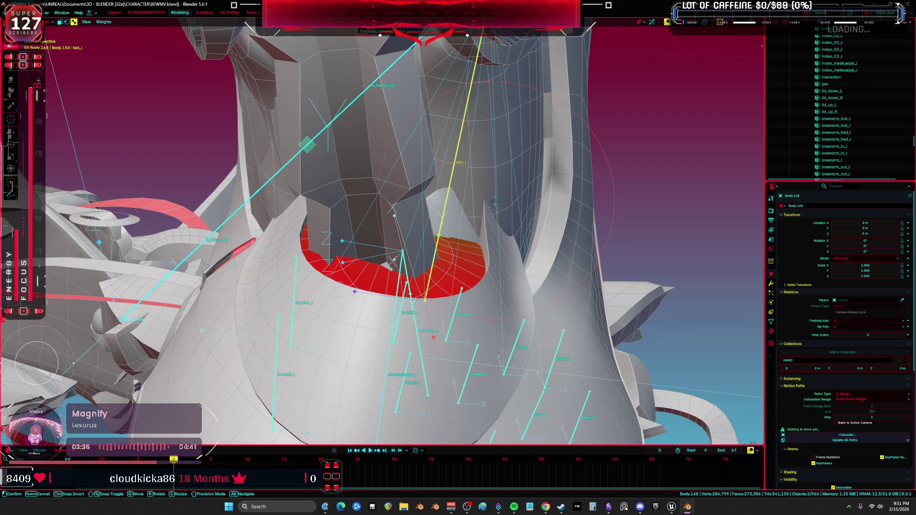
key(Escape)
middle_drag(495, 200, 470, 210)
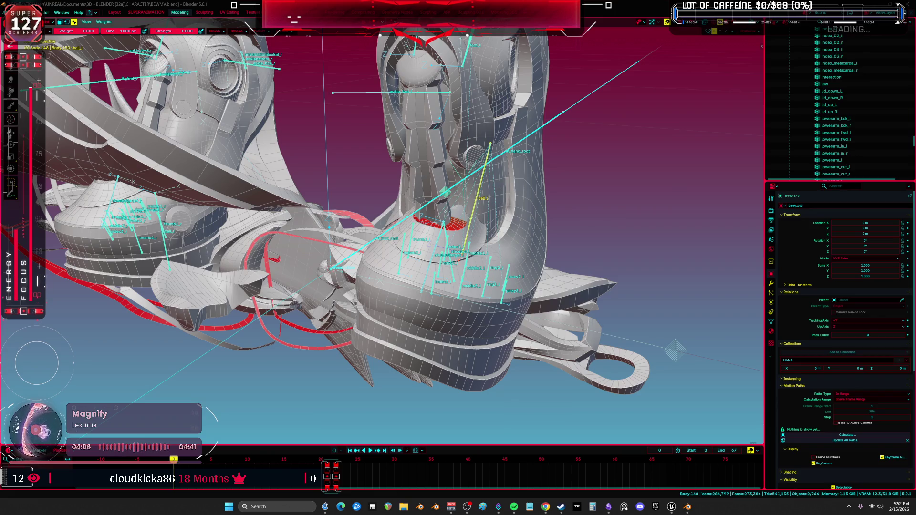
mouse_move(548, 220)
middle_down()
mouse_move(508, 251)
mouse_move(410, 234)
mouse_move(475, 216)
mouse_move(409, 268)
mouse_move(557, 258)
middle_up()
- Check the boot in wireframe, return to solid shading, and select the Root rig in Object Mode
key(z)
click(381, 240)
key(shift+z)
key(ctrl+Tab)
click(409, 269)
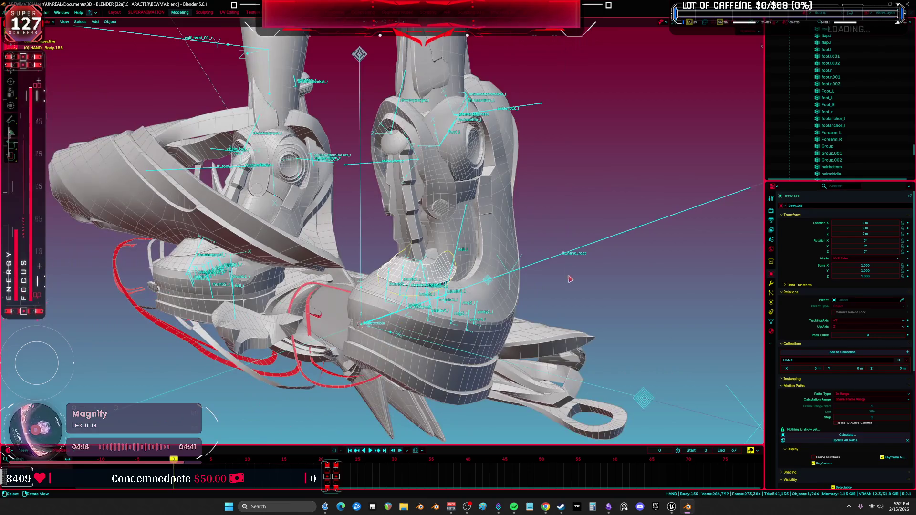
key(ctrl+Tab)
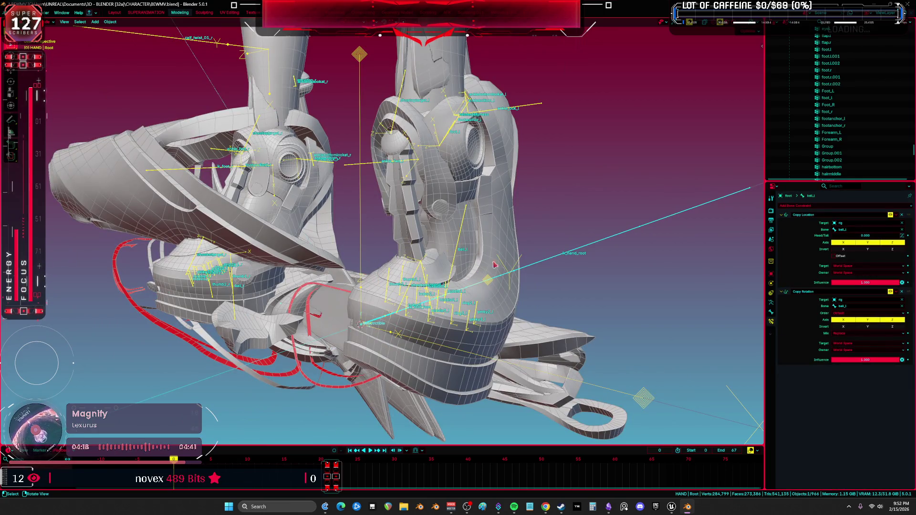
- Clear the foot control's user transforms in Pose Mode and view the legs from the front
alt+click(538, 267)
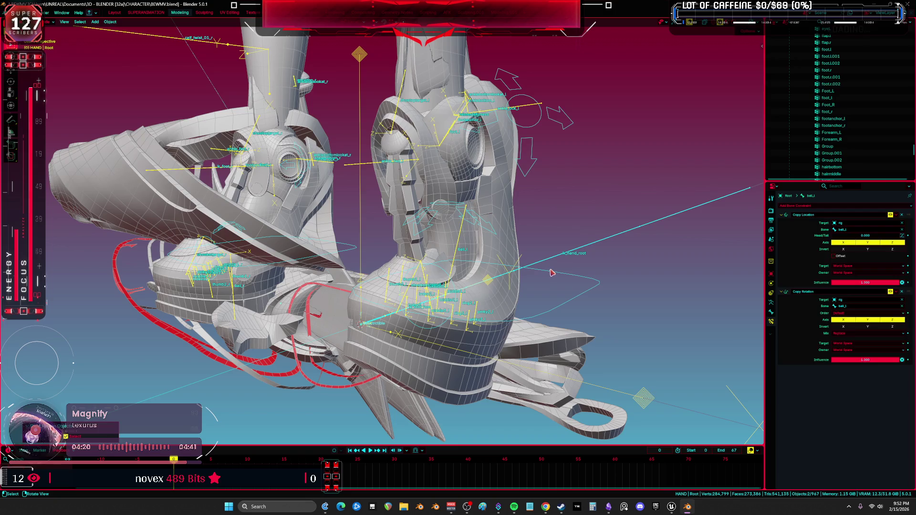
key(ctrl+Tab)
right_click(549, 268)
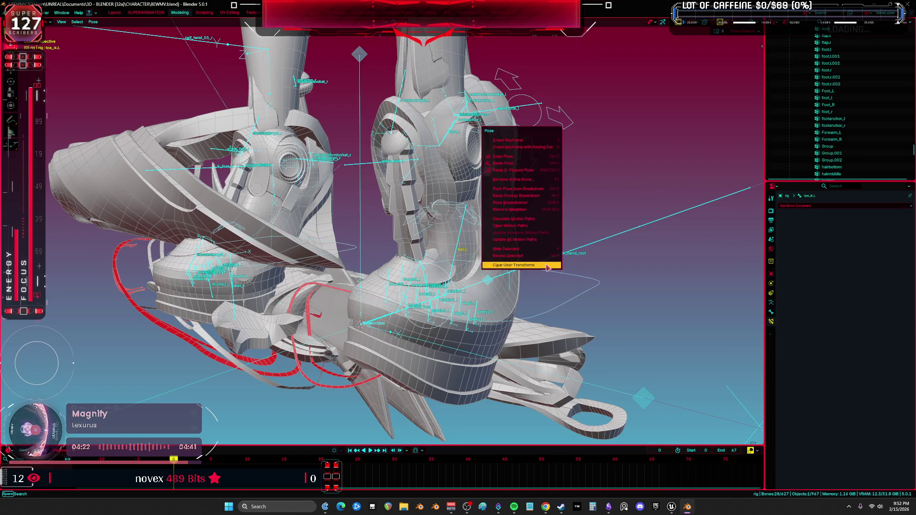
click(548, 266)
key(ctrl+Tab)
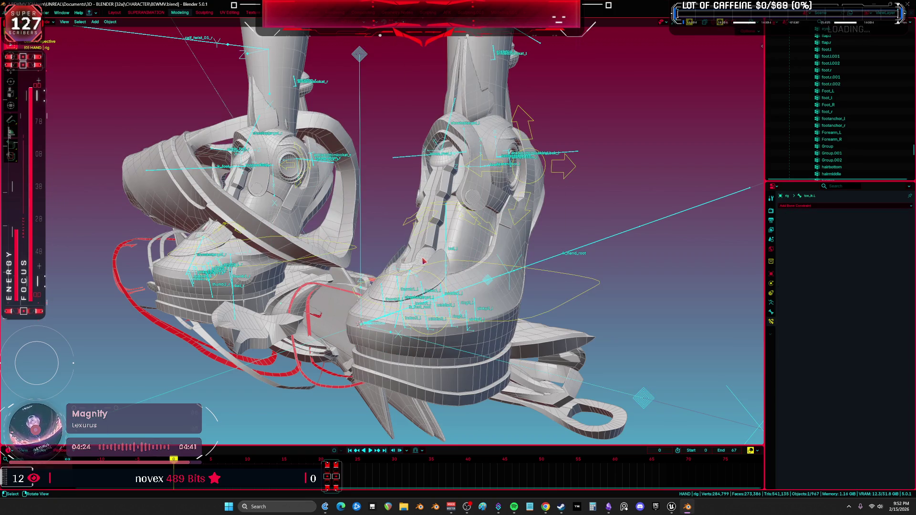
scroll(424, 261, down, 3)
mouse_move(423, 261)
middle_down()
mouse_move(376, 239)
mouse_move(382, 316)
mouse_move(382, 248)
middle_up()
scroll(376, 238, up, 3)
scroll(382, 248, up, 5)
key(KP_1)
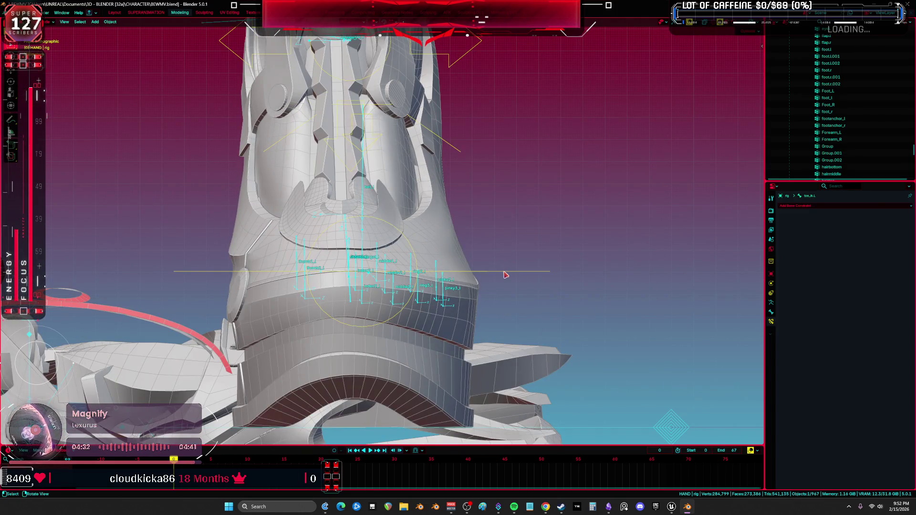
- Hide the control shape and put the armature in Pose Mode with wireframe shading
key(h)
click(440, 276)
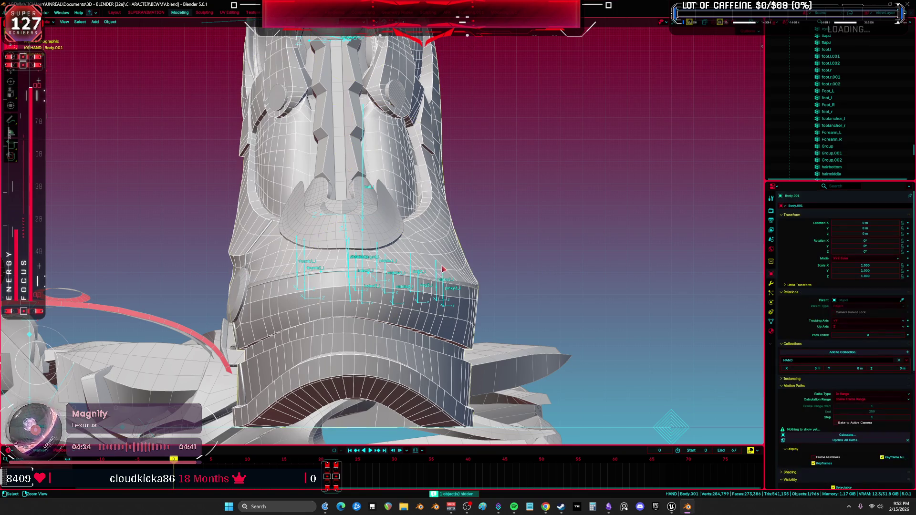
middle_drag(440, 275, 392, 214)
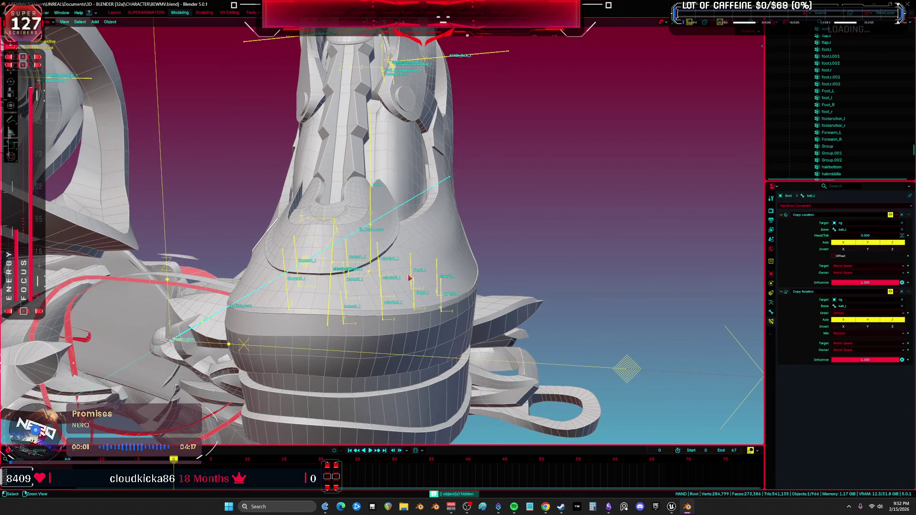
key(ctrl+Tab)
scroll(409, 278, down, 3)
key(shift+z)
middle_drag(409, 278, 334, 182)
drag(304, 175, 335, 163)
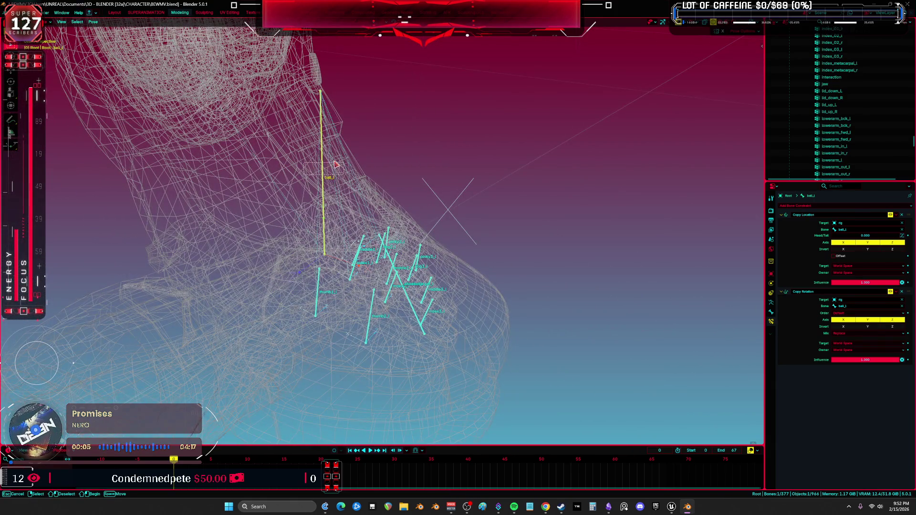
mouse_move(336, 164)
middle_down()
mouse_move(350, 229)
mouse_move(310, 179)
middle_up()
scroll(309, 176, up, 3)
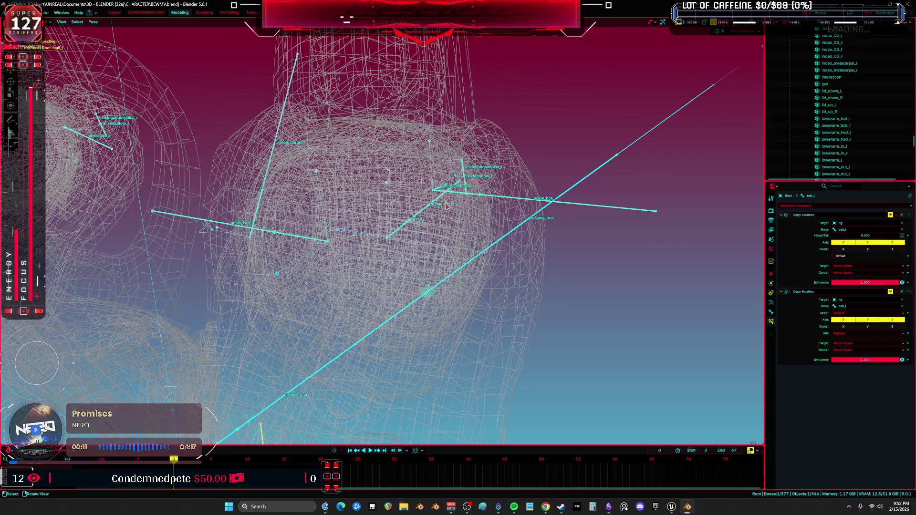
middle_drag(446, 207, 410, 222)
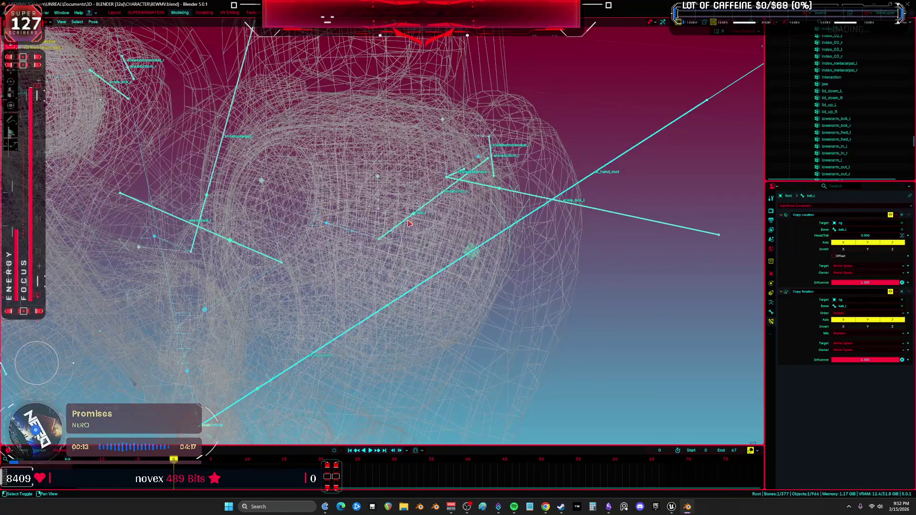
- Turn off footanchor_l's Copy Location and Copy Rotation constraints
shift+click(410, 220)
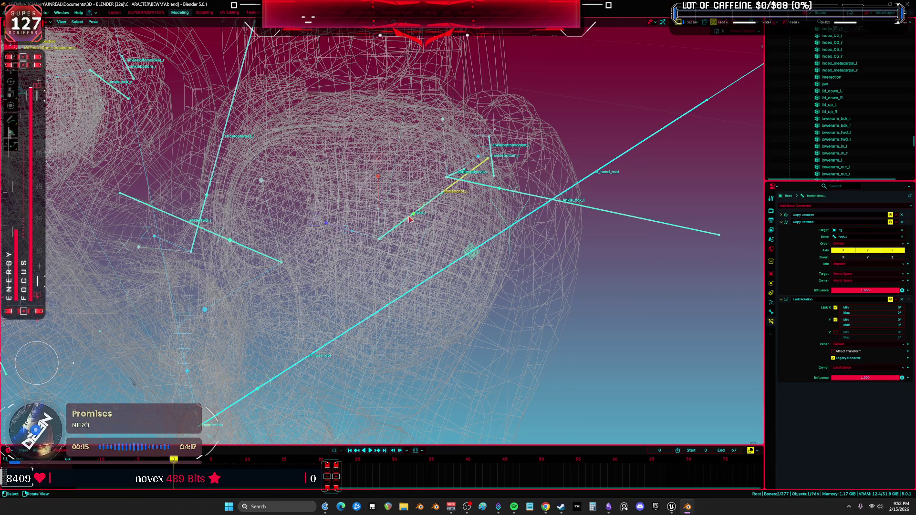
click(410, 220)
click(410, 219)
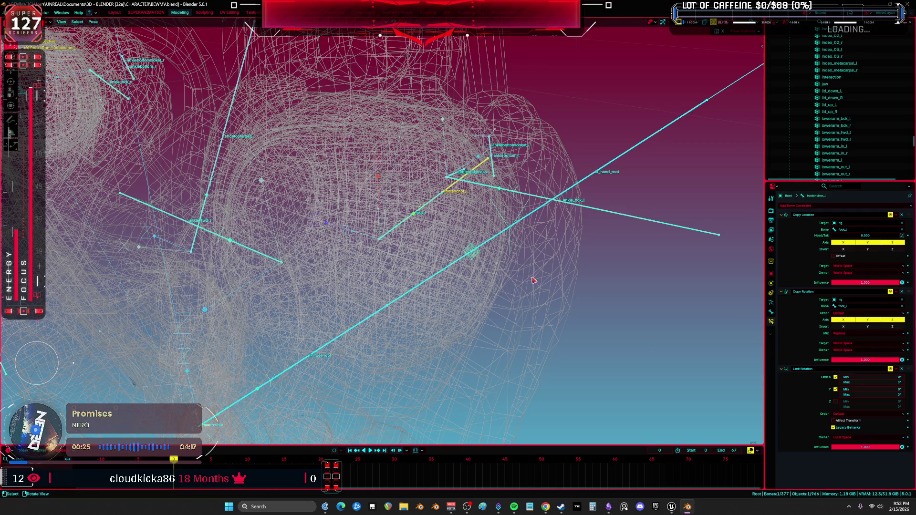
click(890, 215)
click(890, 292)
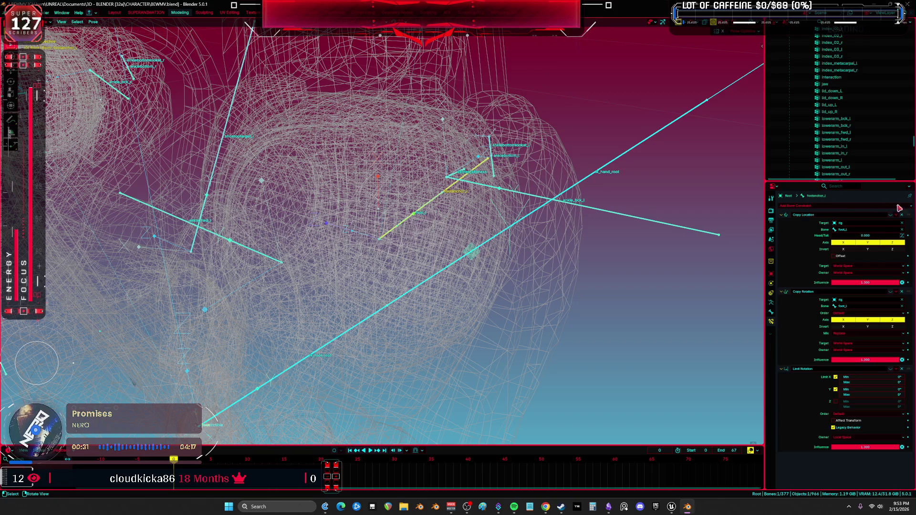
key(ctrl+z)
click(890, 292)
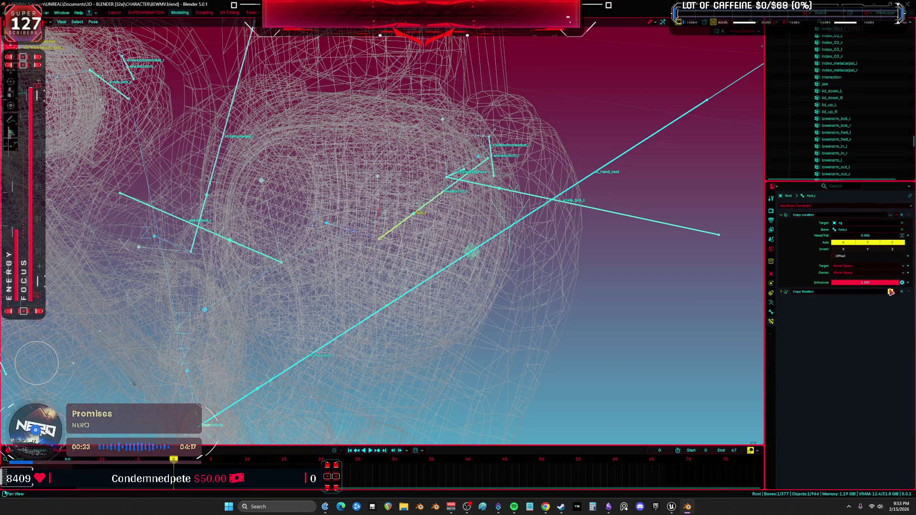
- Rotate foot_l into a test pose, then select ball_l in a maximised solid view without overlays
mouse_move(538, 231)
shift+middle_down()
mouse_move(529, 239)
mouse_move(574, 370)
shift+middle_up()
key(r)
key(r)
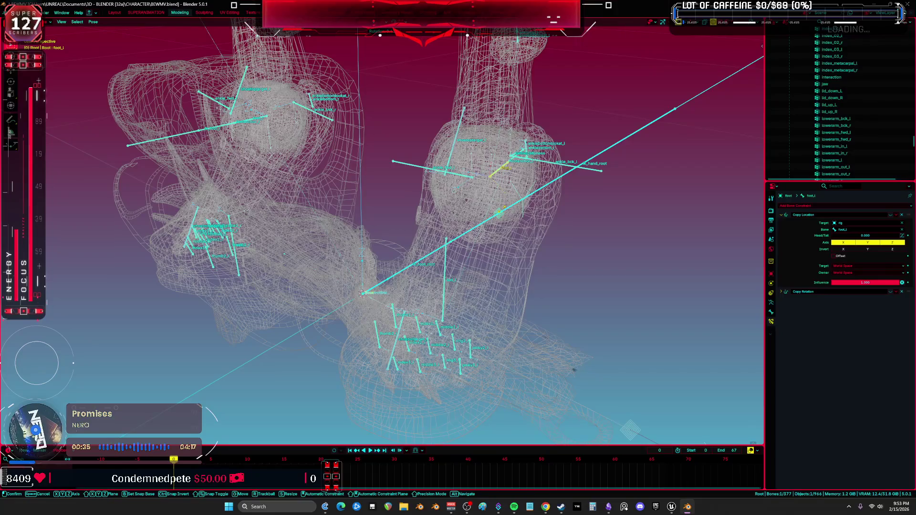
click(514, 169)
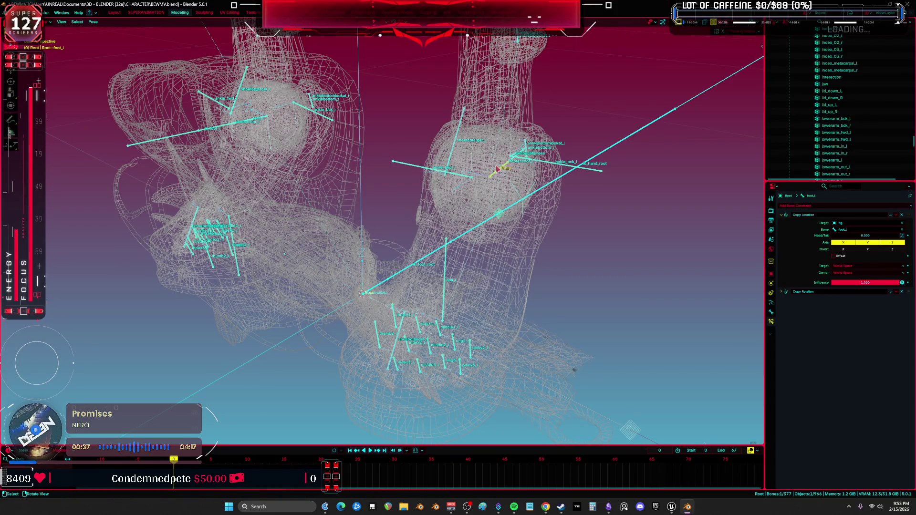
middle_drag(478, 155, 496, 196)
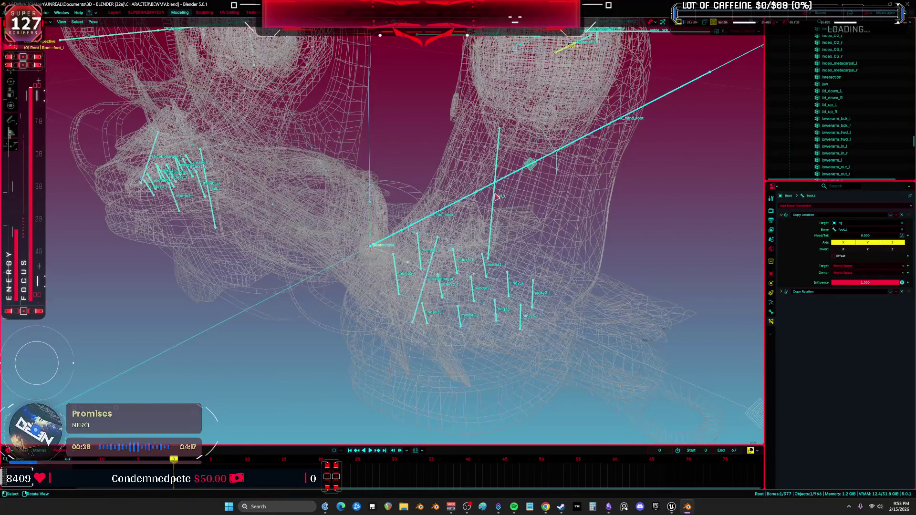
key(bracketright)
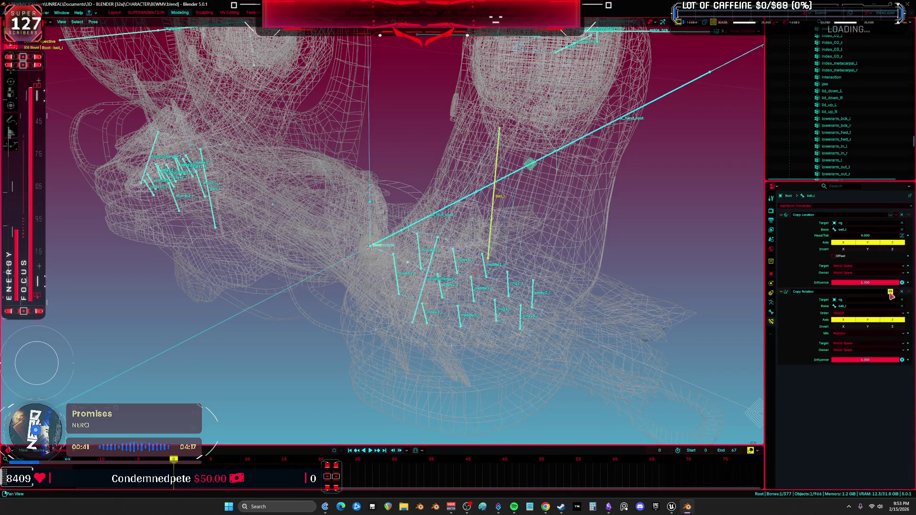
key(ctrl+space)
key(shift+alt+z)
key(shift+z)
- Rotate ball_l about its local Z axis to bend the toe
key(r)
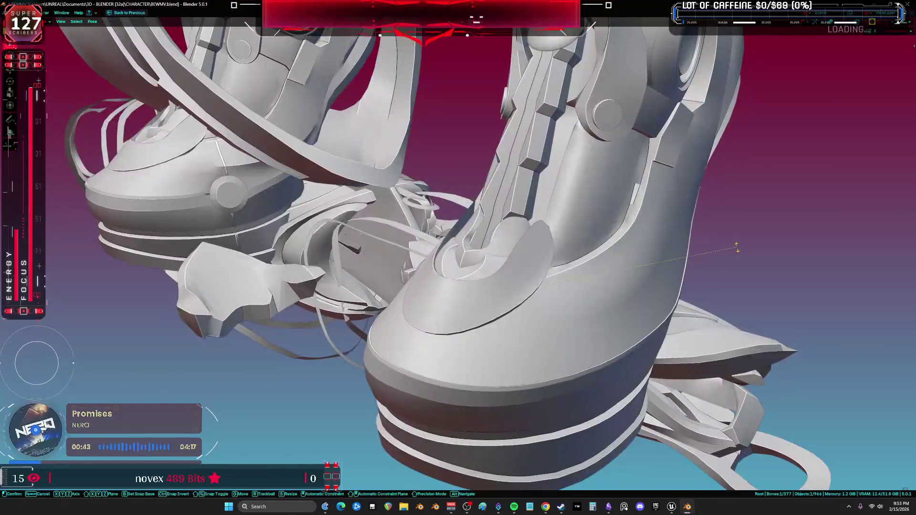
key(y)
key(y)
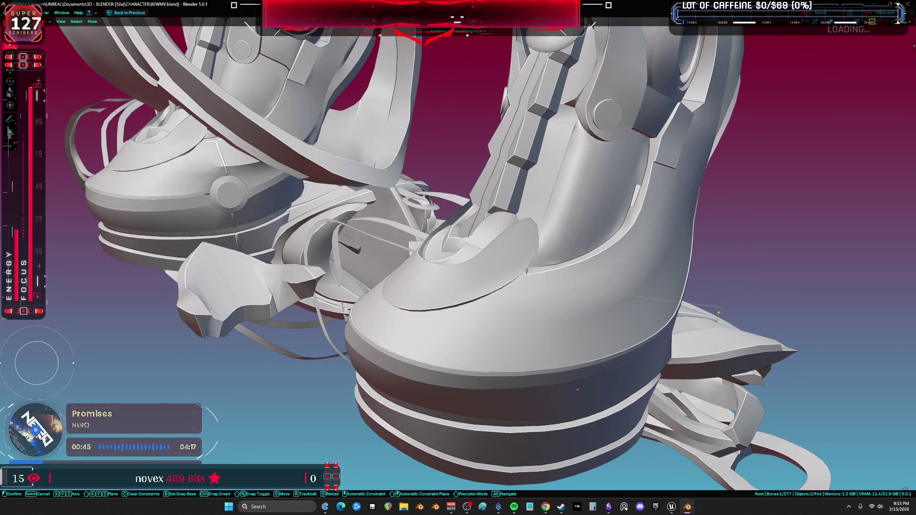
key(z)
key(z)
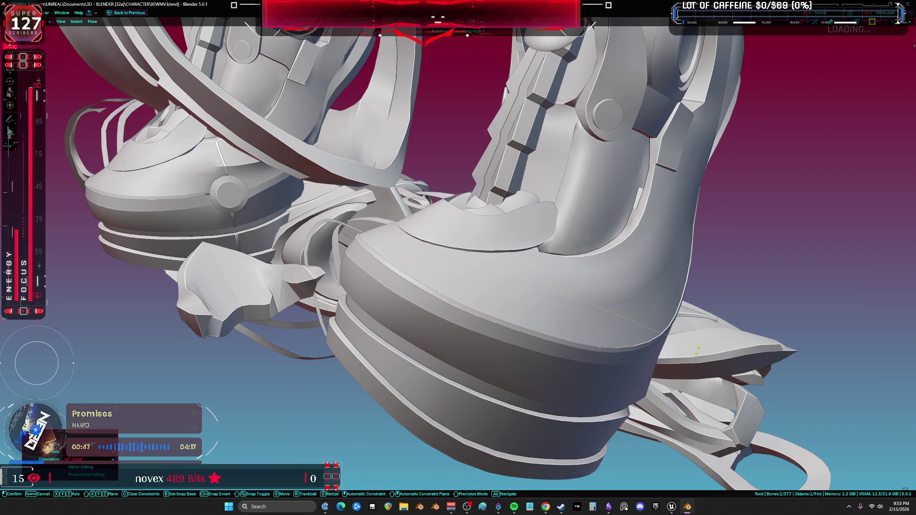
click(577, 389)
key(shift+alt+z)
key(ctrl+Tab)
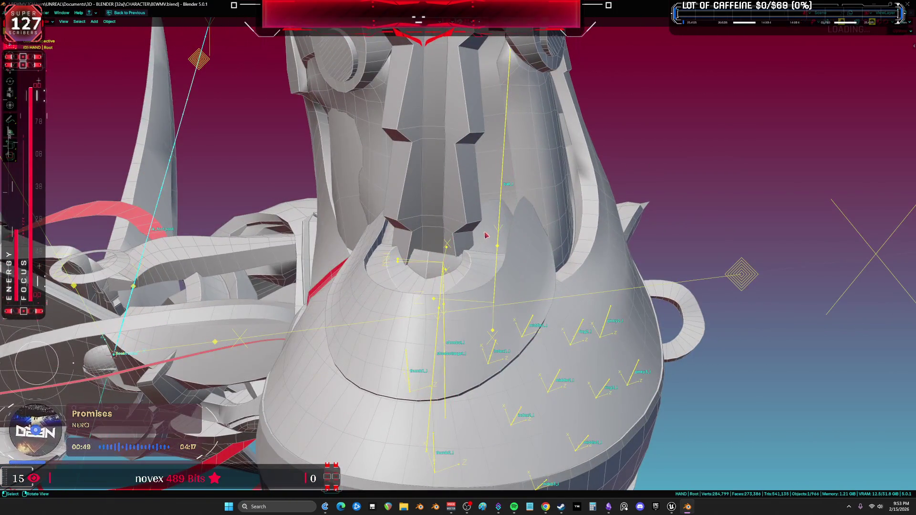
- Paint boot piece Body.143 with full 1.0 weight and return to Object Mode
shift+click(487, 231)
key(ctrl+Tab)
click(429, 207)
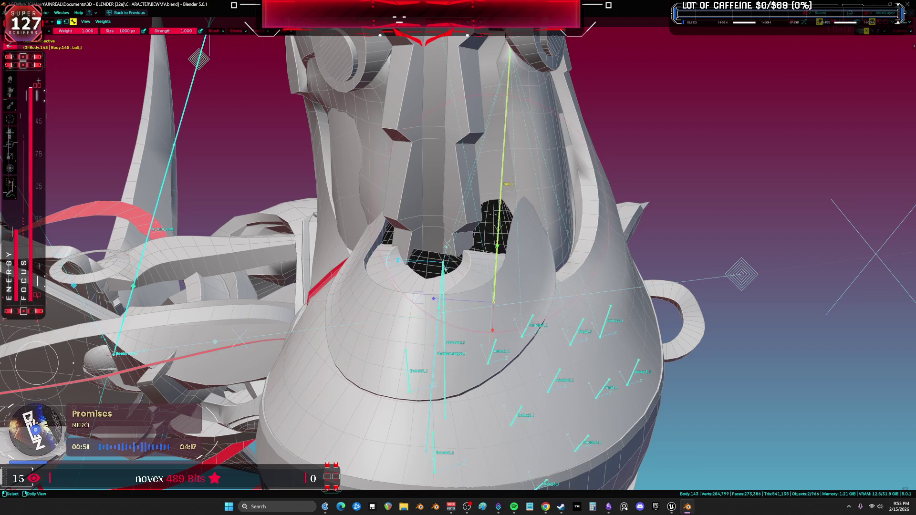
middle_drag(430, 207, 501, 356)
mouse_move(463, 284)
middle_down()
mouse_move(424, 309)
mouse_move(624, 230)
middle_up()
click(624, 229)
mouse_move(438, 303)
middle_down()
mouse_move(517, 302)
mouse_move(430, 307)
middle_up()
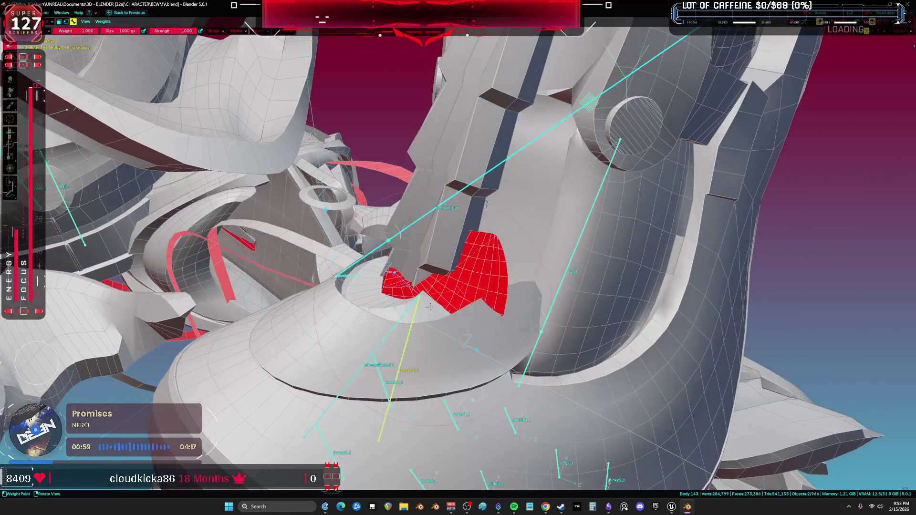
key(ctrl+Tab)
click(342, 313)
- Select the armature and enter Weight Paint on inner piece Body.148
mouse_move(342, 313)
middle_down()
mouse_move(549, 291)
mouse_move(429, 325)
middle_up()
key(shift+alt+z)
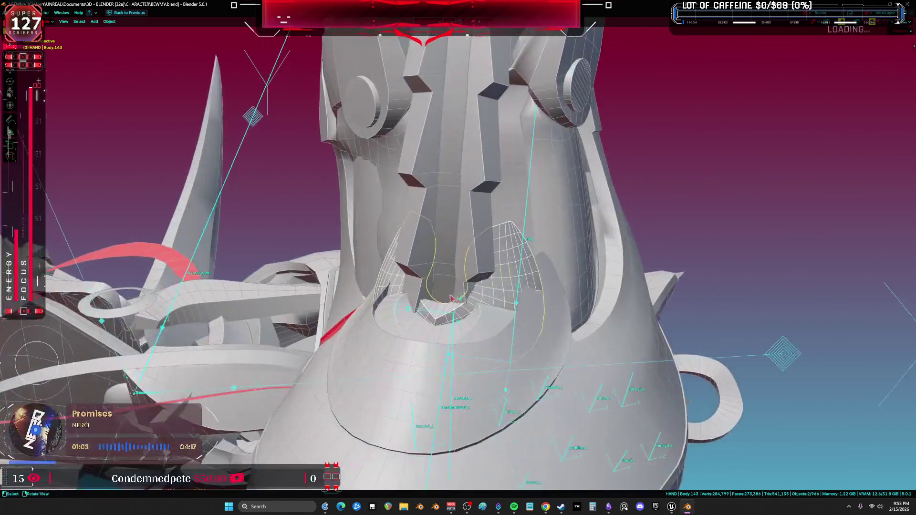
scroll(420, 329, up, 3)
click(420, 326)
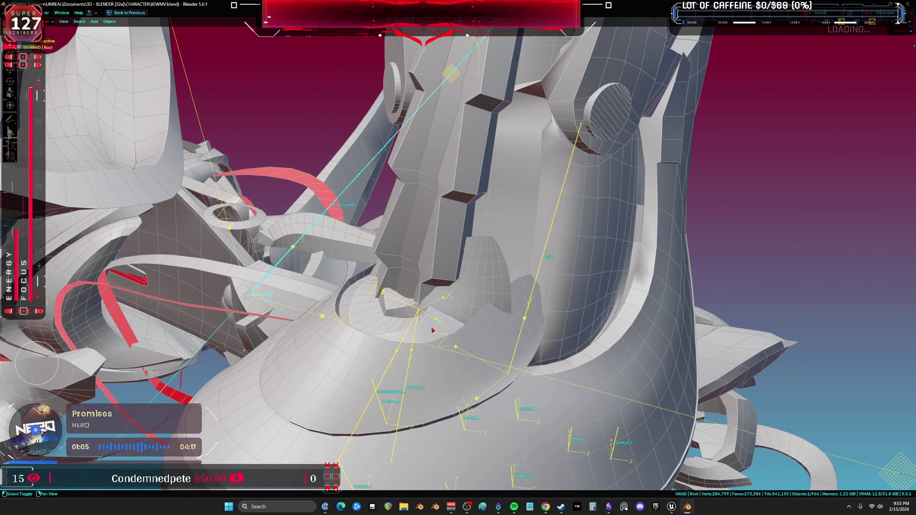
key(ctrl+Tab)
click(367, 280)
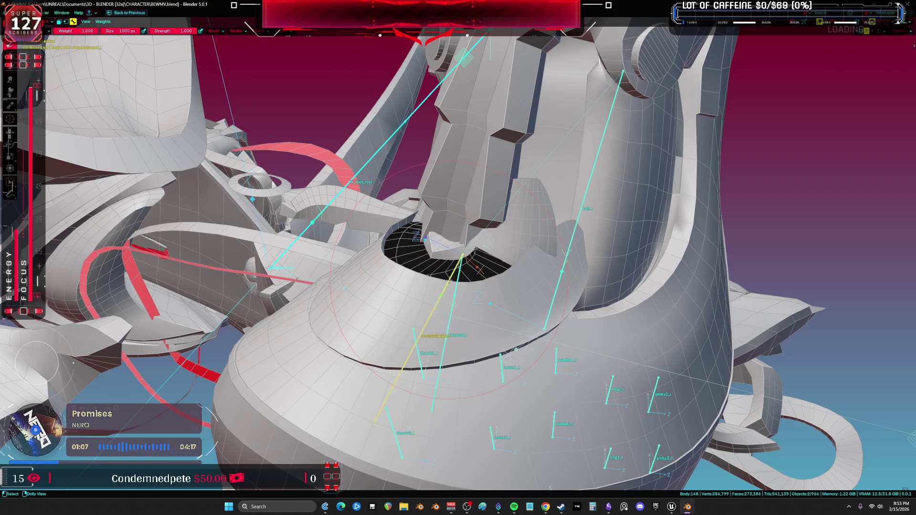
- Move the bone to test Body.148's deformation, then return to Object Mode
middle_drag(449, 282, 526, 300)
key(g)
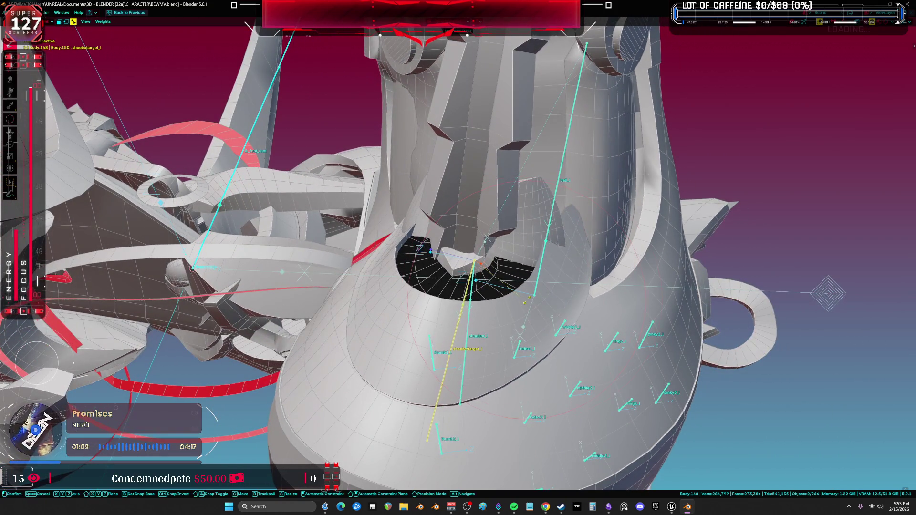
key(Escape)
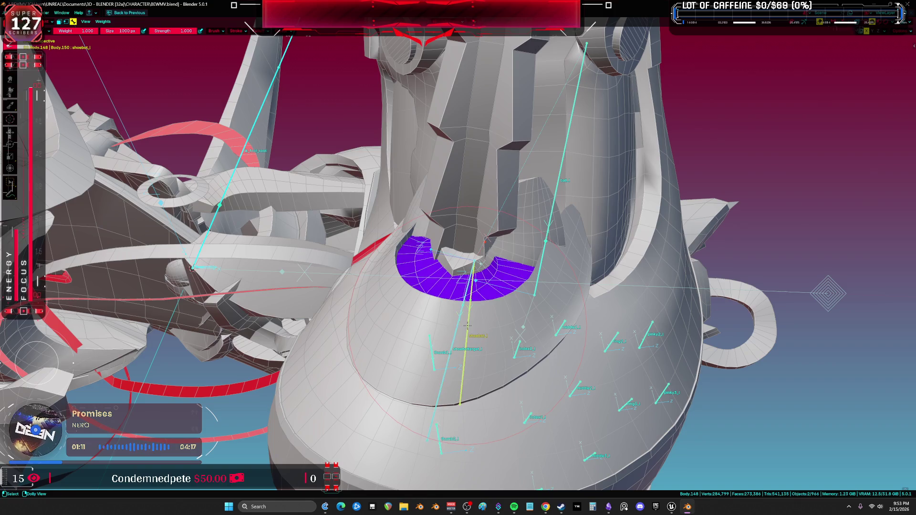
key(g)
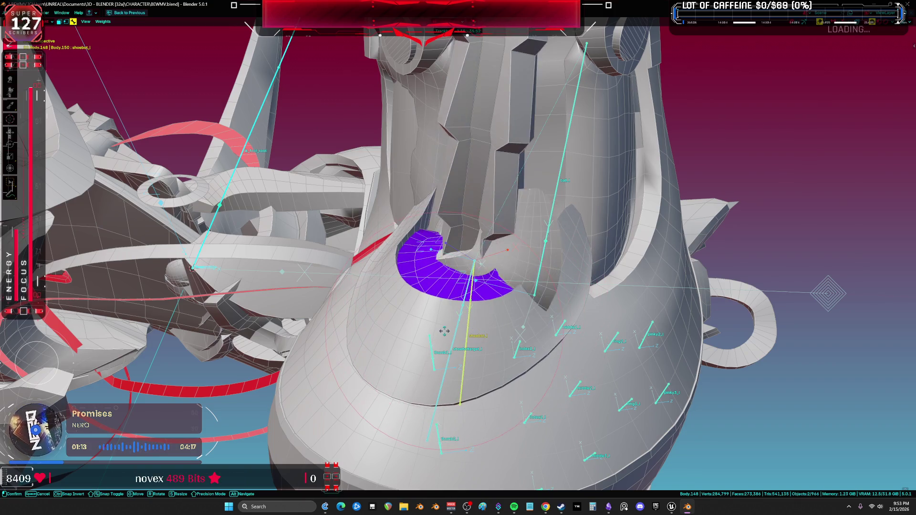
key(Escape)
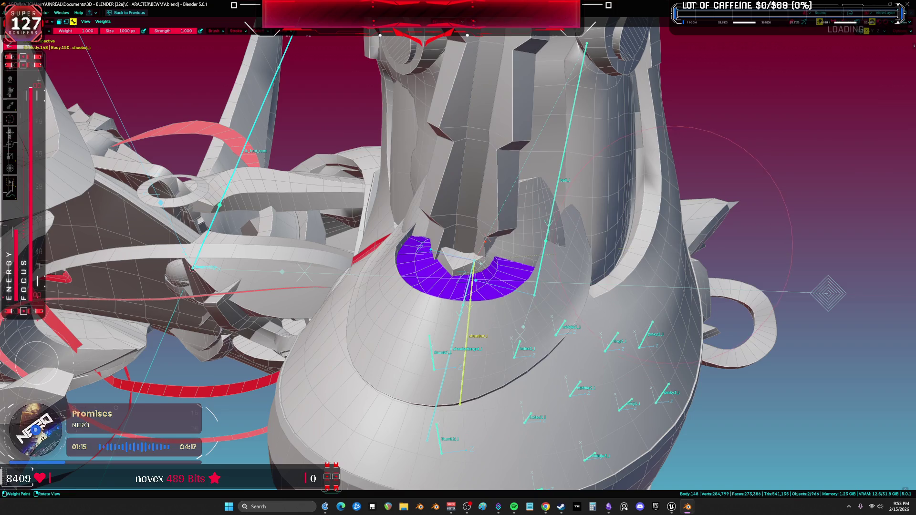
mouse_move(725, 110)
middle_down()
mouse_move(727, 164)
mouse_move(603, 237)
middle_up()
key(ctrl+Tab)
click(562, 295)
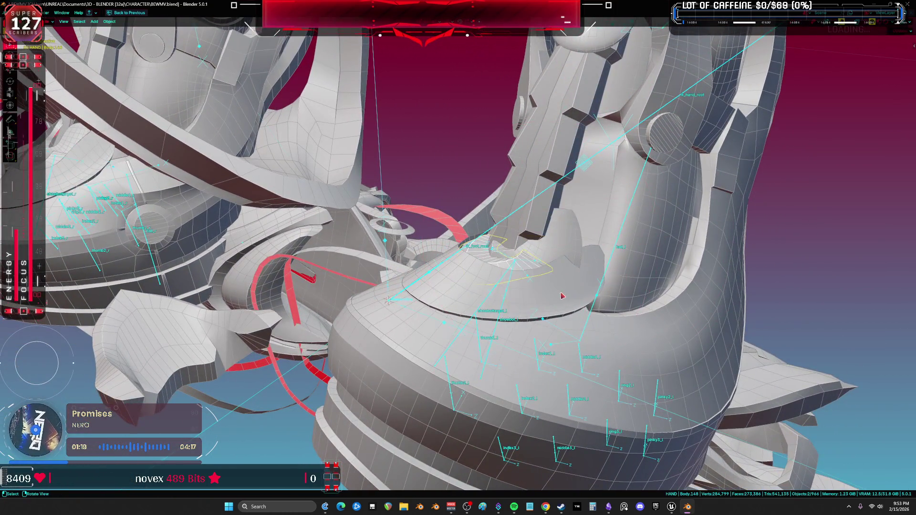
- Select the shoe mesh Body.155 from the overlapping objects near the boot
click(562, 296)
mouse_move(576, 282)
middle_down()
mouse_move(634, 291)
mouse_move(597, 297)
middle_up()
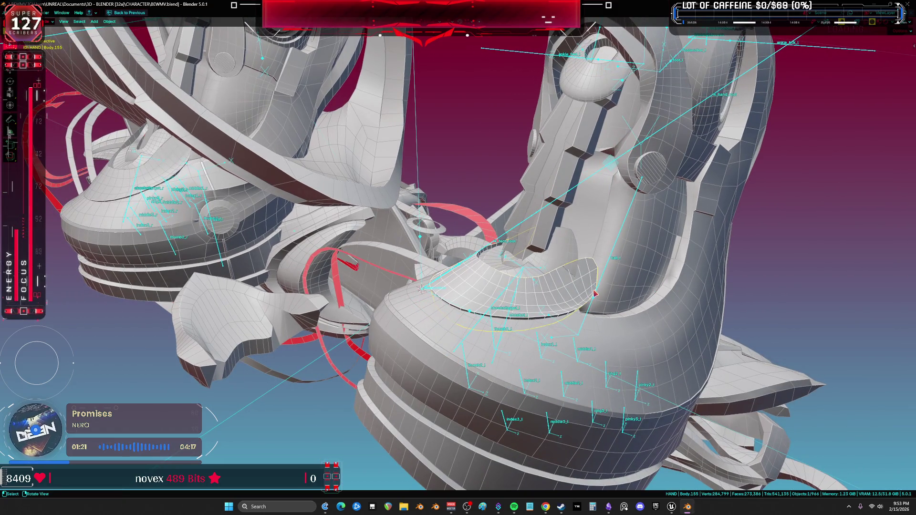
click(594, 296)
key(ctrl+Tab)
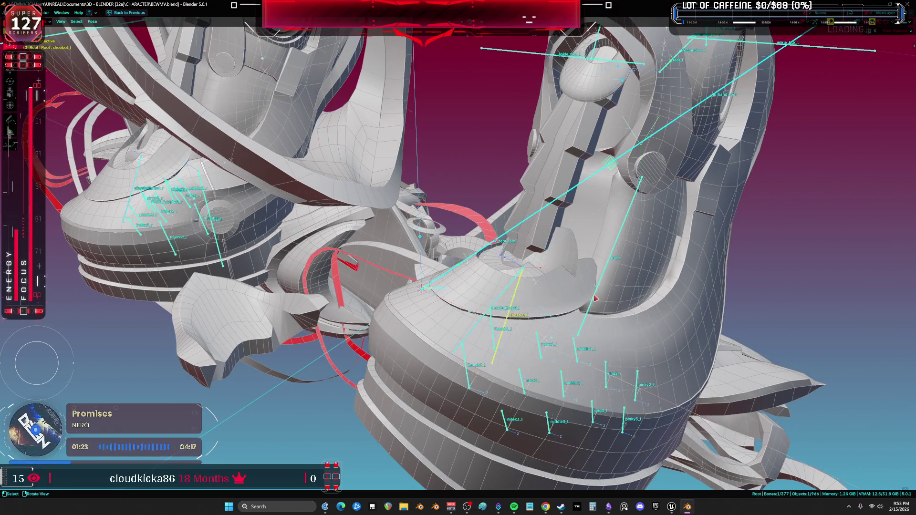
alt+click(594, 298)
click(595, 292)
mouse_move(575, 320)
middle_down()
mouse_move(599, 272)
mouse_move(652, 237)
mouse_move(622, 244)
mouse_move(537, 221)
middle_up()
- Hide the Body.143 and Body.148 pieces, leaving the inner tongue piece hidden
click(538, 221)
key(h)
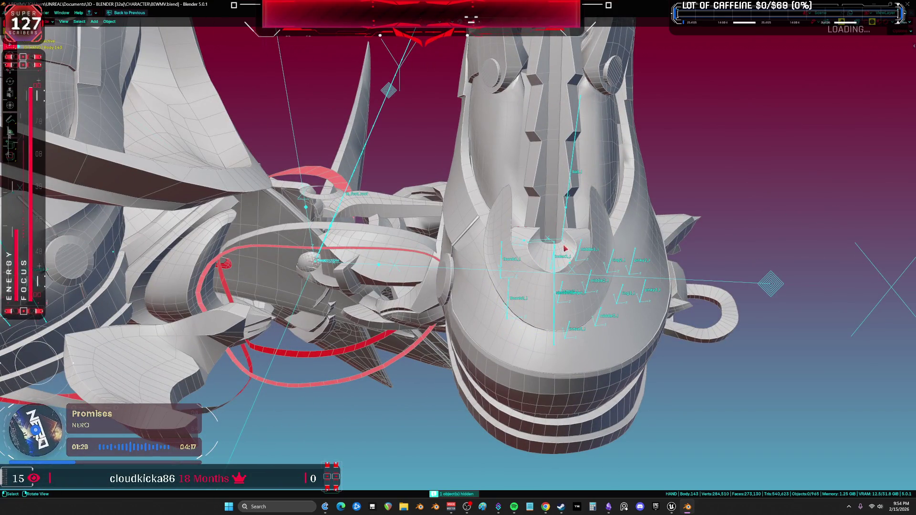
click(576, 239)
key(h)
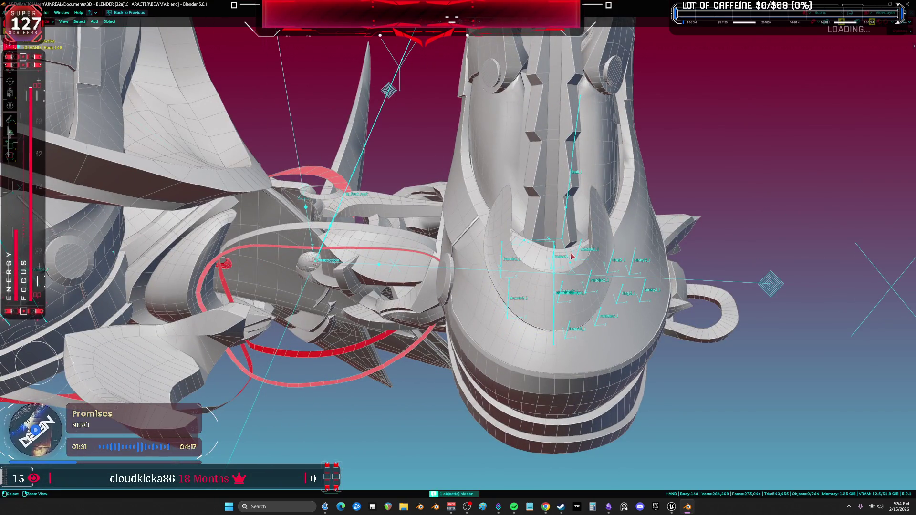
key(ctrl+z)
key(ctrl+z)
key(ctrl+z)
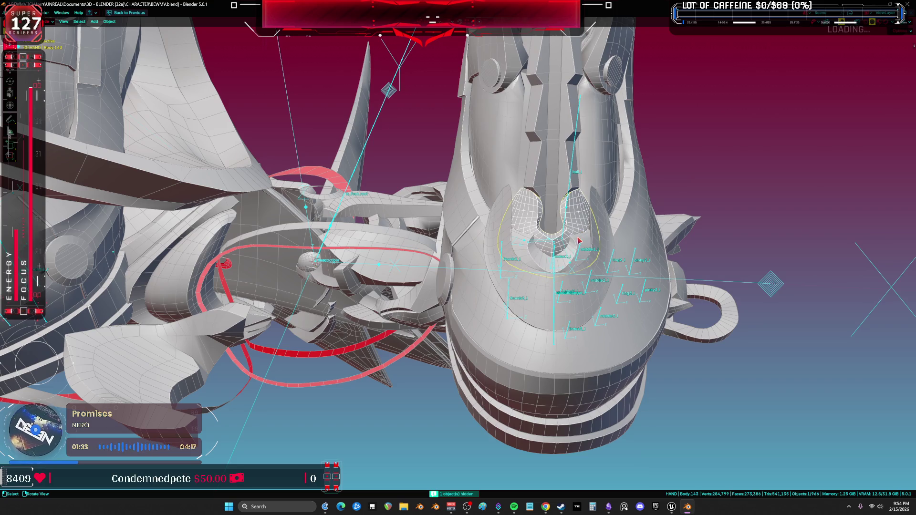
key(h)
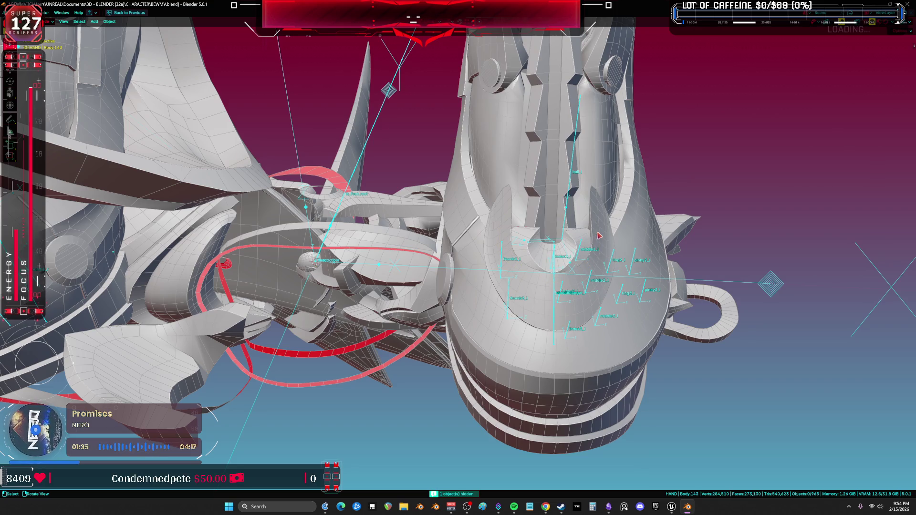
- Select the boot shell and leave the maximised viewport to restore the full workspace
click(599, 236)
mouse_move(599, 236)
middle_down()
mouse_move(639, 207)
mouse_move(564, 218)
middle_up()
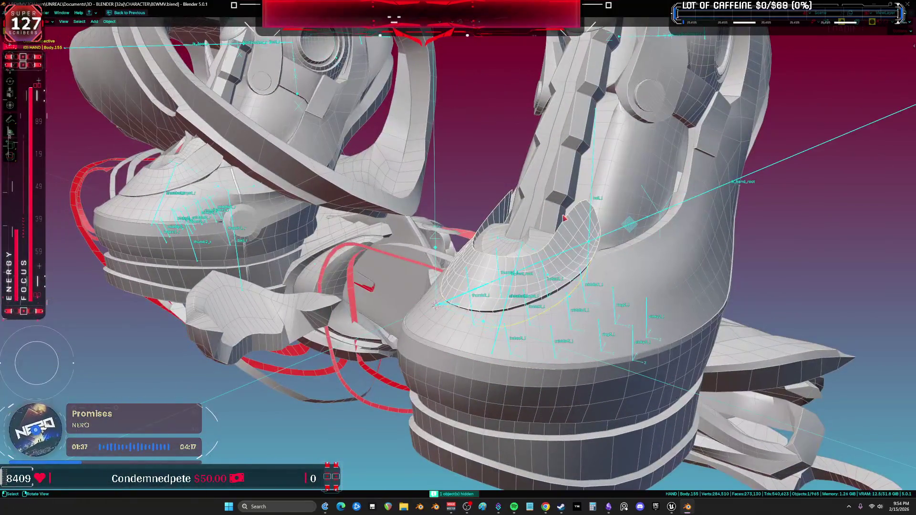
key(ctrl+alt+space)
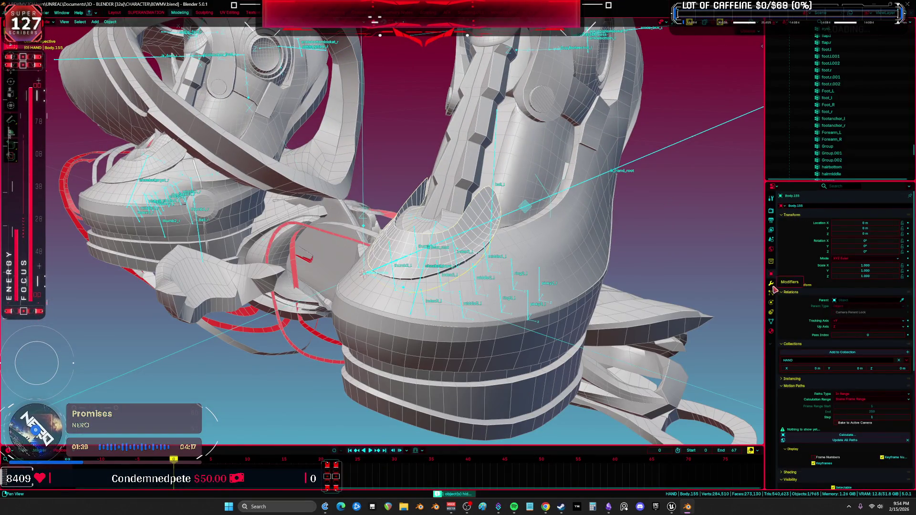
- Add a Data Transfer modifier to Body.155 from Body.001 with Vertex Groups enabled, and apply it
click(771, 283)
key(shift+a)
key(space)
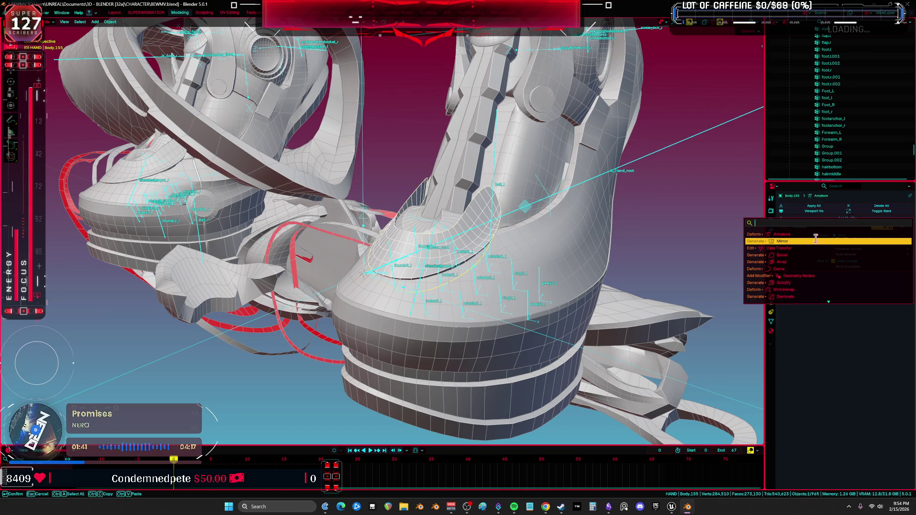
click(814, 248)
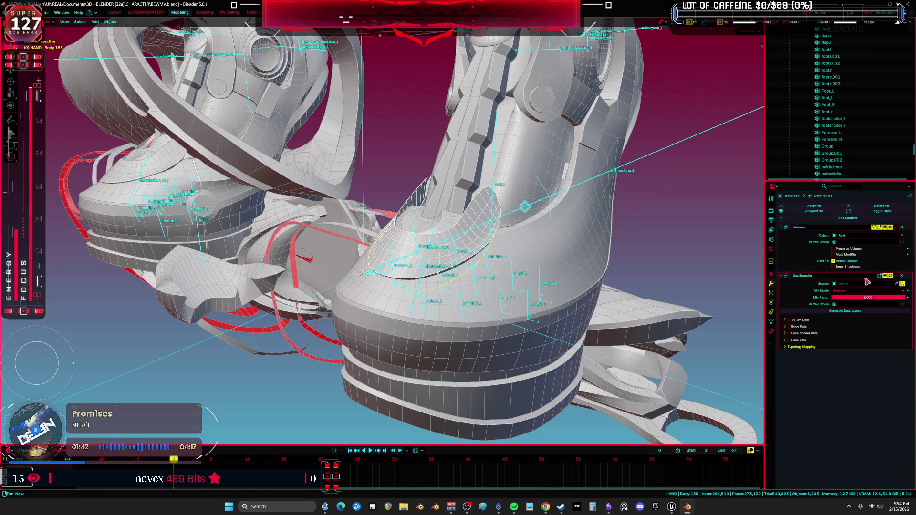
click(897, 284)
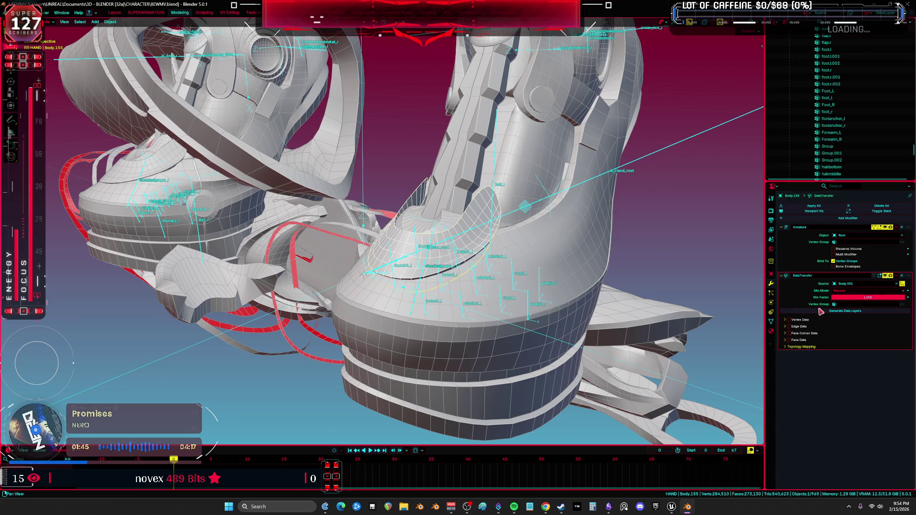
click(786, 321)
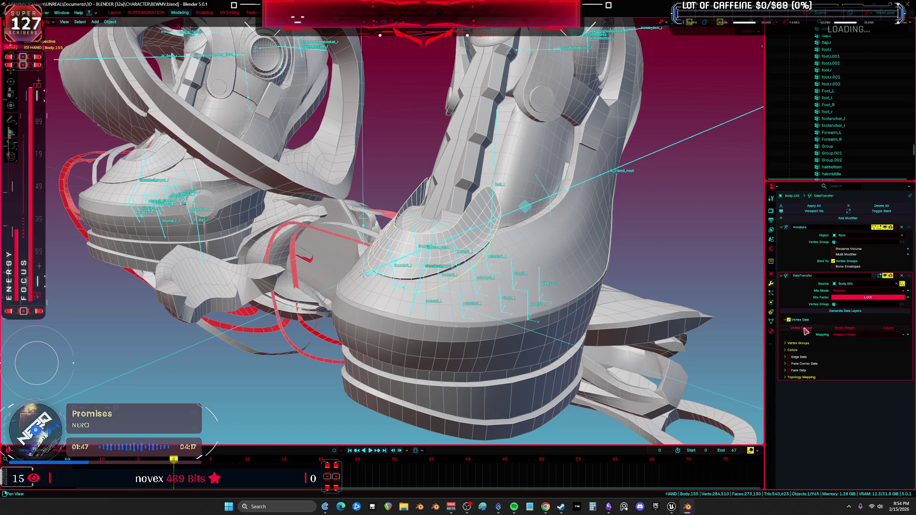
click(804, 328)
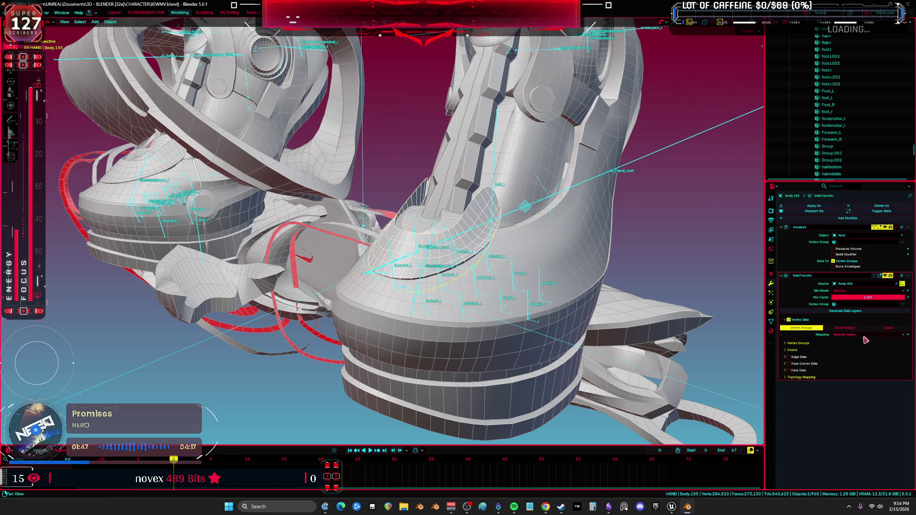
click(896, 276)
click(879, 284)
- Briefly enter edit mode on the strap piece, undo, and select the Root armature
click(488, 231)
key(Tab)
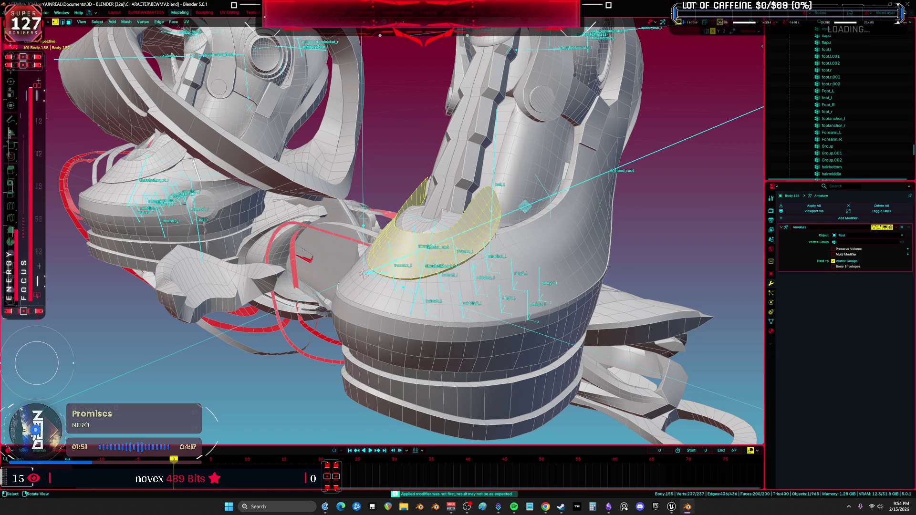
key(ctrl+z)
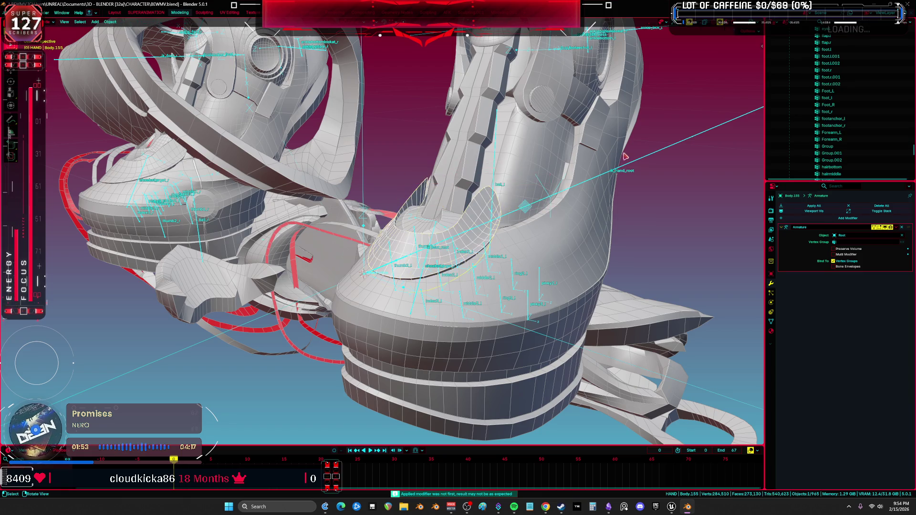
click(633, 166)
- Put the rig in Pose Mode, select ik_foot_l and check its constraints, then select all bones
key(ctrl+Tab)
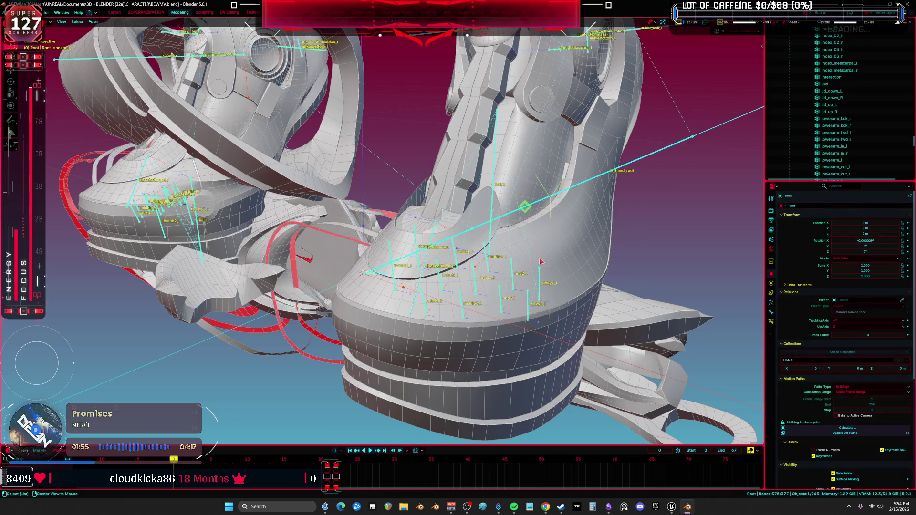
middle_drag(561, 209, 557, 208)
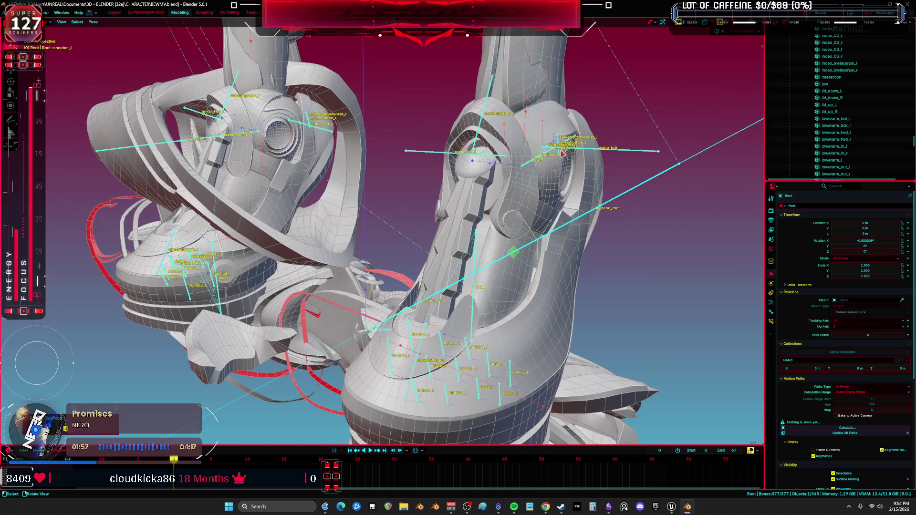
click(548, 155)
click(771, 322)
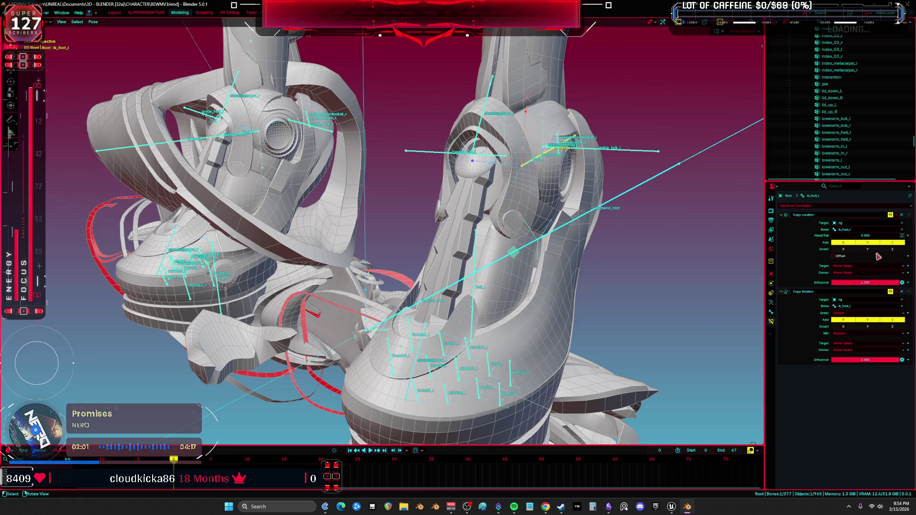
key(a)
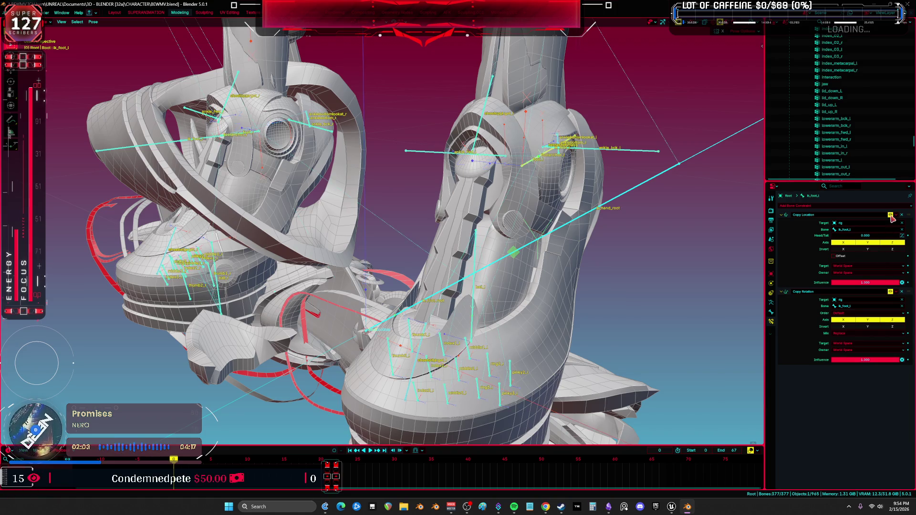
middle_drag(567, 268, 575, 247)
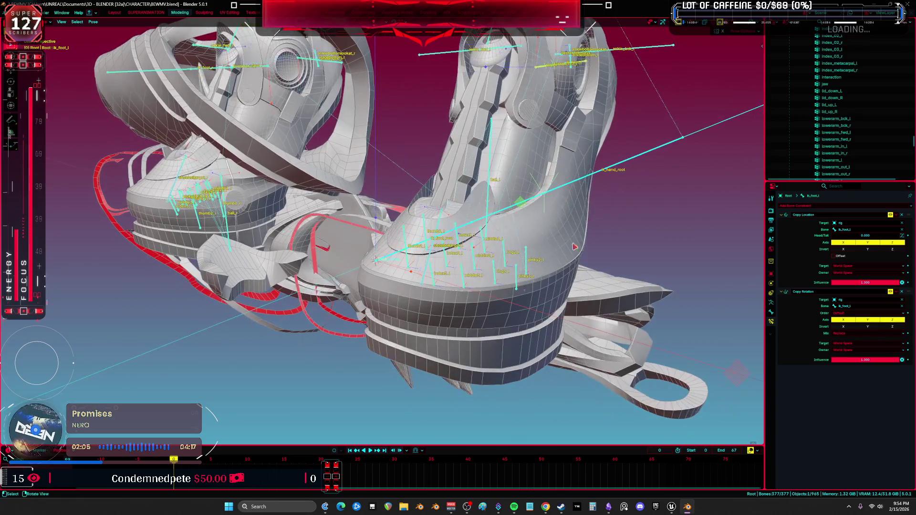
- Cycle through Object Mode back into Pose Mode and hide the viewport overlays
key(ctrl+Tab)
mouse_move(384, 237)
middle_down()
mouse_move(495, 248)
mouse_move(496, 240)
middle_up()
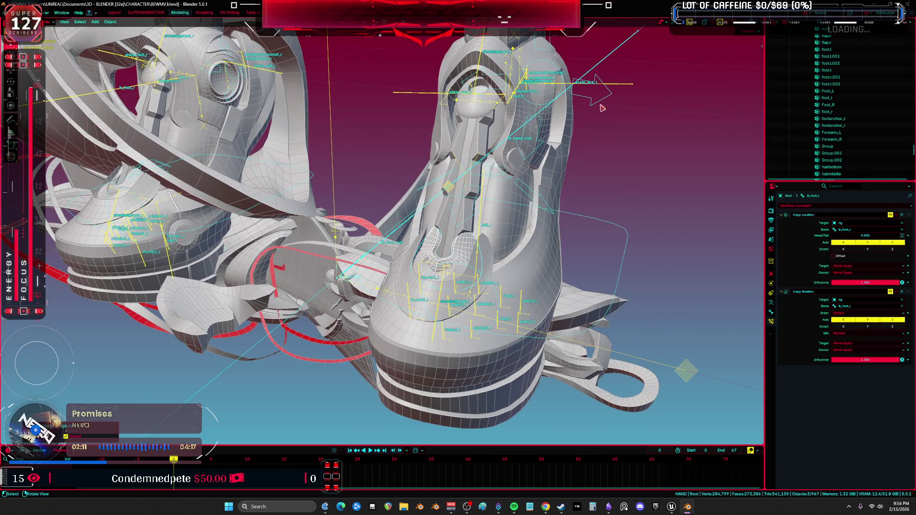
key(ctrl+Tab)
key(shift+alt+z)
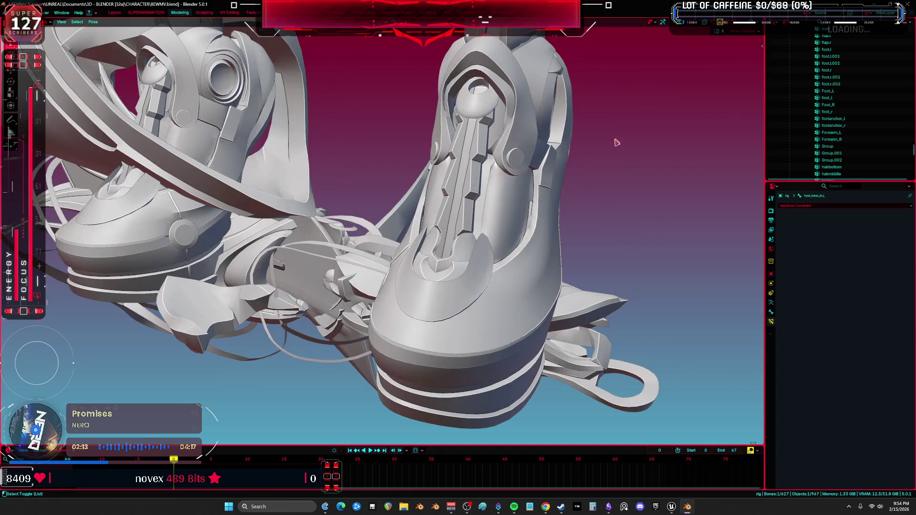
- Rotate the foot bone 28.5° about its local X axis, then return to Object Mode
key(r)
key(x)
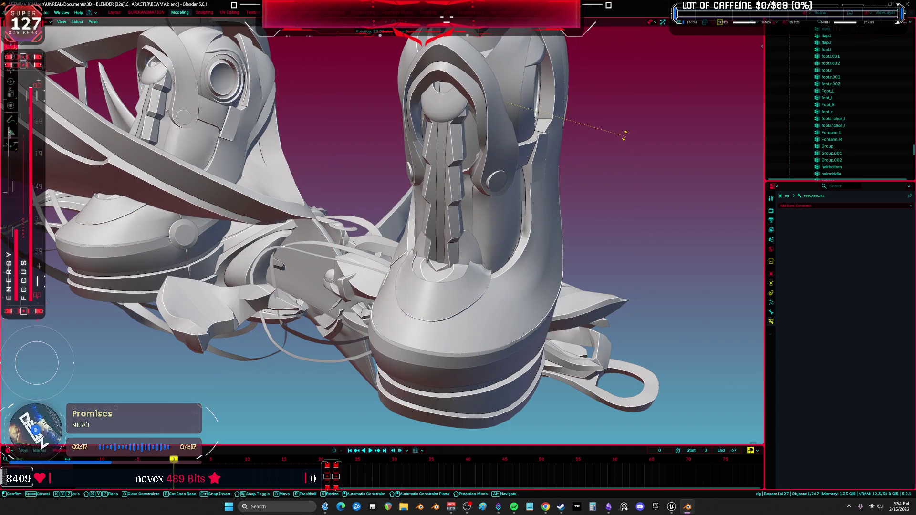
click(624, 136)
scroll(491, 196, up, 5)
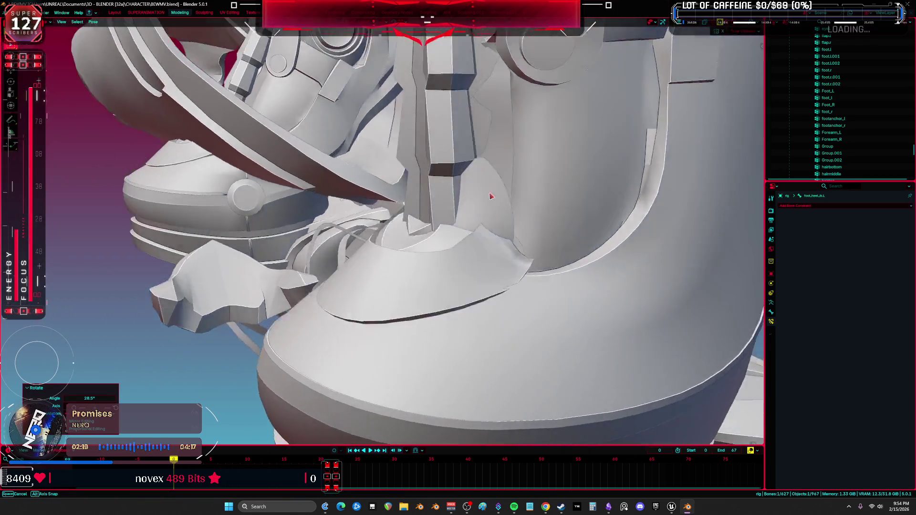
key(ctrl+Tab)
scroll(477, 198, down, 4)
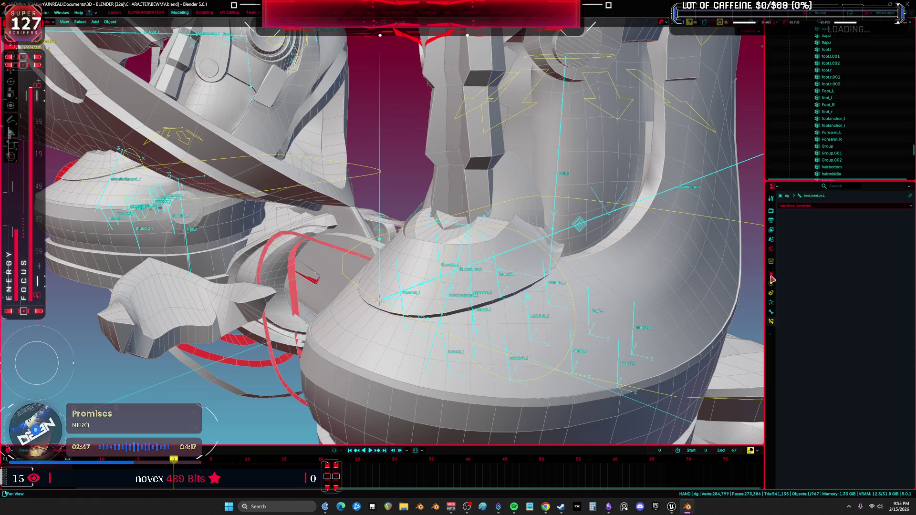
- Select the boot shell together with the foot rig
mouse_move(512, 205)
middle_down()
mouse_move(520, 242)
mouse_move(527, 235)
mouse_move(556, 249)
mouse_move(484, 237)
mouse_move(474, 266)
mouse_move(445, 245)
middle_up()
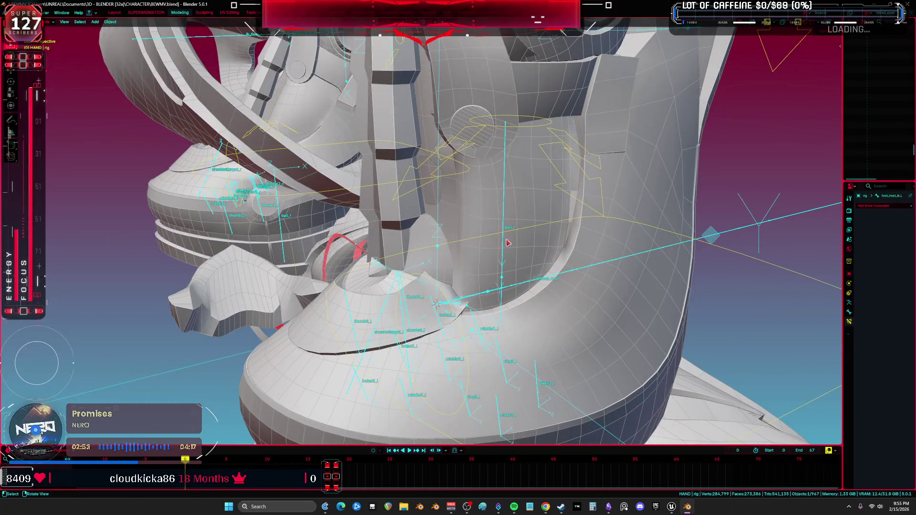
shift+click(495, 249)
key(KP_Decimal)
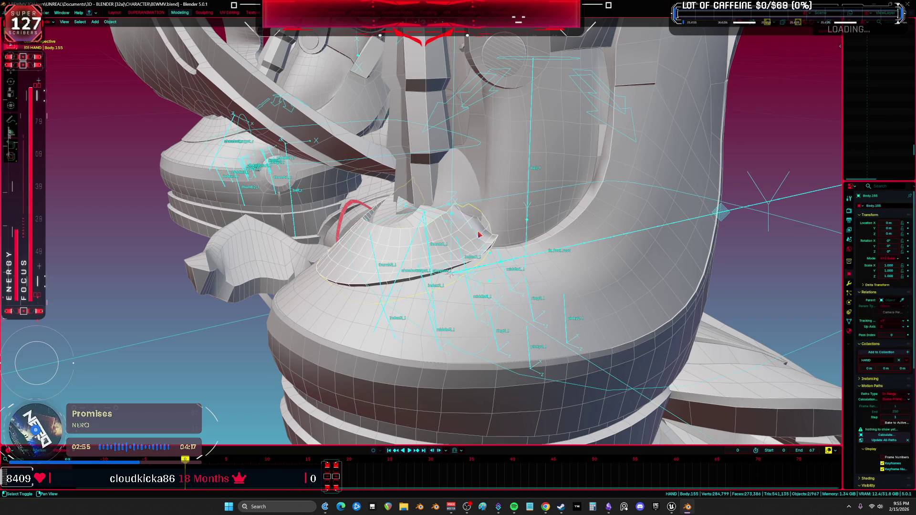
- Switch Body.155 to Weight Paint and paint a lower-weight stroke along the boot opening
key(ctrl+Tab)
click(433, 192)
middle_drag(493, 214, 501, 210)
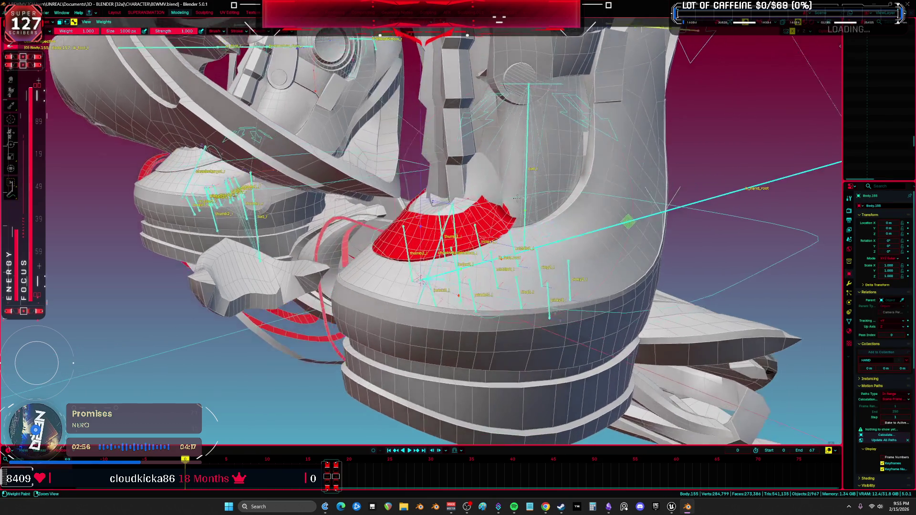
drag(491, 209, 513, 225)
mouse_move(513, 225)
middle_down()
mouse_move(496, 250)
mouse_move(524, 260)
mouse_move(513, 310)
mouse_move(521, 338)
middle_up()
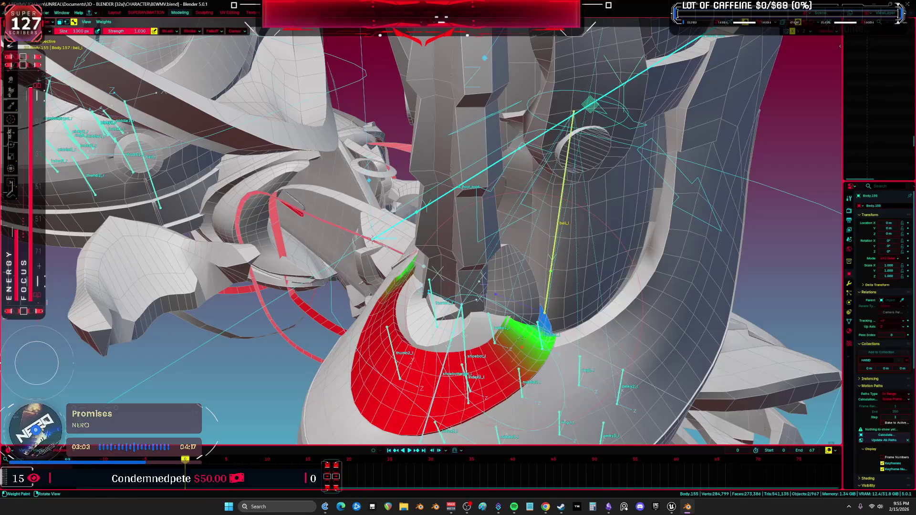
middle_drag(418, 305, 448, 237)
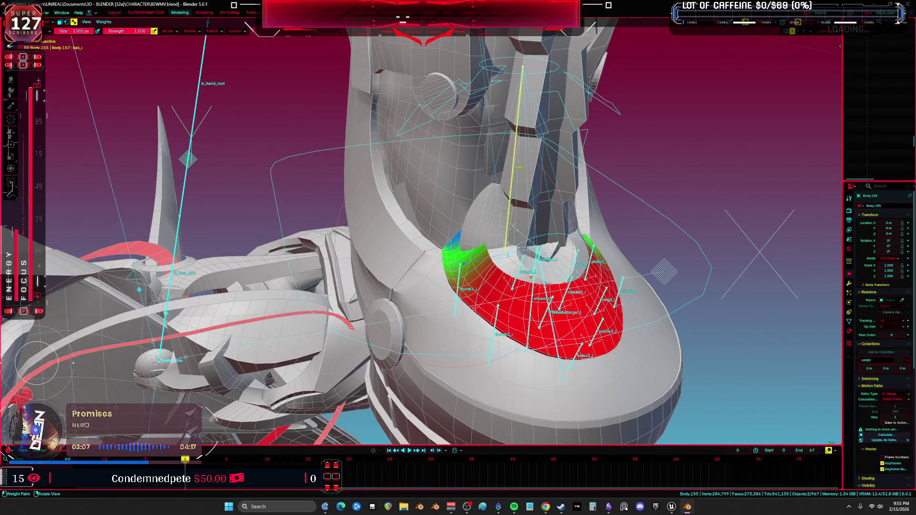
mouse_move(477, 239)
middle_down()
mouse_move(539, 259)
mouse_move(417, 265)
mouse_move(480, 240)
mouse_move(460, 253)
middle_up()
scroll(460, 252, up, 2)
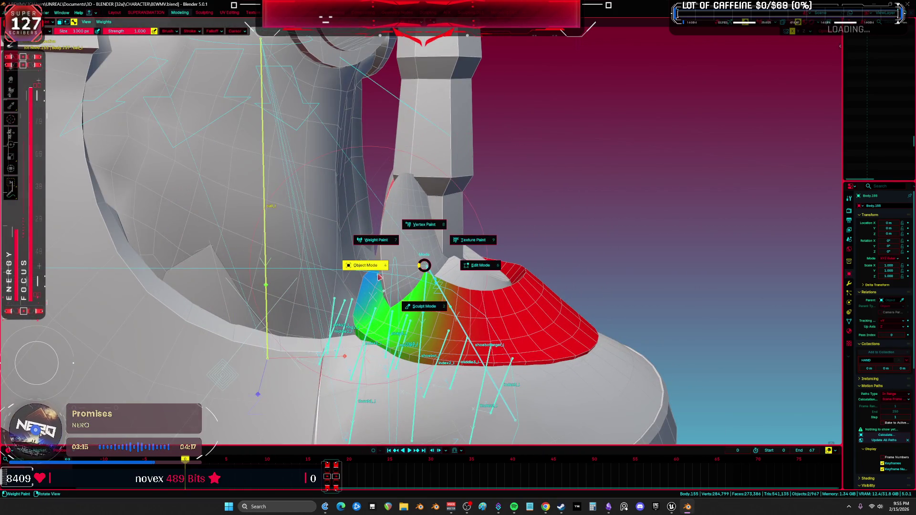
- Select the ankle cone piece, enter Weight Paint, and display its ball_l weights
click(379, 276)
click(425, 292)
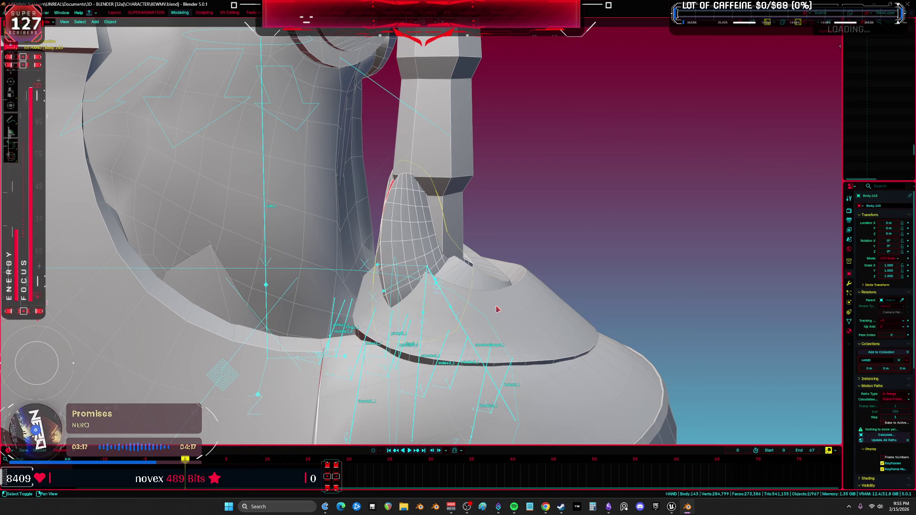
click(441, 294)
ctrl+click(441, 293)
mouse_move(442, 293)
middle_down()
mouse_move(452, 224)
mouse_move(444, 229)
mouse_move(467, 205)
mouse_move(432, 232)
mouse_move(328, 246)
mouse_move(452, 242)
mouse_move(599, 258)
middle_up()
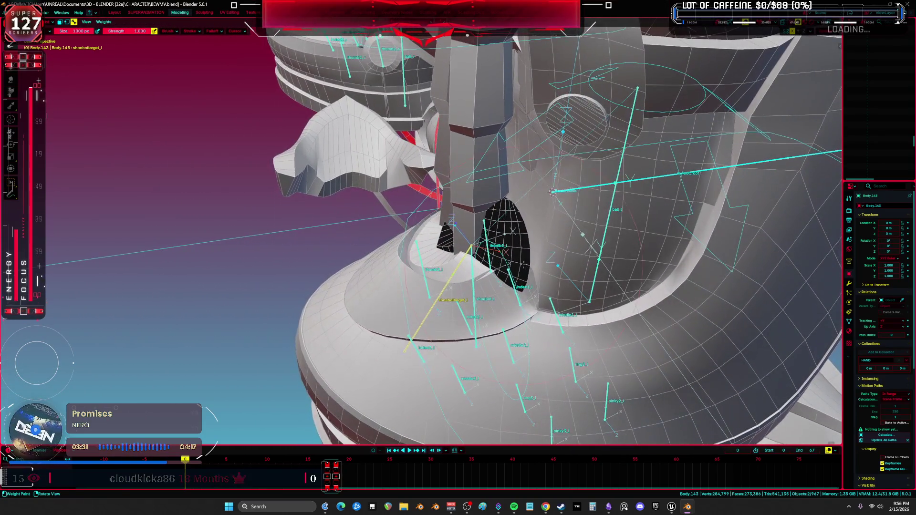
ctrl+click(602, 240)
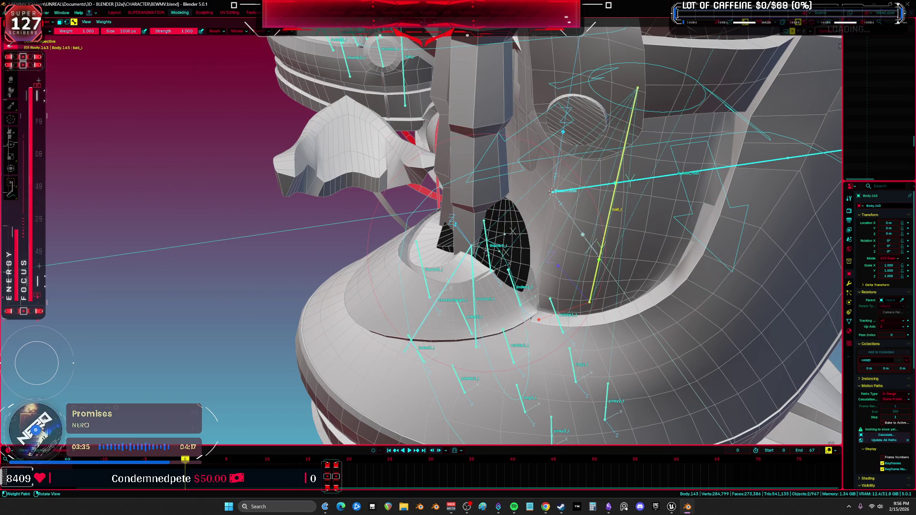
- Shrink the brush and paint ball_l weight onto the inner and left tongue pieces
key(f)
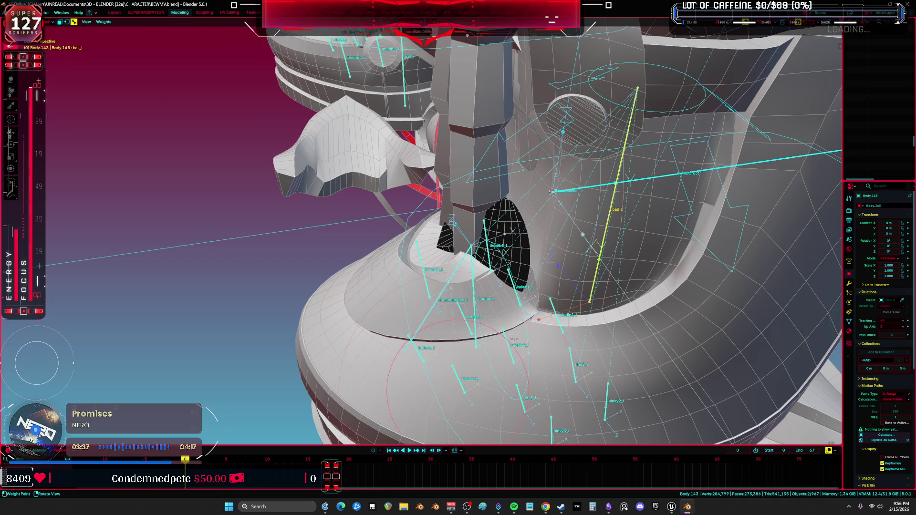
click(392, 363)
mouse_move(531, 348)
mouse_down()
mouse_move(483, 337)
mouse_move(406, 296)
mouse_up()
mouse_move(392, 291)
middle_down()
mouse_move(520, 238)
mouse_move(434, 305)
middle_up()
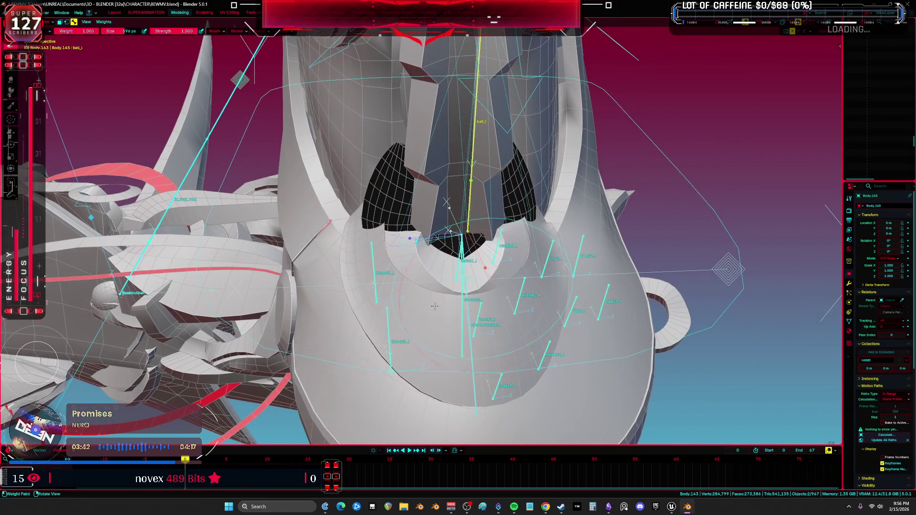
drag(352, 289, 344, 260)
- Set the brush to 122 px and paint full ball_l weight across both tongue pieces and the centre
key(f)
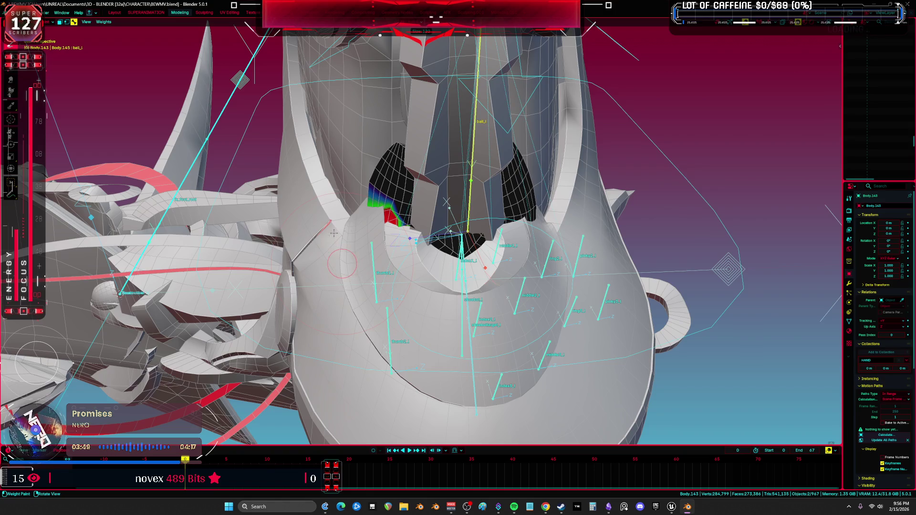
click(334, 233)
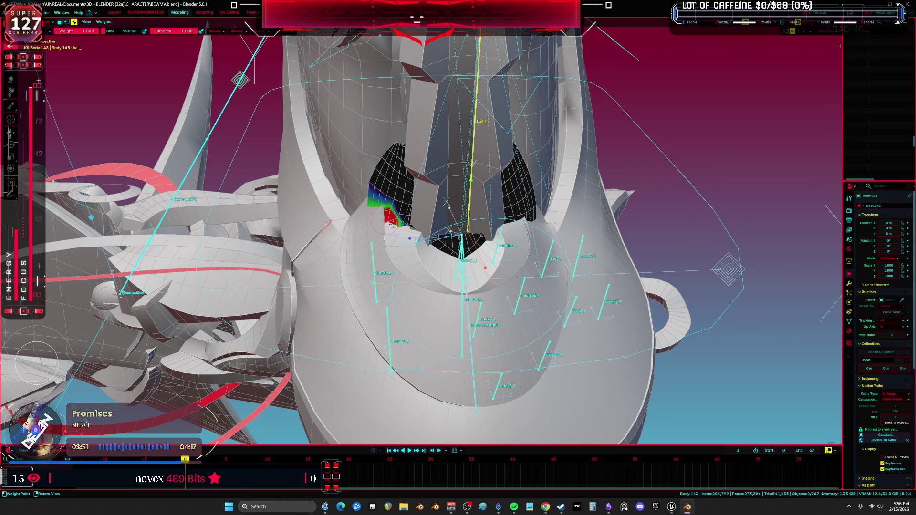
drag(391, 224, 405, 245)
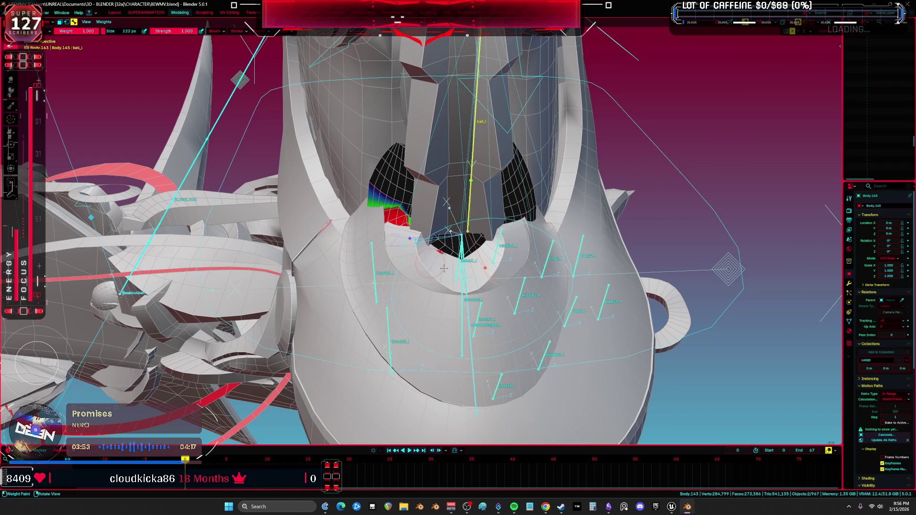
drag(443, 269, 491, 250)
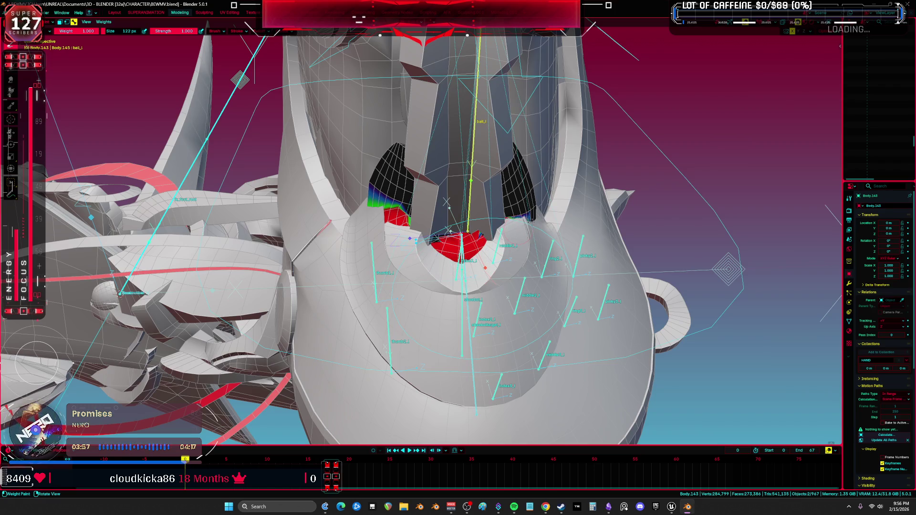
drag(525, 214, 539, 217)
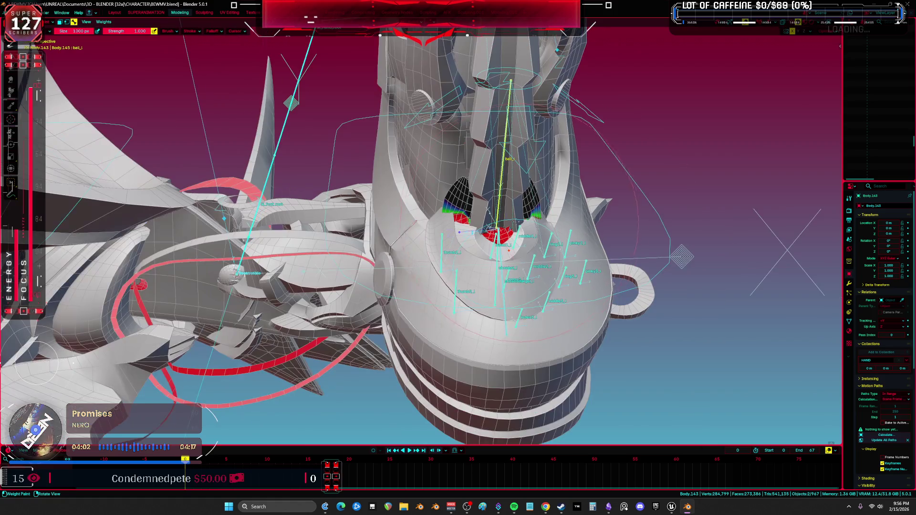
middle_drag(58, 87, 505, 224)
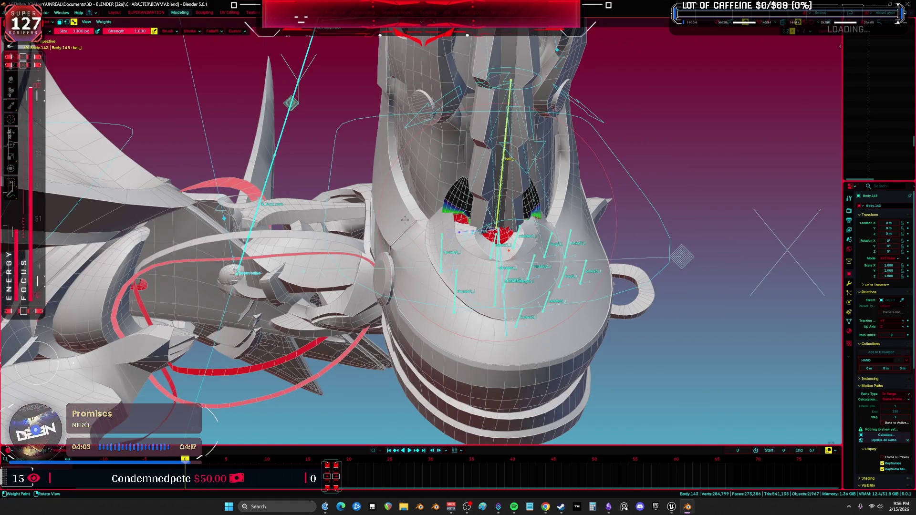
drag(396, 220, 422, 218)
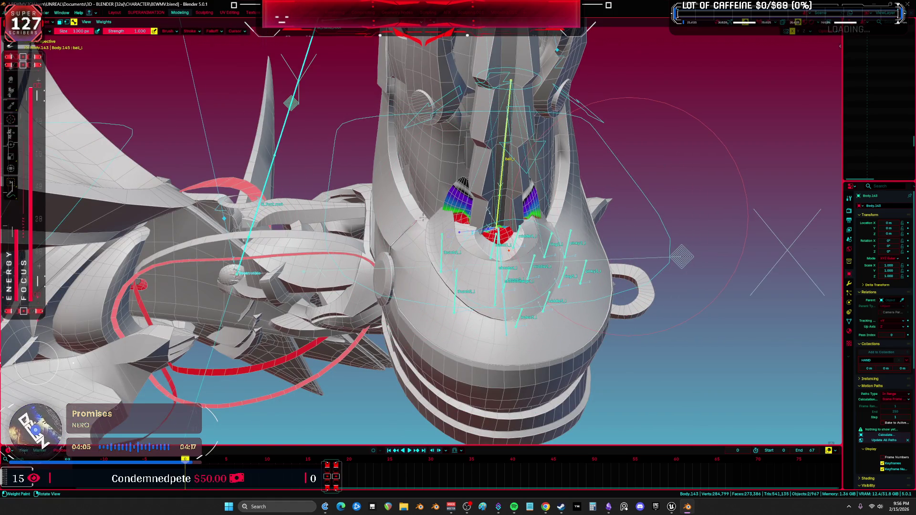
drag(478, 210, 474, 209)
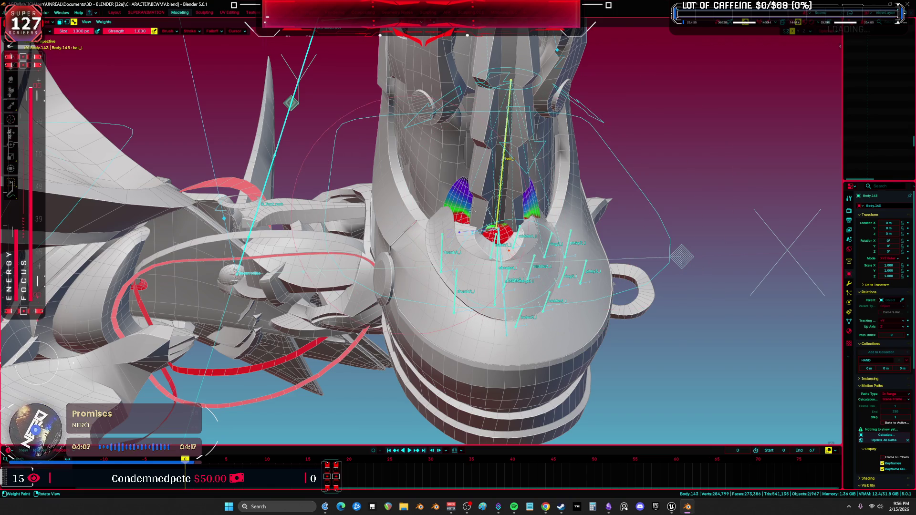
middle_drag(474, 206, 501, 259)
- Switch to the shoebot_l group and adjust its weights around the inner opening, checking the bare mesh
ctrl+click(489, 278)
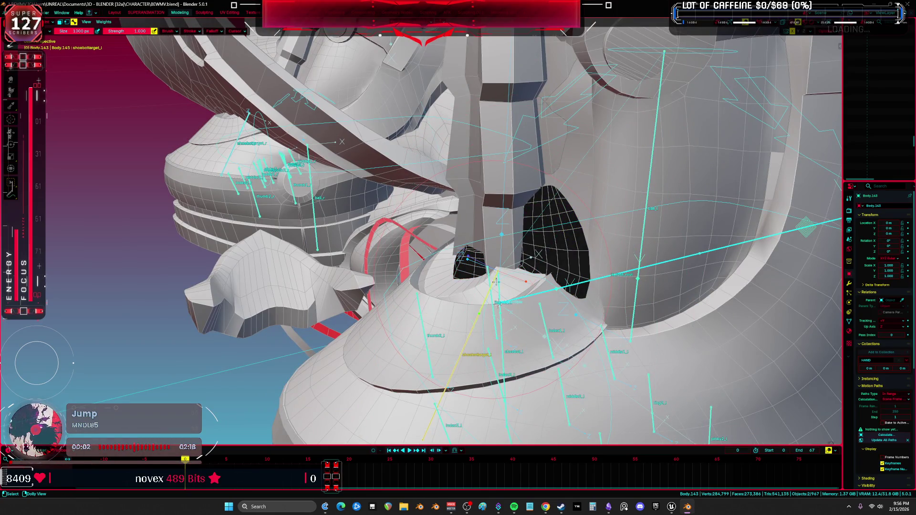
ctrl+click(498, 284)
middle_drag(498, 283, 496, 229)
mouse_move(496, 229)
mouse_down()
mouse_move(485, 199)
mouse_move(663, 114)
mouse_move(667, 95)
mouse_move(715, 133)
mouse_move(610, 173)
mouse_up()
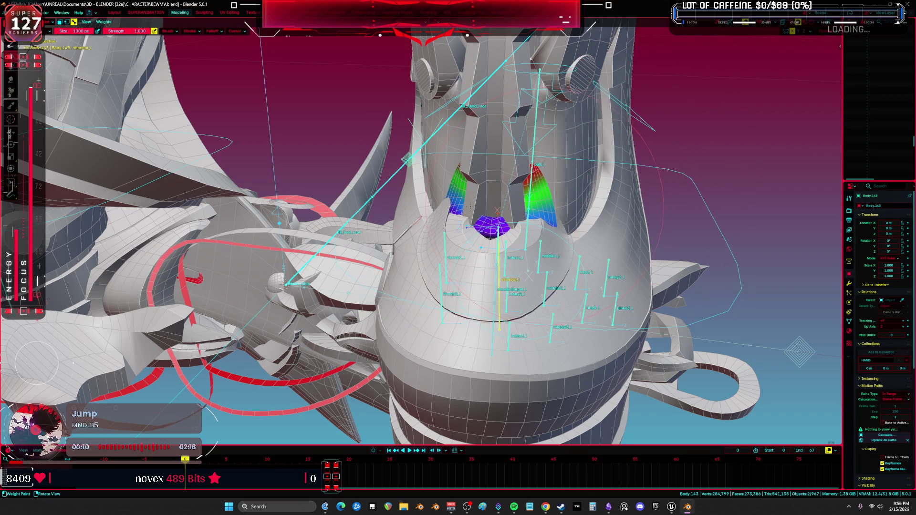
key(shift+alt+z)
mouse_move(507, 189)
middle_down()
mouse_move(603, 223)
mouse_move(439, 233)
mouse_move(488, 274)
middle_up()
key(shift+alt+z)
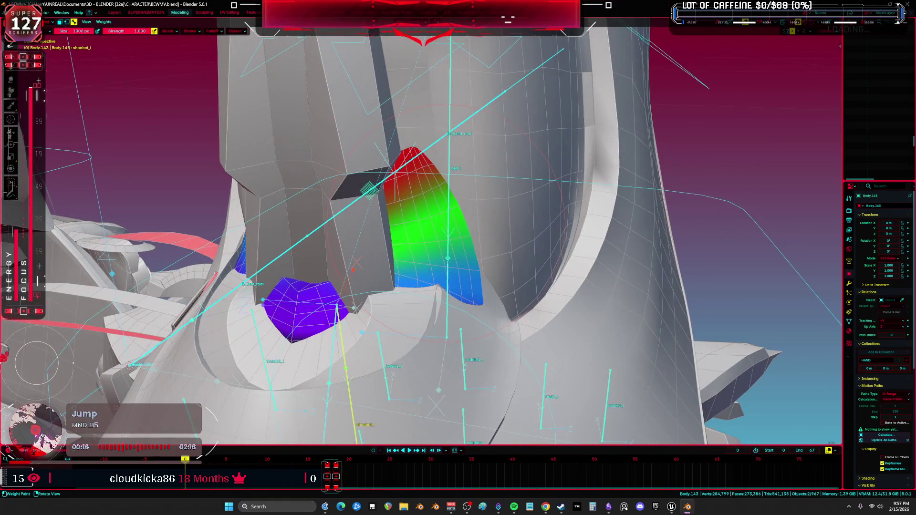
middle_drag(443, 309, 482, 197)
key(ctrl+Tab)
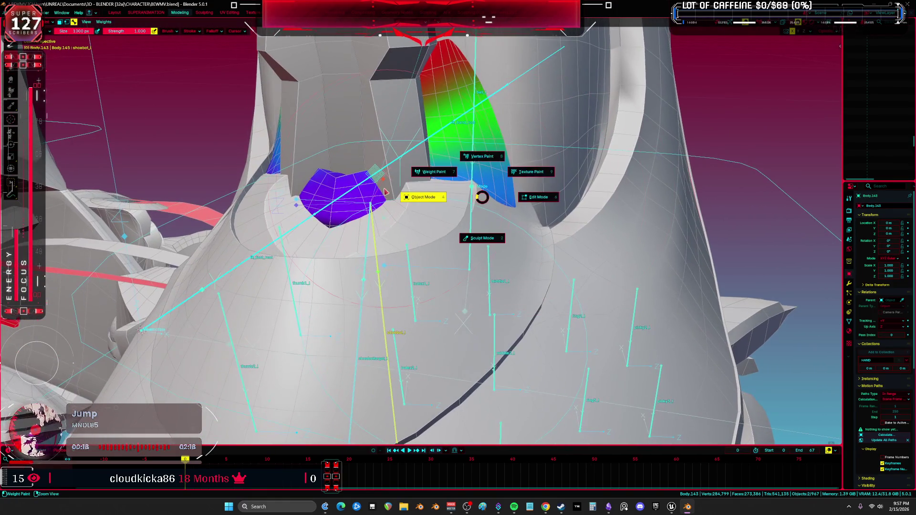
click(468, 212)
click(429, 226)
click(428, 227)
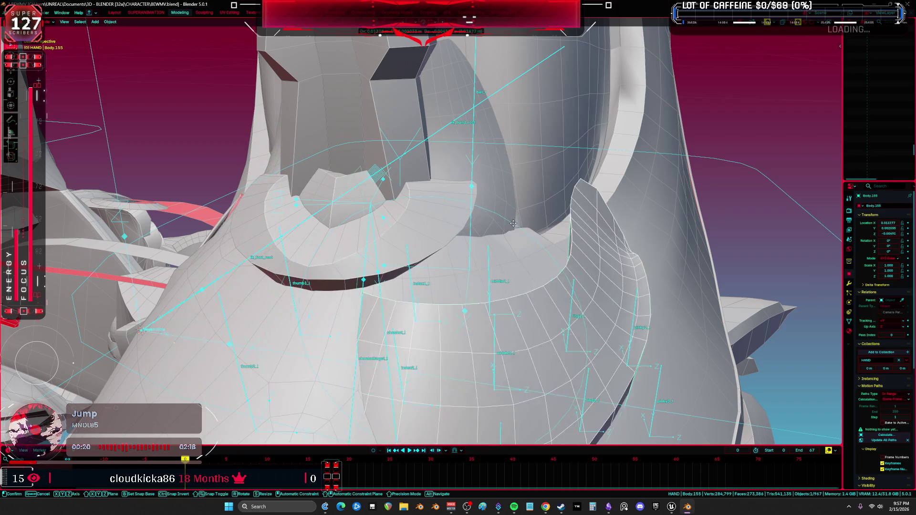
click(428, 227)
click(428, 226)
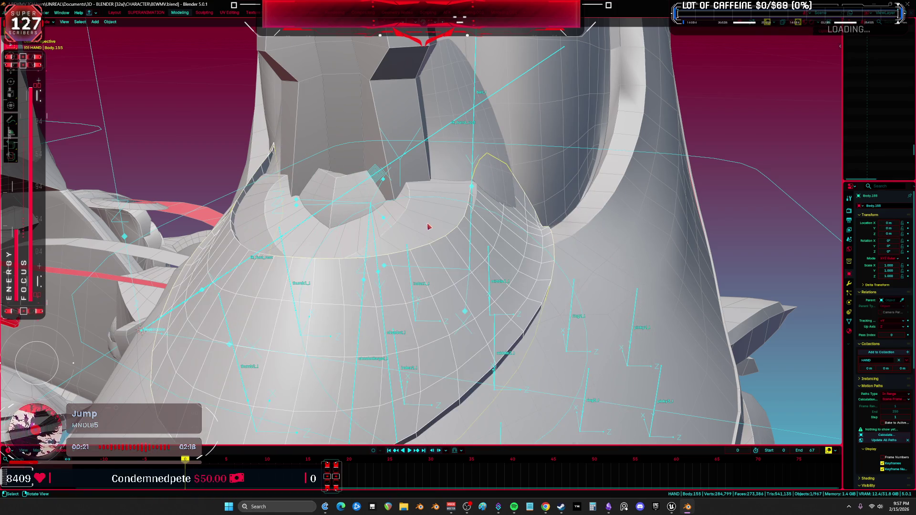
shift+click(489, 269)
shift+click(507, 260)
key(ctrl+Tab)
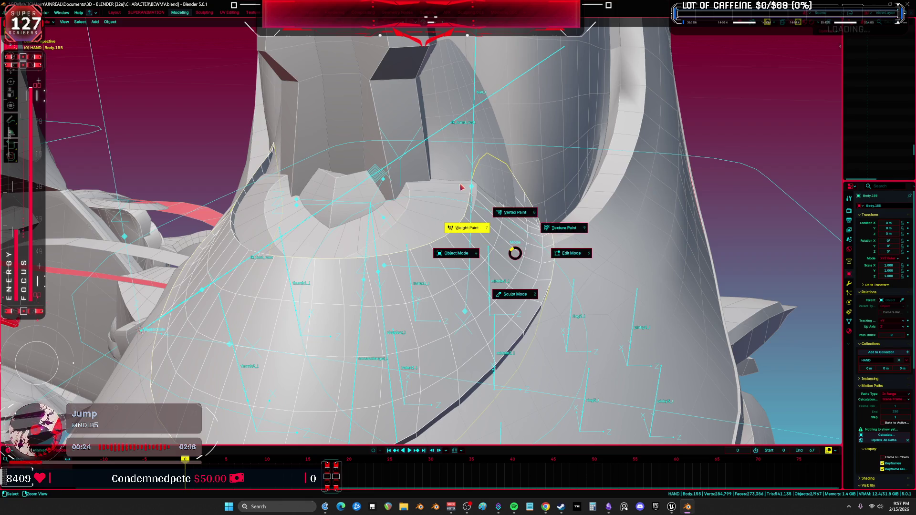
click(470, 213)
mouse_move(470, 213)
middle_down()
mouse_move(498, 227)
mouse_move(197, 143)
middle_up()
mouse_move(553, 313)
middle_down()
mouse_move(343, 205)
mouse_move(429, 225)
middle_up()
key(ctrl+Tab)
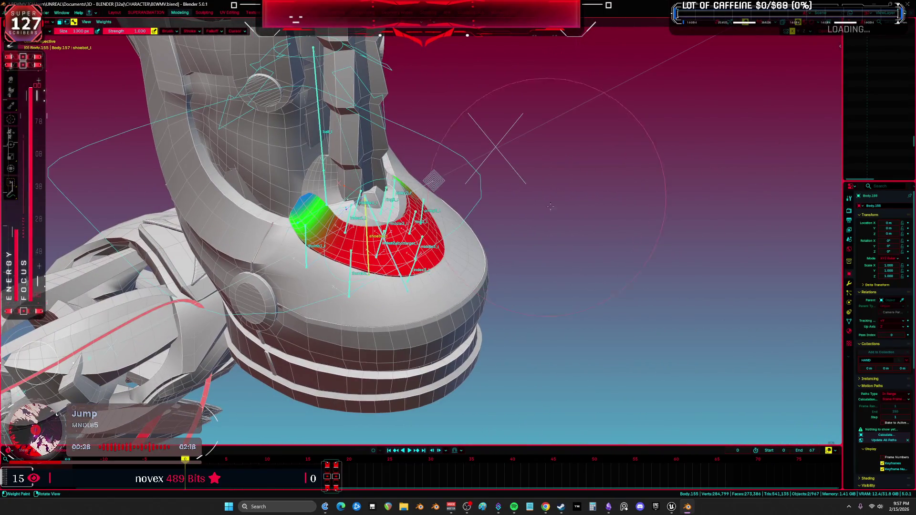
key(2)
middle_drag(514, 199, 458, 171)
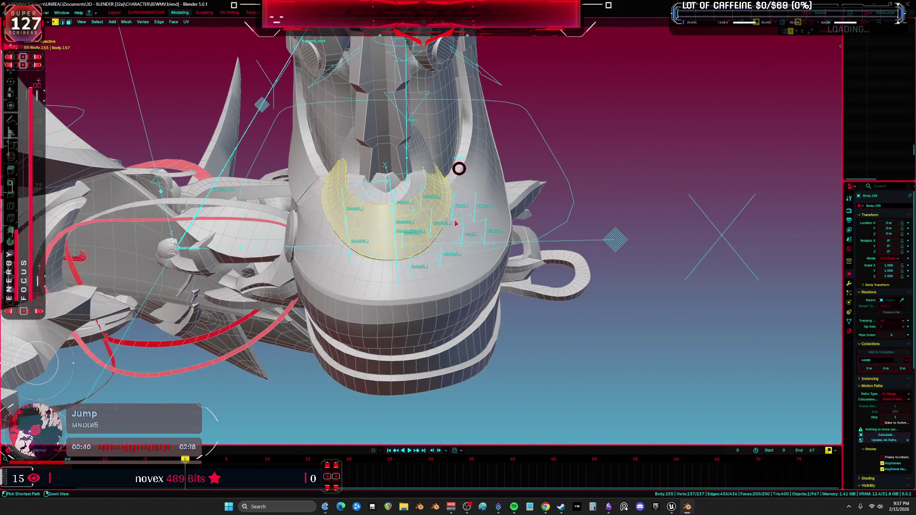
key(f)
scroll(416, 187, up, 3)
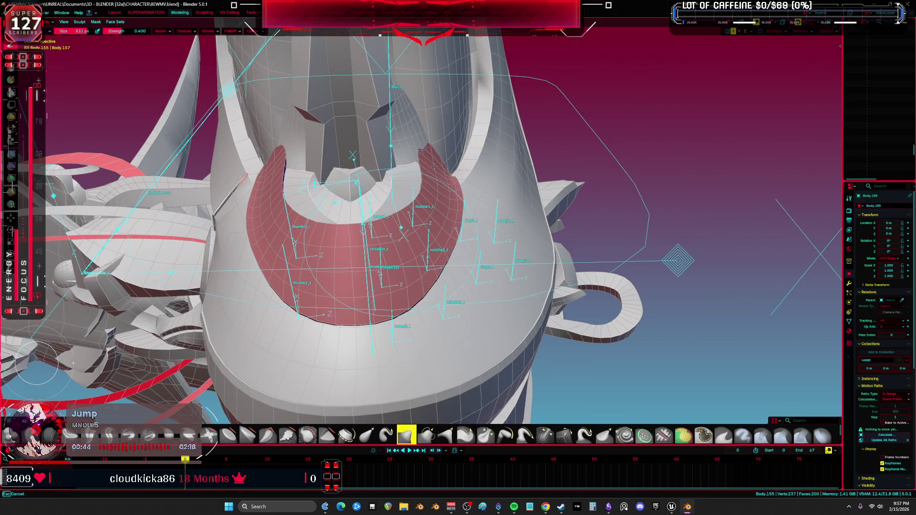
key(f)
key(Escape)
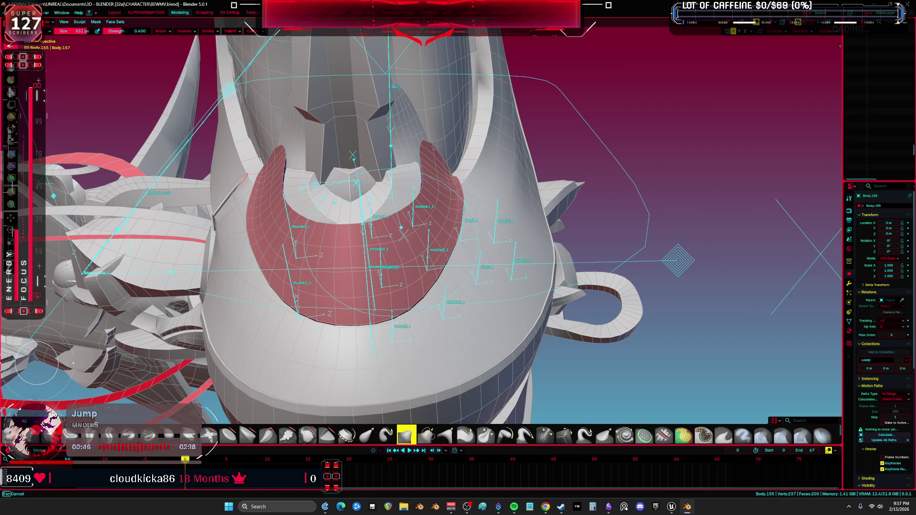
mouse_move(433, 158)
middle_down()
mouse_move(448, 143)
mouse_move(439, 122)
mouse_move(490, 154)
mouse_move(478, 215)
middle_up()
key(ctrl+Tab)
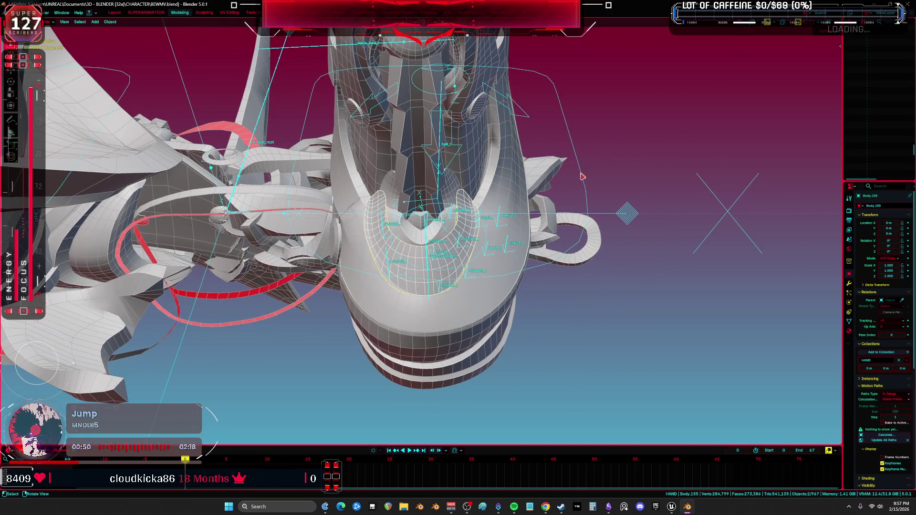
- Select the left heel IK control and reset its pose to the rest transforms
click(582, 176)
right_click(548, 232)
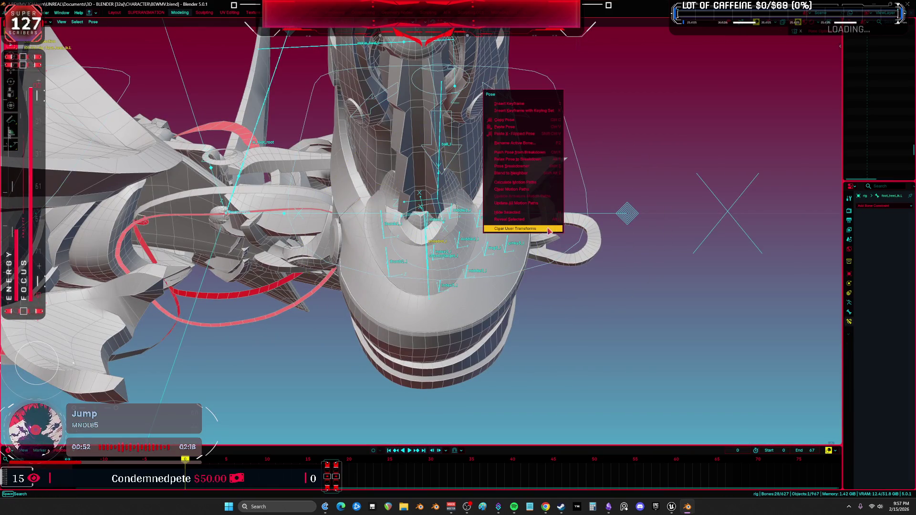
click(548, 231)
middle_drag(548, 231, 514, 195)
mouse_move(530, 186)
middle_down()
mouse_move(637, 90)
mouse_move(708, 193)
middle_up()
- Back in Pose Mode, toggle the overlays off and on to compare the clean boots
key(ctrl+Tab)
key(shift+alt+z)
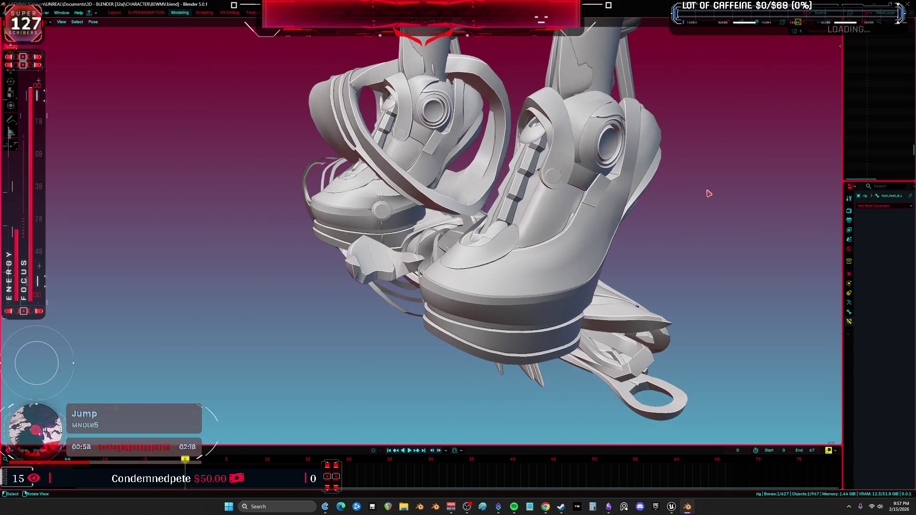
key(shift+alt+z)
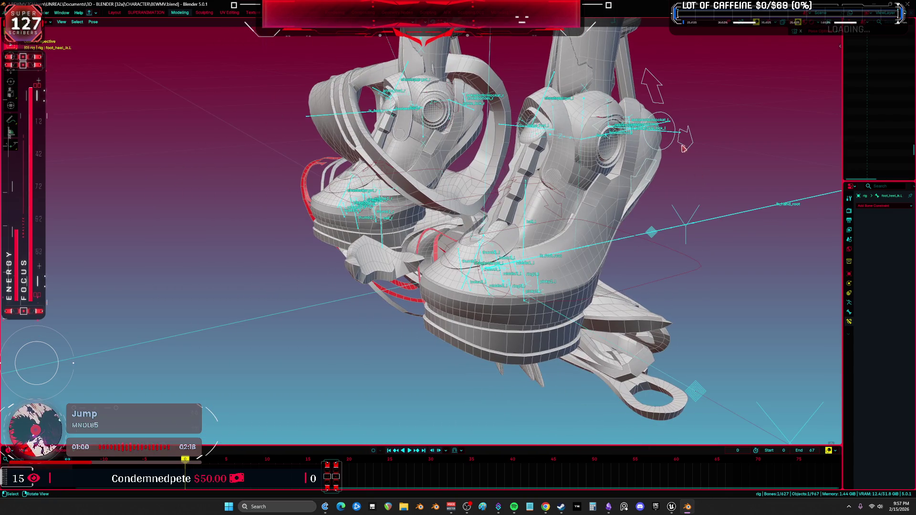
key(ctrl+Tab)
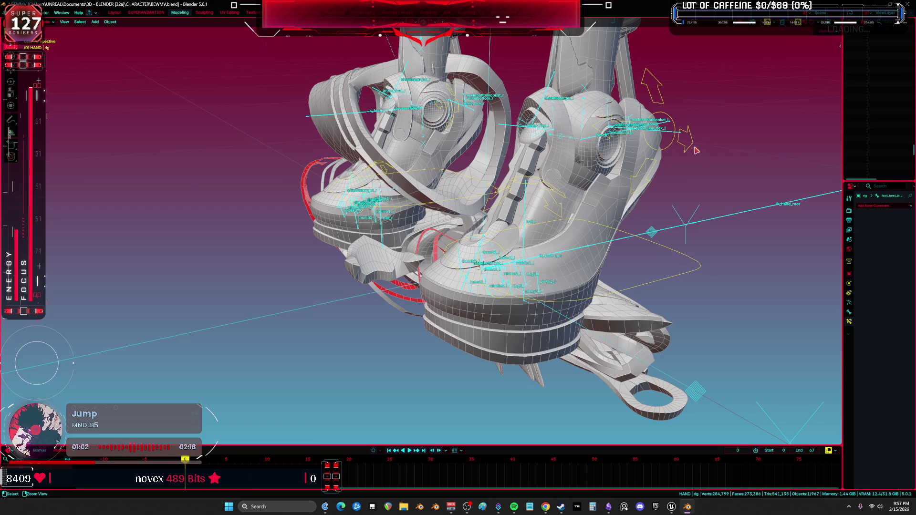
key(ctrl+Tab)
key(shift+alt+z)
- Rotate the foot bone 26.8° about its local X axis and inspect the boot's front
key(r)
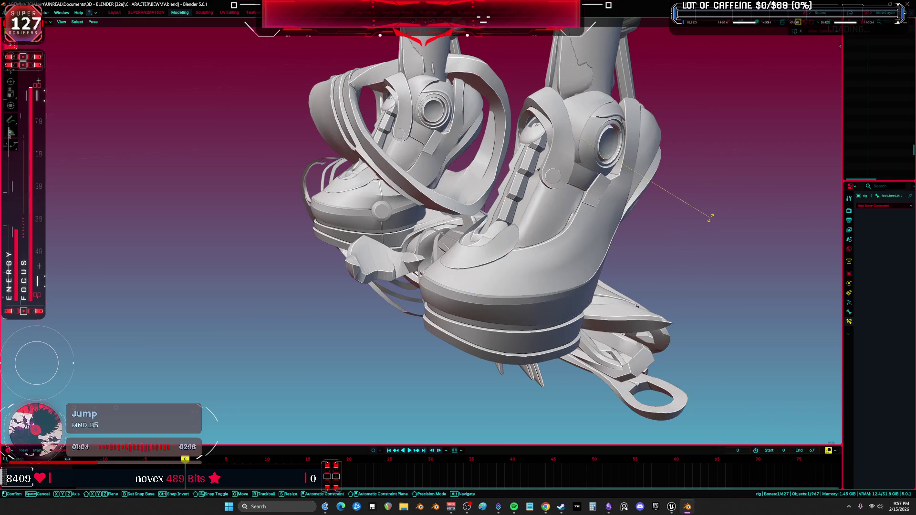
key(x)
key(x)
click(502, 214)
mouse_move(502, 215)
middle_down()
mouse_move(564, 245)
mouse_move(609, 225)
middle_up()
scroll(522, 223, up, 3)
mouse_move(523, 223)
middle_down()
mouse_move(474, 194)
mouse_move(548, 191)
middle_up()
key(r)
key(x)
key(x)
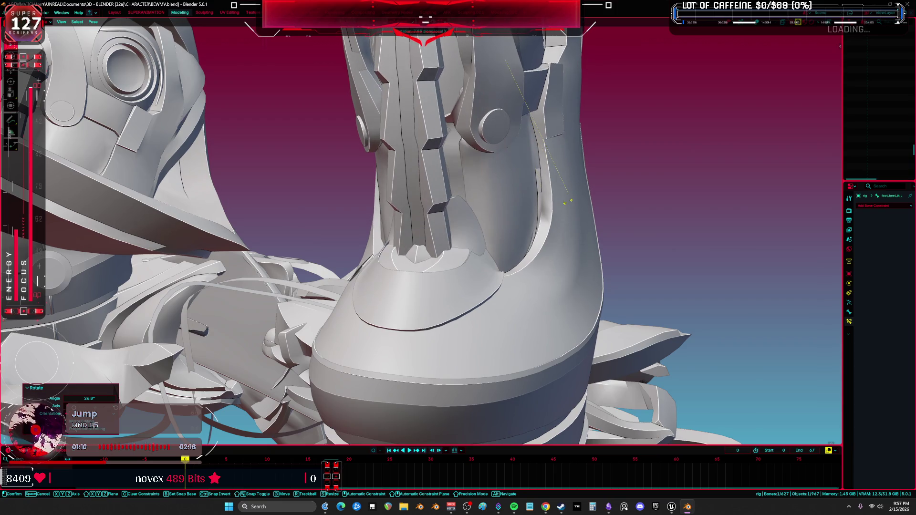
right_click(603, 157)
middle_drag(687, 184, 787, 205)
- Tilt the boot's upper part -14.6° about its local Y axis
key(r)
key(y)
key(y)
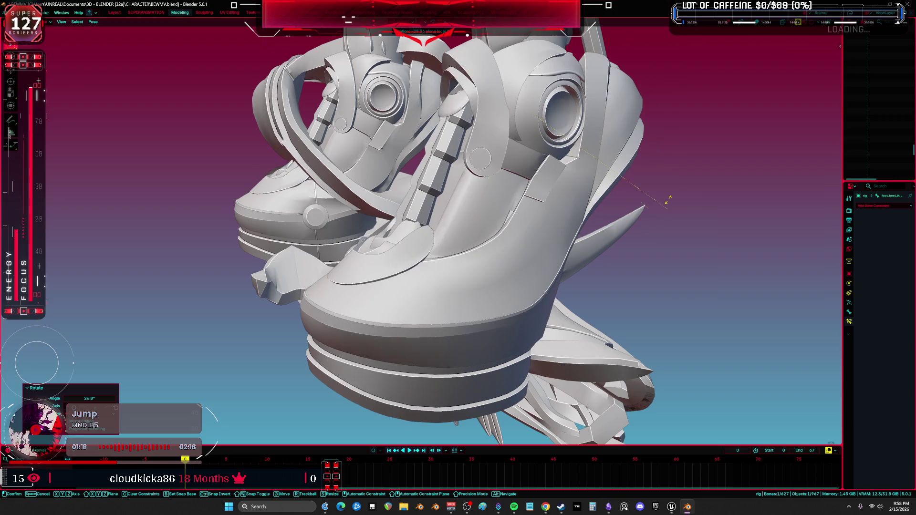
click(663, 172)
mouse_move(654, 164)
middle_down()
mouse_move(546, 210)
mouse_move(582, 209)
mouse_move(458, 205)
mouse_move(552, 215)
mouse_move(599, 242)
mouse_move(587, 250)
middle_up()
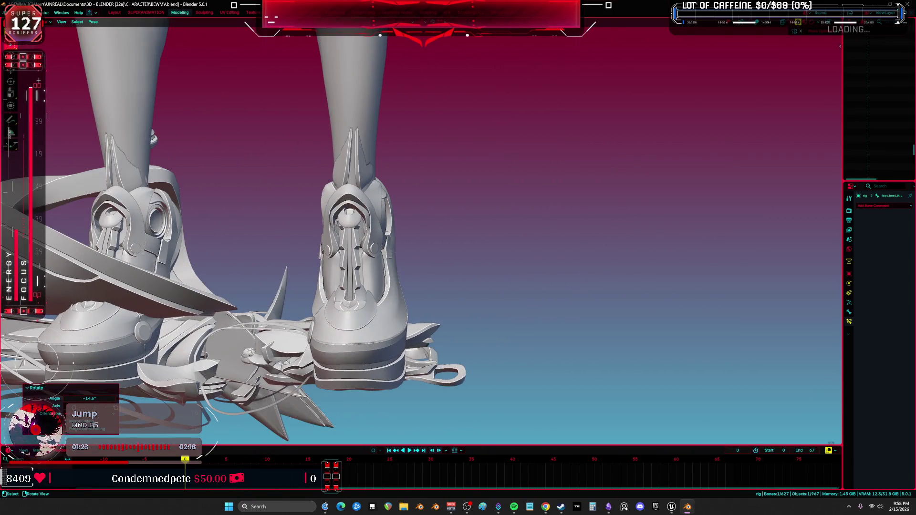
- Trackball-rotate the right boot's bone freely to a -14.4° tilt
key(r)
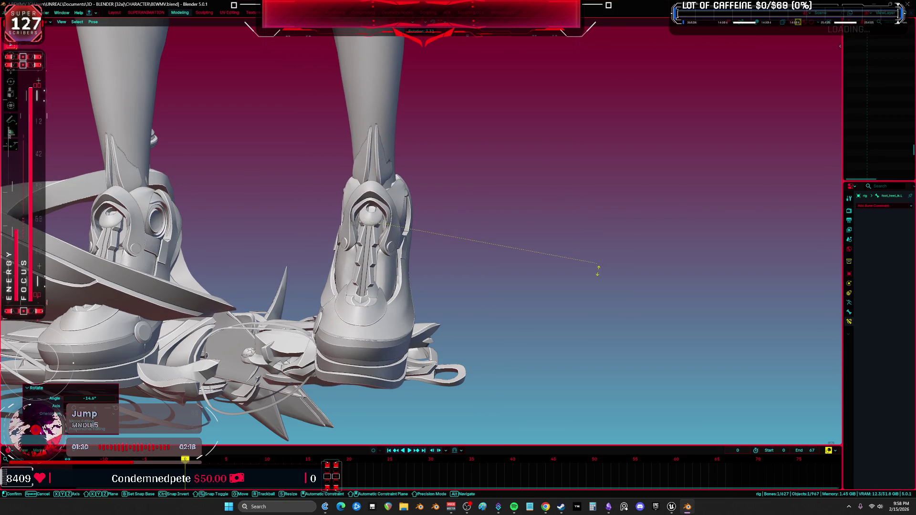
right_click(555, 307)
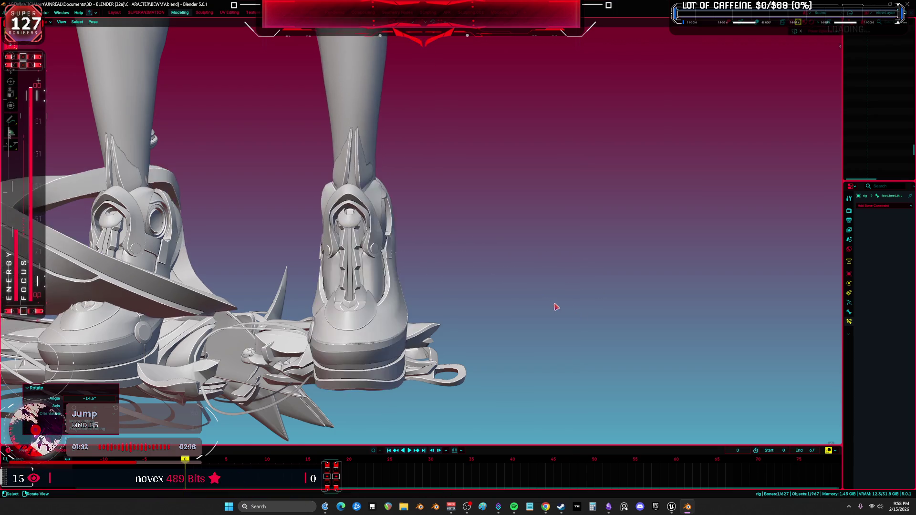
mouse_move(555, 306)
middle_down()
mouse_move(546, 301)
mouse_move(509, 320)
middle_up()
key(r)
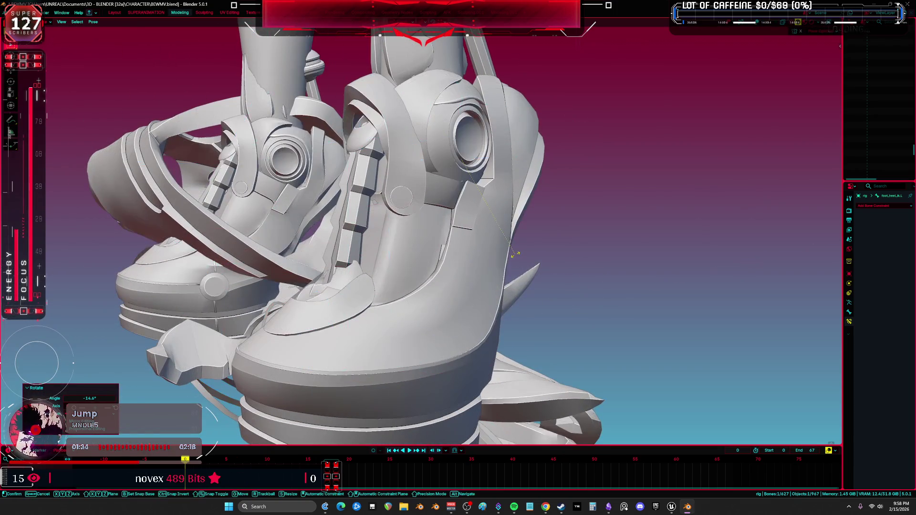
key(r)
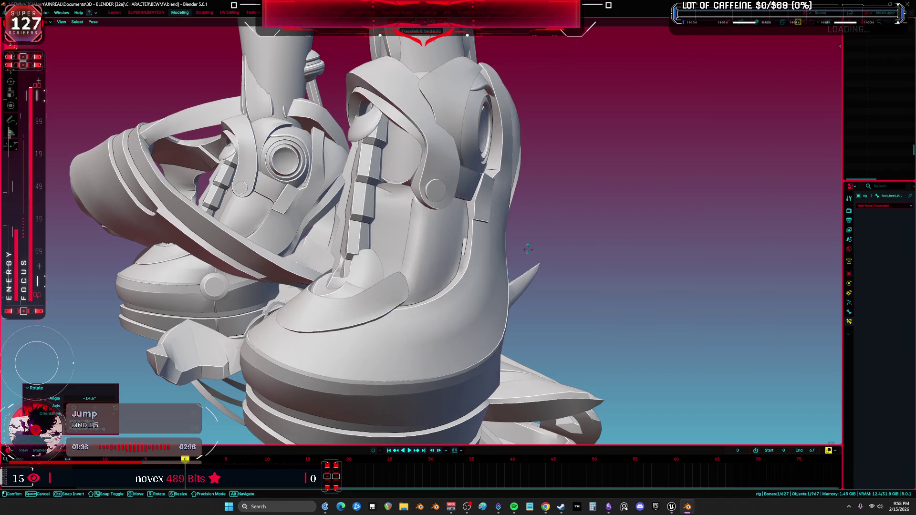
click(521, 252)
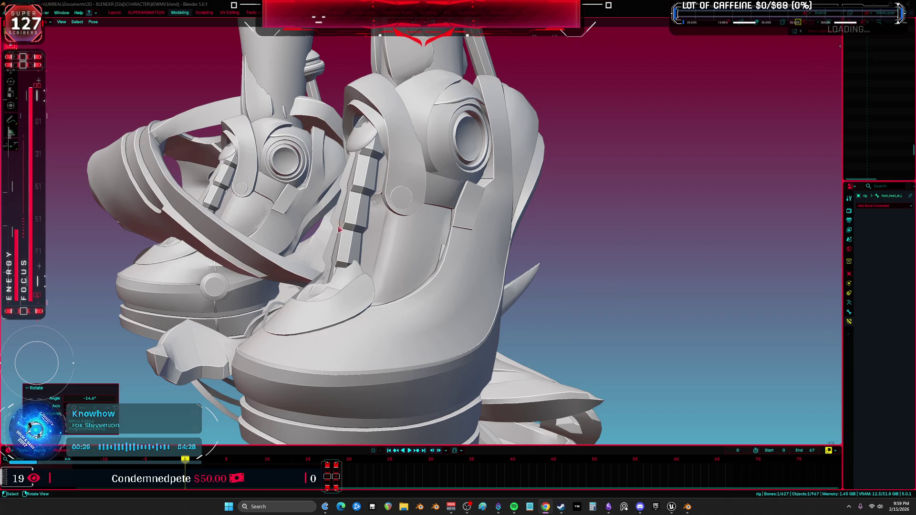
- Orbit the boots, toggle wireframe then solid shading, and bring up Spotify
mouse_move(339, 230)
middle_down()
mouse_move(399, 211)
mouse_move(588, 200)
middle_up()
key(shift+z)
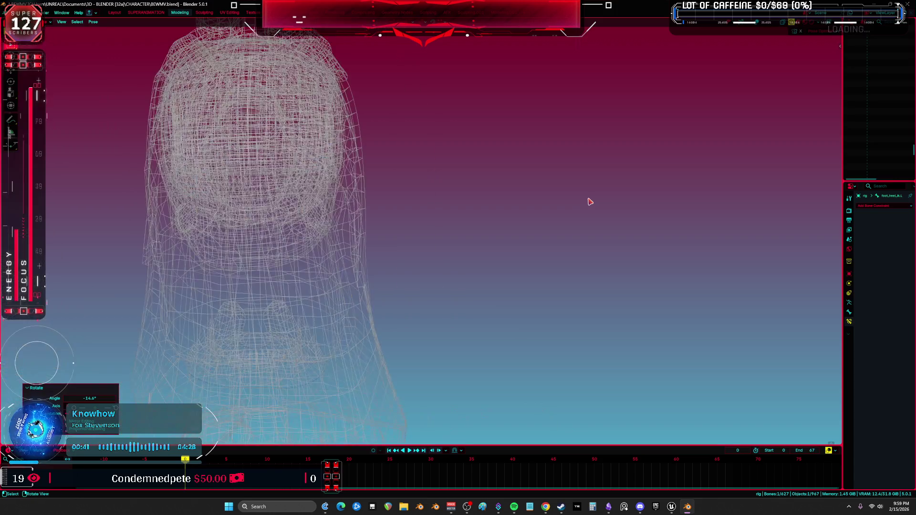
key(z)
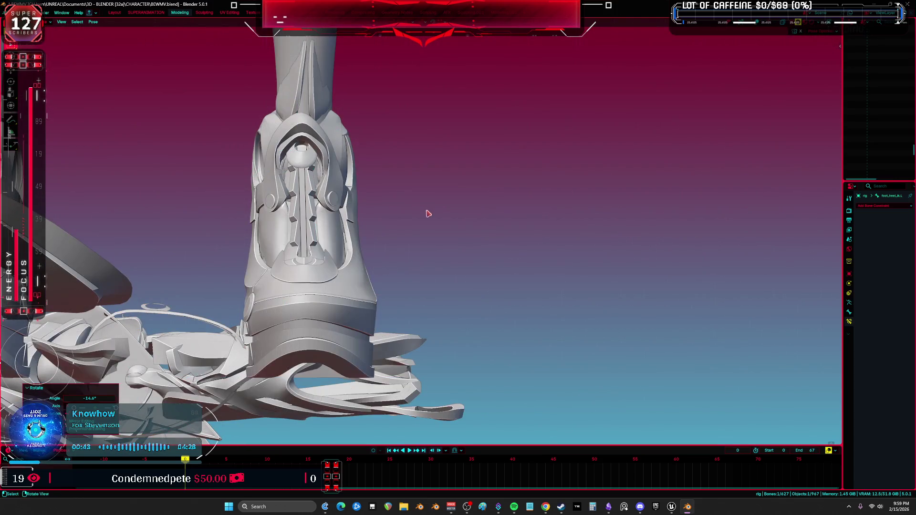
click(513, 507)
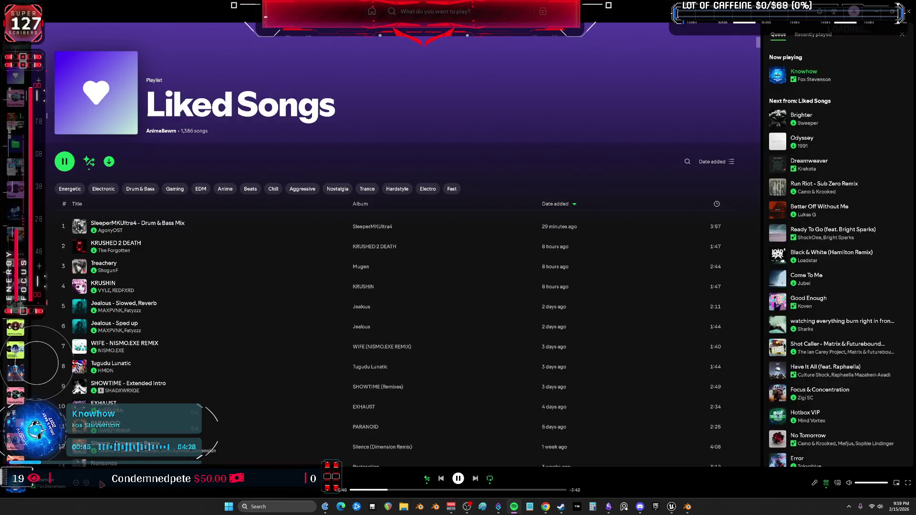
- Hide the current song from recommendations, play OVERDO$E from the queue, and return to Blender
click(75, 485)
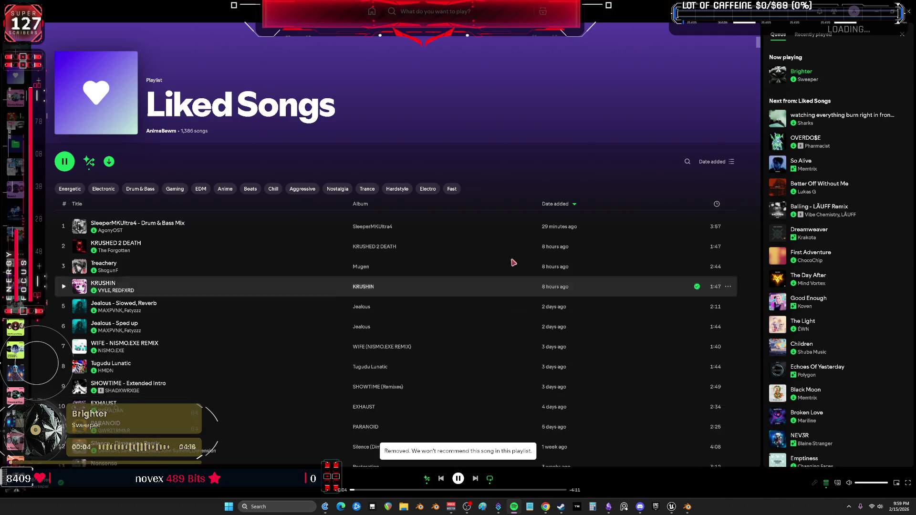
double_click(782, 144)
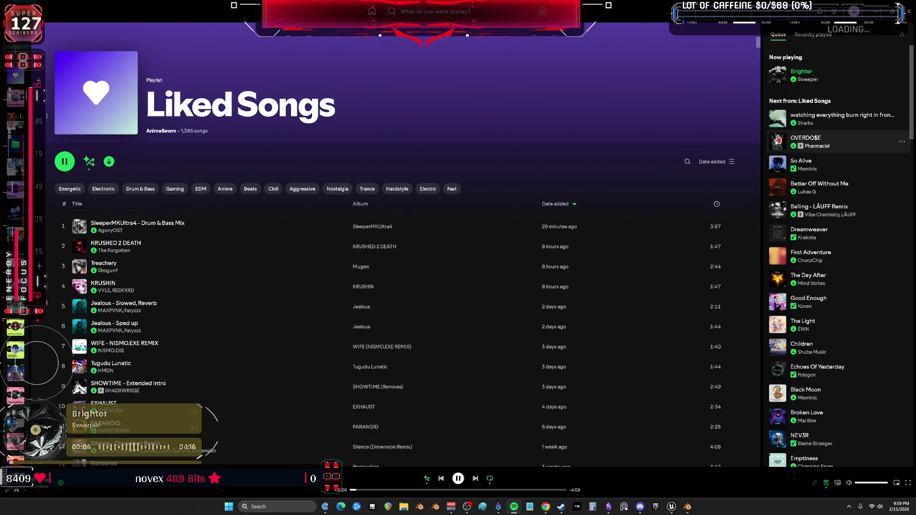
key(alt+Tab)
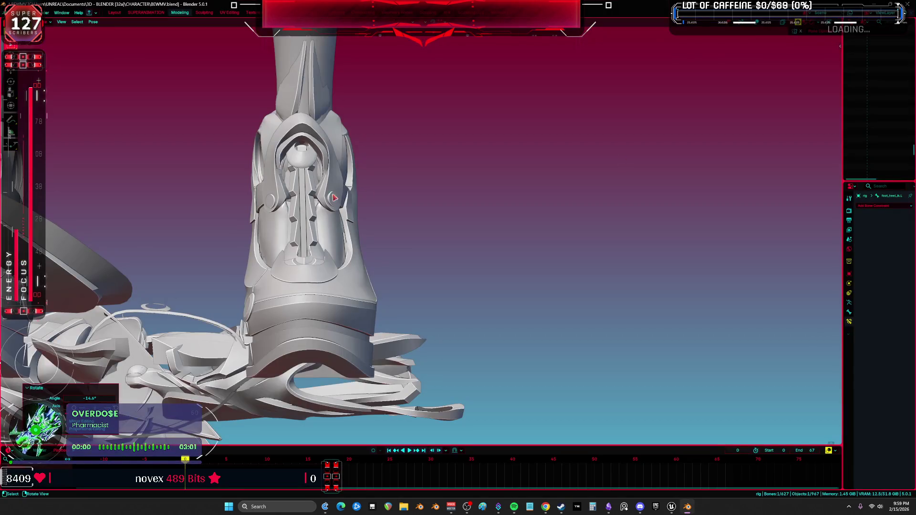
- Hide the overlays and rotate the foot bone −22.8° about its local X axis
mouse_move(472, 262)
middle_down()
mouse_move(496, 264)
mouse_move(527, 217)
mouse_move(429, 268)
mouse_move(441, 276)
mouse_move(395, 240)
middle_up()
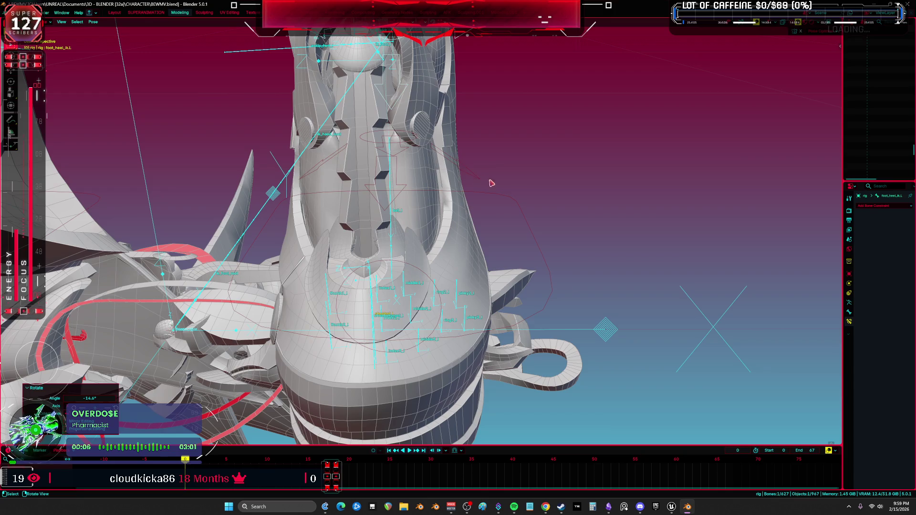
key(shift+alt+z)
key(r)
key(x)
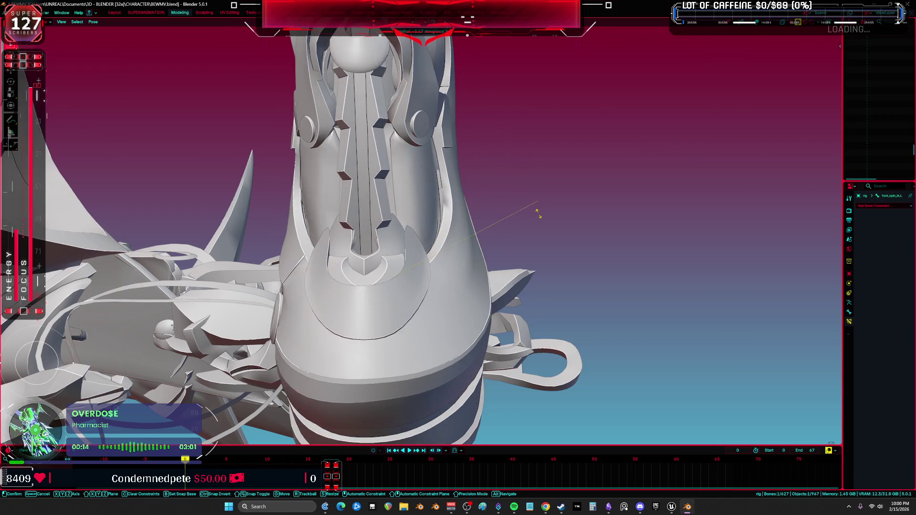
click(528, 262)
mouse_move(520, 261)
middle_down()
mouse_move(481, 262)
mouse_move(558, 237)
mouse_move(472, 183)
mouse_move(386, 191)
middle_up()
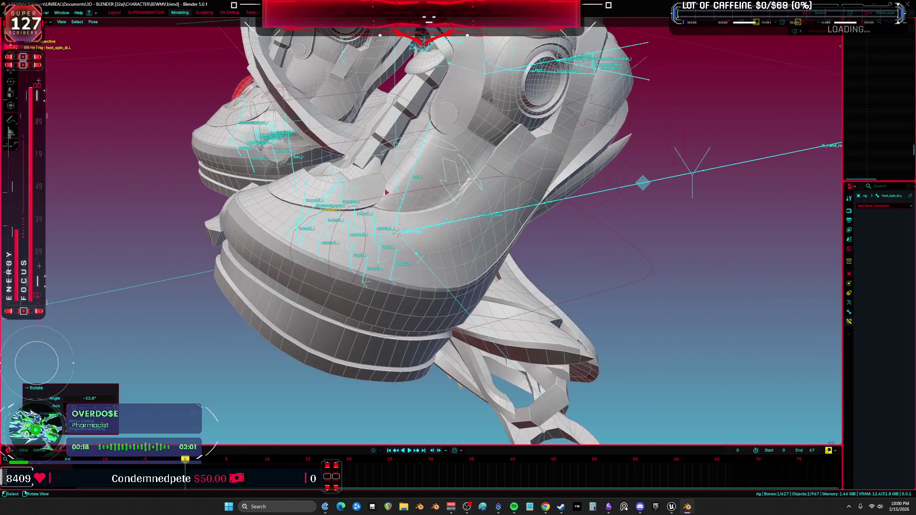
- Rotate another foot bone 17° on local X, restore overlays, and select the HAND object
key(shift+alt+z)
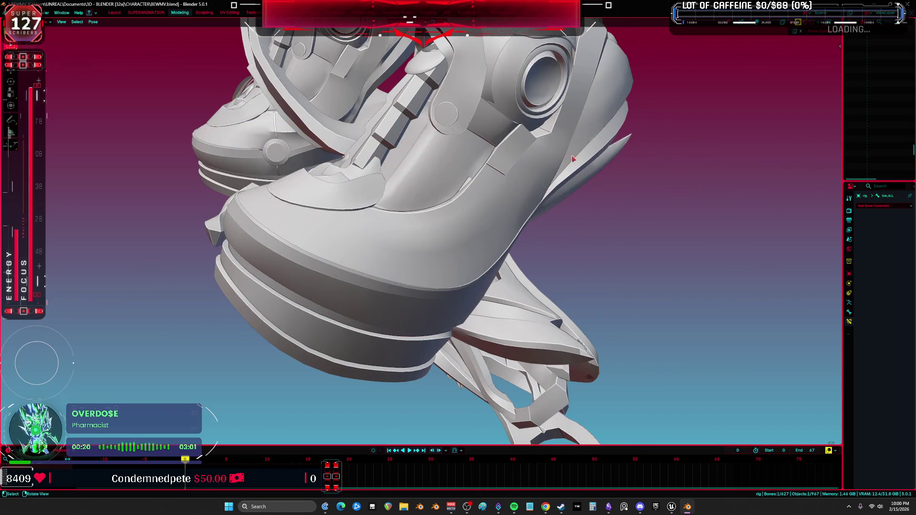
key(r)
key(x)
key(x)
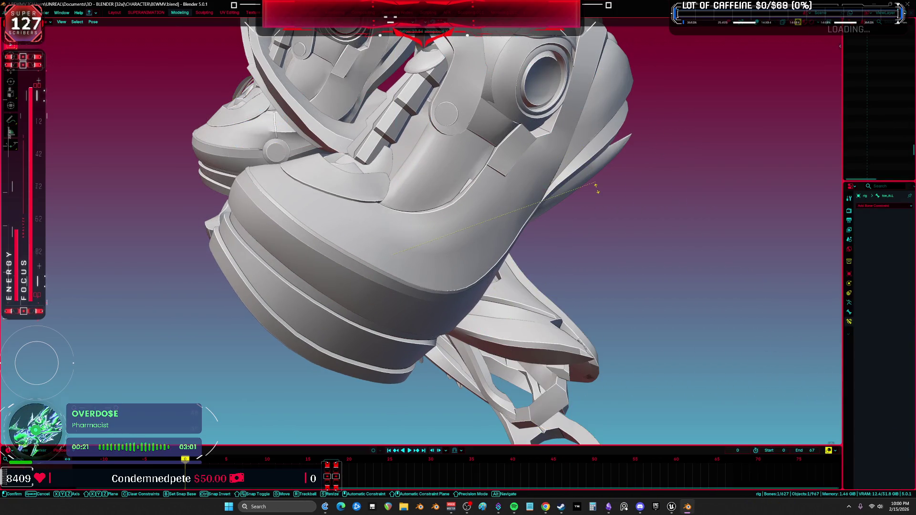
click(424, 152)
mouse_move(424, 152)
middle_down()
mouse_move(439, 234)
mouse_move(503, 222)
mouse_move(480, 219)
middle_up()
key(shift+alt+z)
click(503, 221)
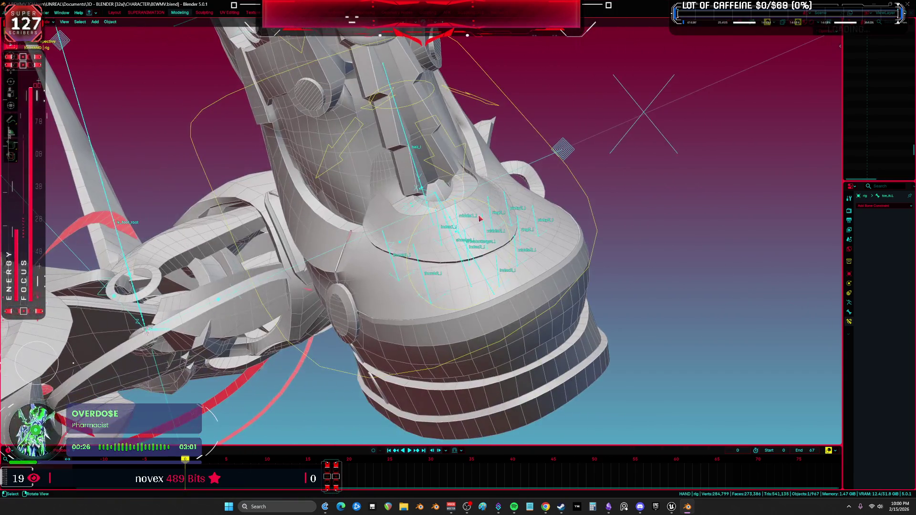
- Hide Body.001 and paint full weight onto the inner face of socket piece Body.143
click(558, 251)
key(h)
mouse_move(558, 251)
middle_down()
mouse_move(392, 278)
mouse_move(467, 189)
mouse_move(385, 232)
middle_up()
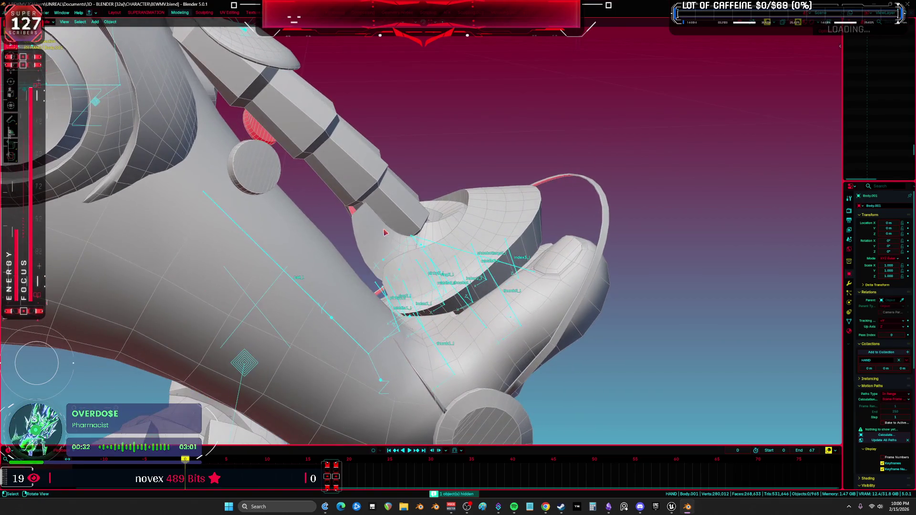
click(393, 240)
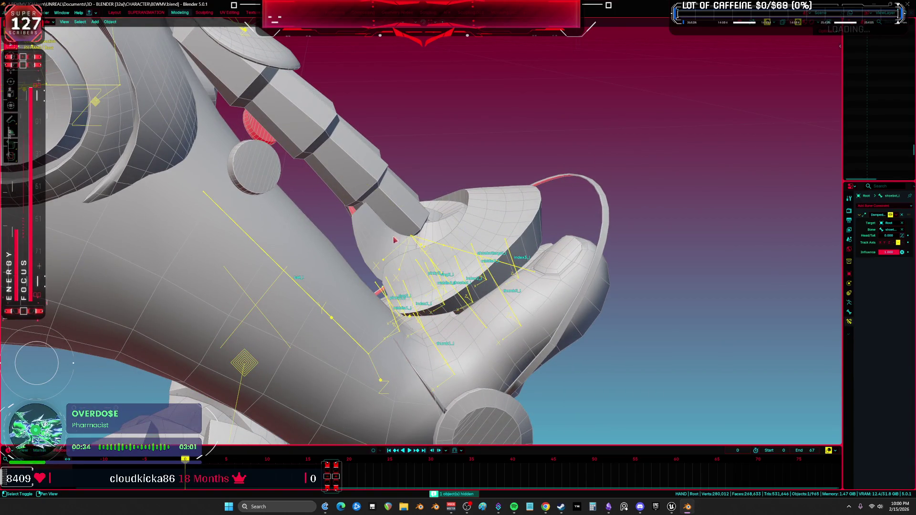
key(ctrl+Tab)
click(372, 210)
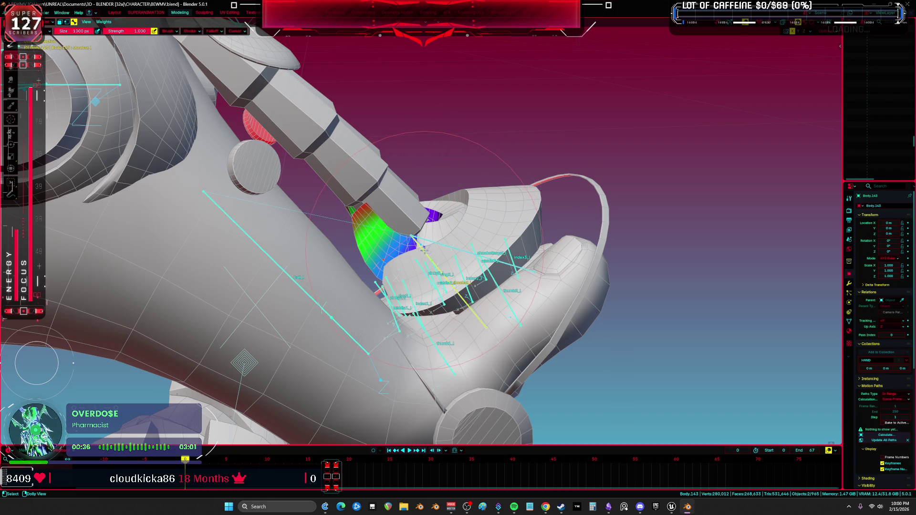
middle_drag(430, 229, 458, 218)
click(458, 218)
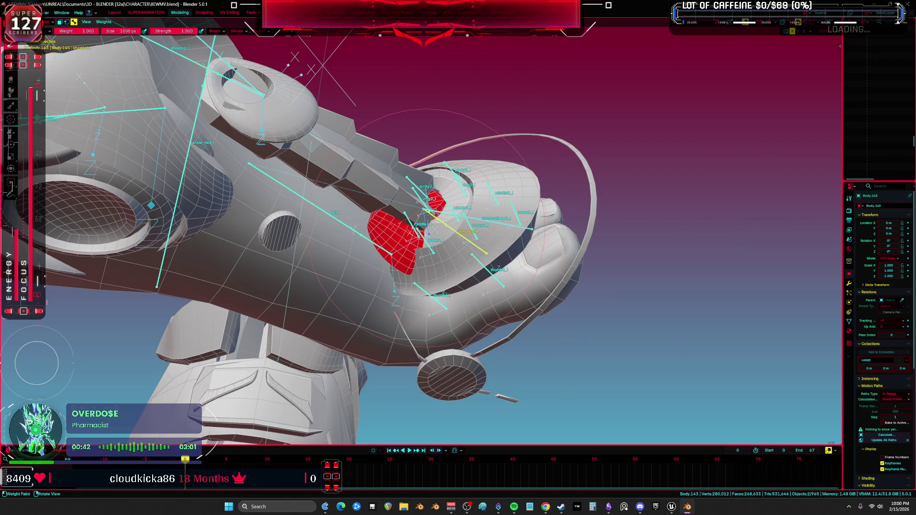
mouse_move(456, 200)
middle_down()
mouse_move(432, 189)
mouse_move(443, 200)
middle_up()
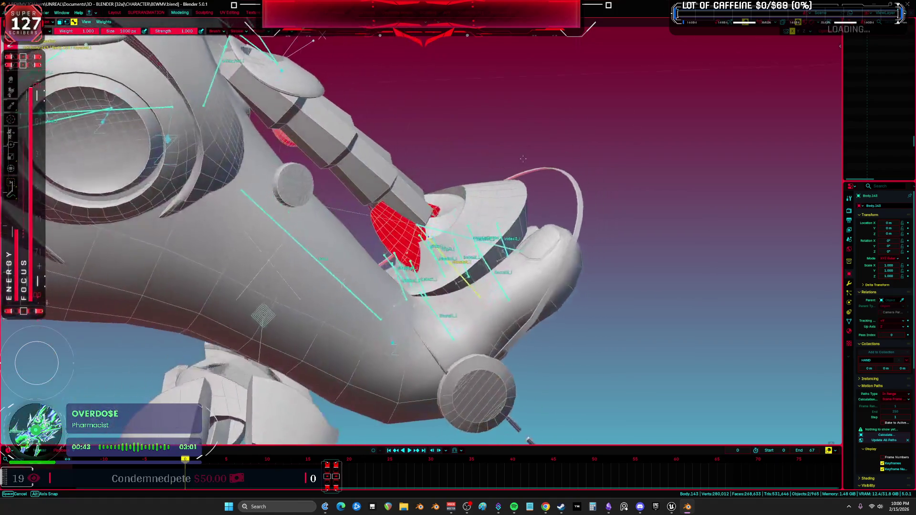
- Move on to weight painting Body.148 together with the armature
key(ctrl+Tab)
click(401, 143)
middle_drag(400, 143, 456, 235)
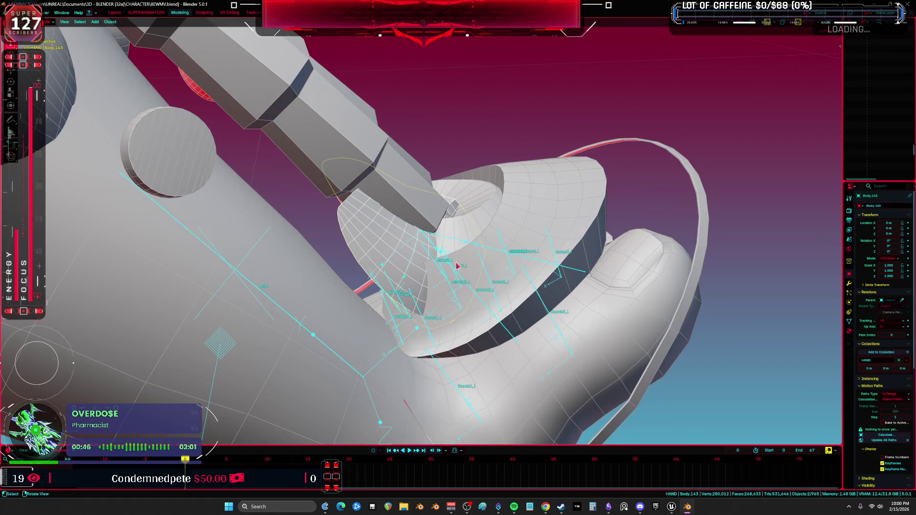
click(460, 243)
shift+click(467, 229)
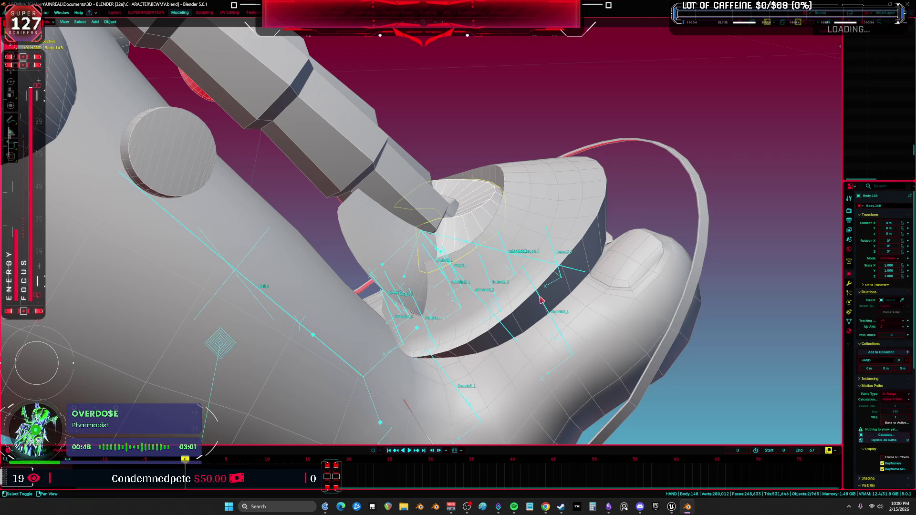
key(ctrl+Tab)
click(470, 213)
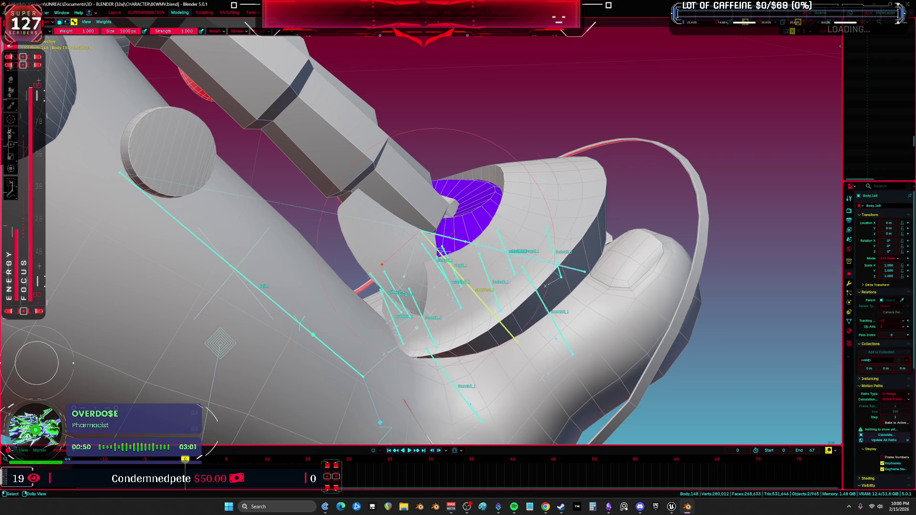
- Select bones around the socket to display and paint their weights on Body.148
ctrl+click(439, 251)
middle_drag(439, 251, 413, 273)
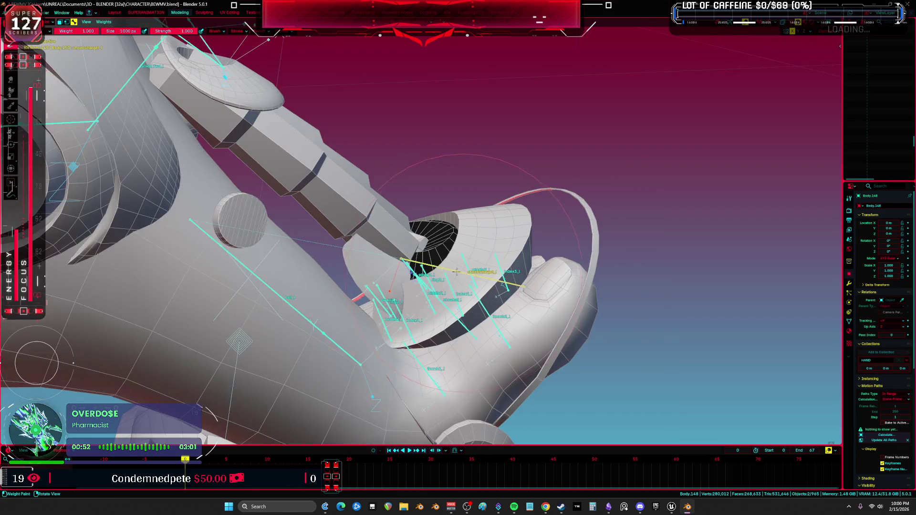
mouse_move(476, 275)
middle_down()
mouse_move(329, 302)
mouse_move(287, 286)
middle_up()
ctrl+click(329, 305)
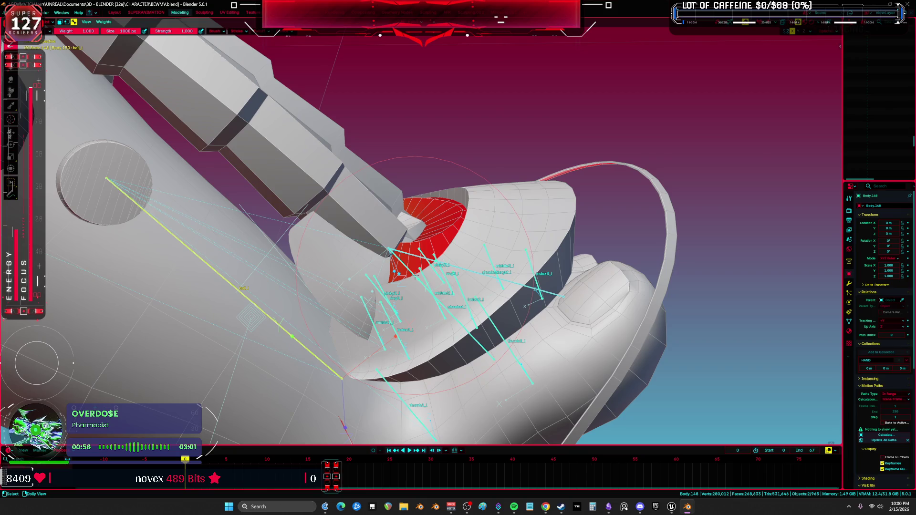
ctrl+click(458, 318)
middle_drag(458, 317, 420, 261)
- Lower the brush weight to 0.326, then return to Object Mode
right_click(420, 262)
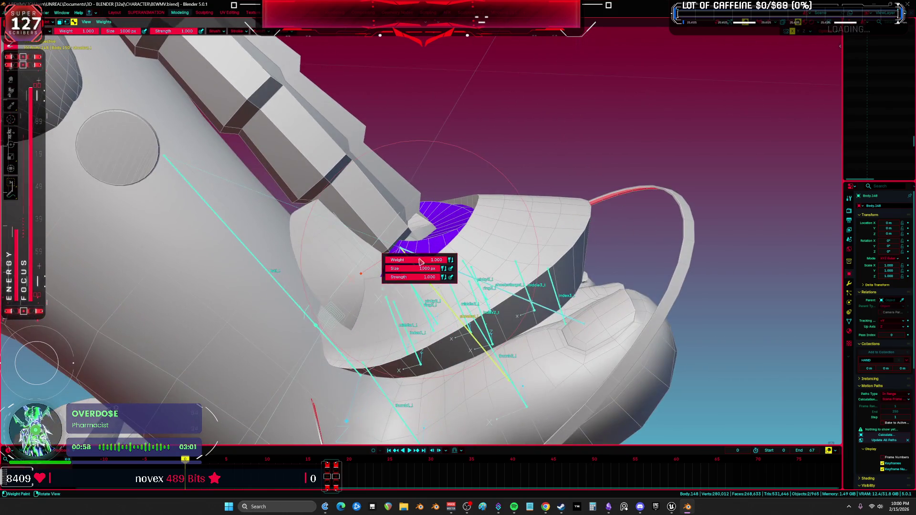
drag(421, 262, 384, 261)
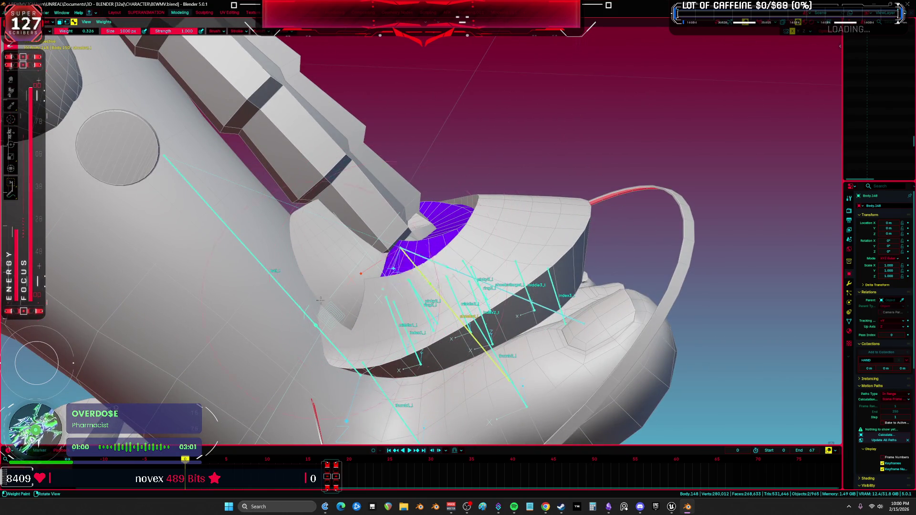
mouse_move(320, 301)
middle_down()
mouse_move(418, 156)
mouse_move(420, 200)
mouse_move(376, 243)
mouse_move(332, 267)
middle_up()
scroll(422, 219, up, 2)
middle_drag(36, 363, 424, 227)
key(4)
mouse_move(414, 272)
middle_down()
mouse_move(525, 303)
mouse_move(455, 326)
mouse_move(437, 300)
middle_up()
scroll(435, 297, up, 3)
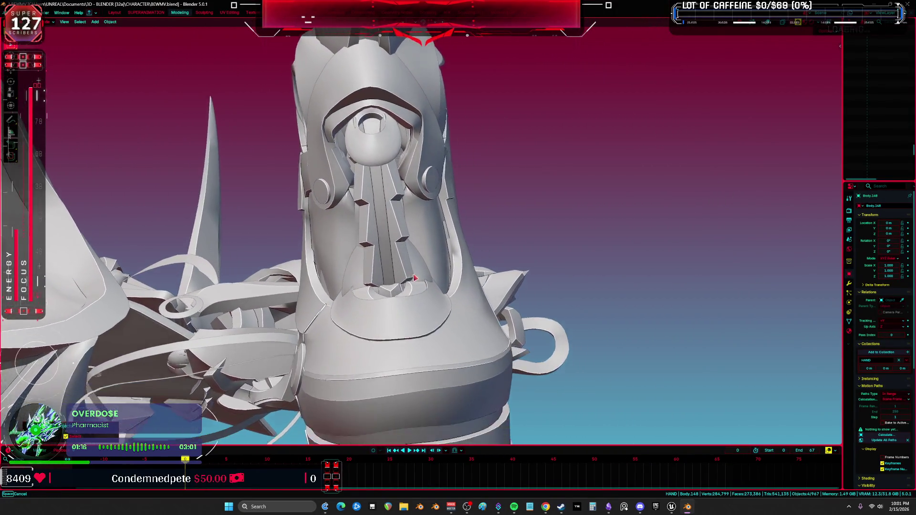
- Show the bones and overlays again and select the toe_ik.L bone
key(shift+alt+z)
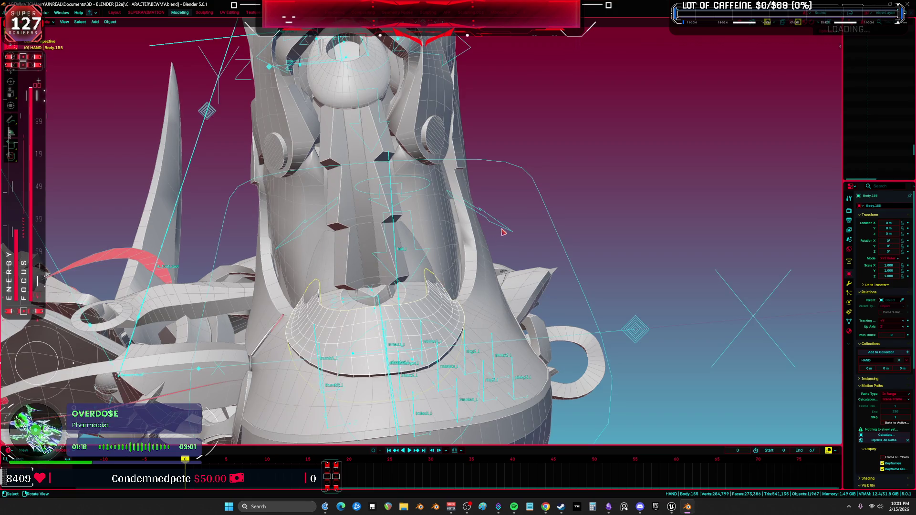
alt+click(508, 231)
click(510, 232)
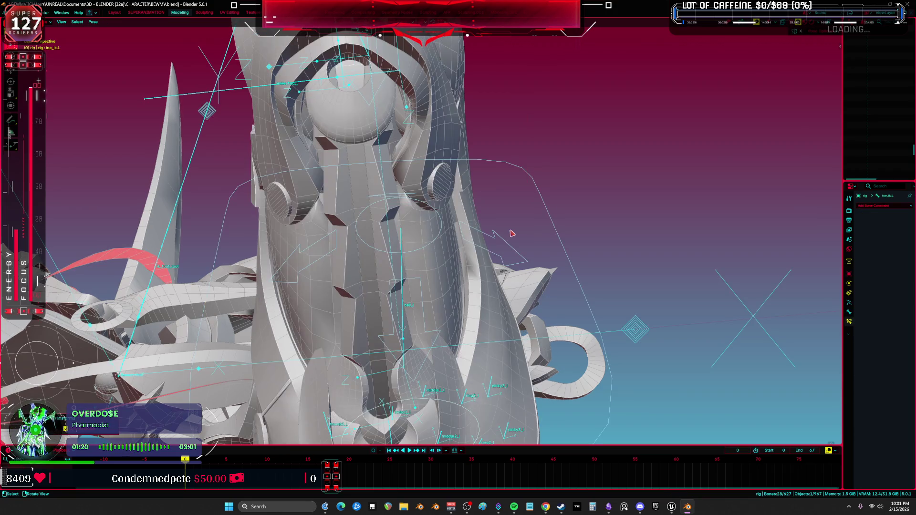
shift+middle_drag(512, 233, 485, 190)
- Put the outer U-shaped boot piece into Sculpt Mode and inspect it from below
click(444, 262)
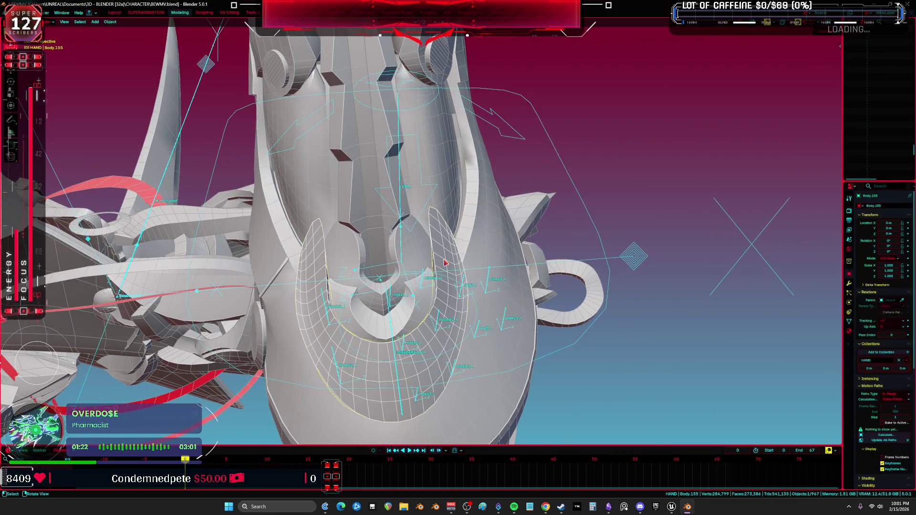
click(448, 343)
scroll(432, 254, up, 3)
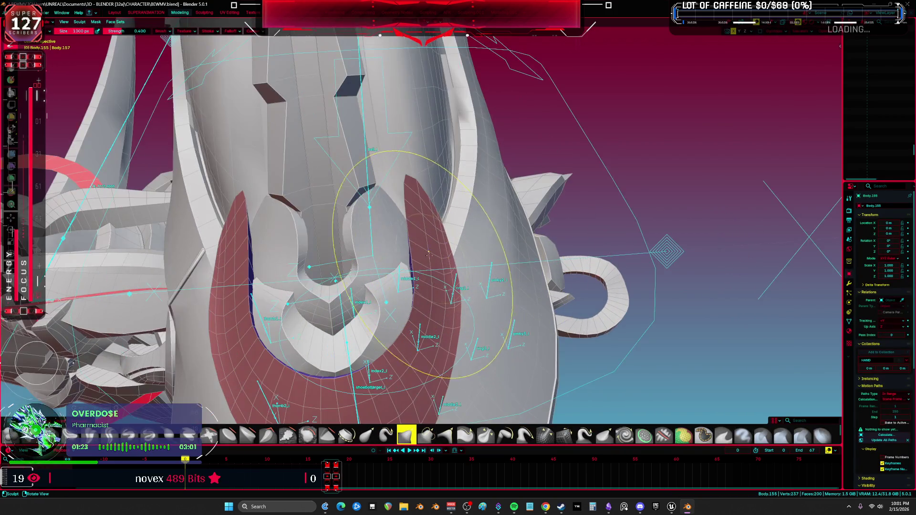
middle_drag(432, 254, 437, 221)
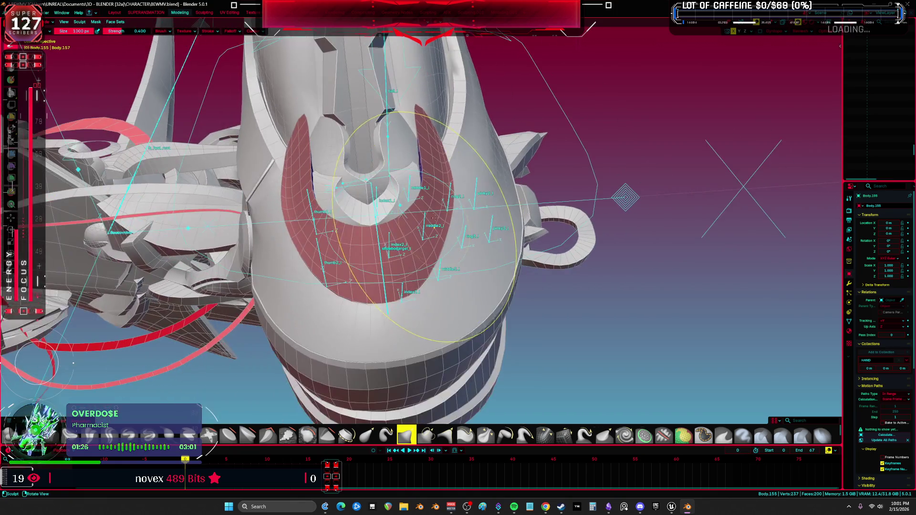
scroll(272, 157, up, 2)
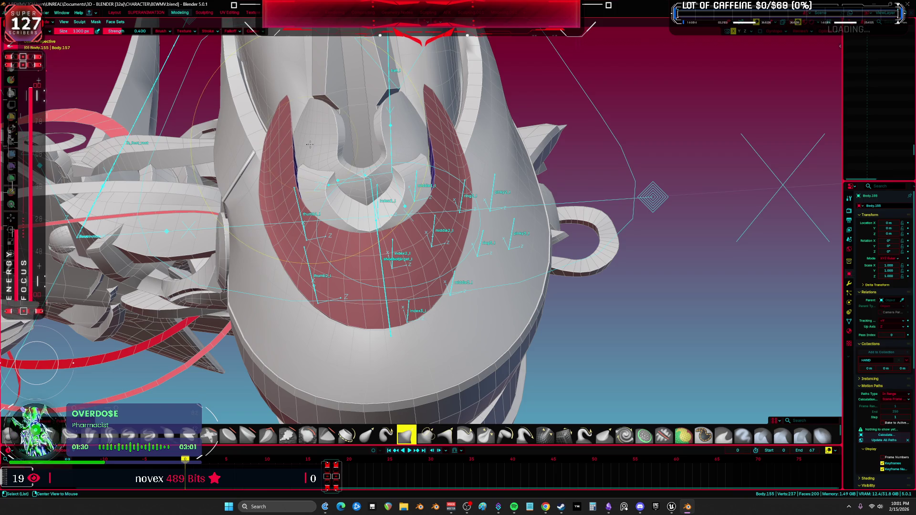
scroll(310, 145, down, 3)
- Pick the inner tongue piece in see-through view, shrink the sculpt brush to 562 px, and return to Object Mode
key(z)
click(295, 235)
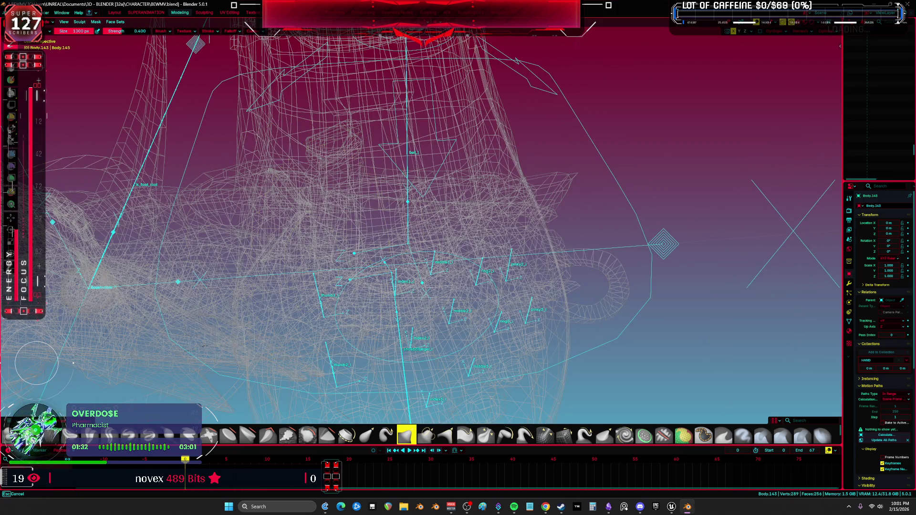
click(305, 264)
key(z)
key(ctrl+Tab)
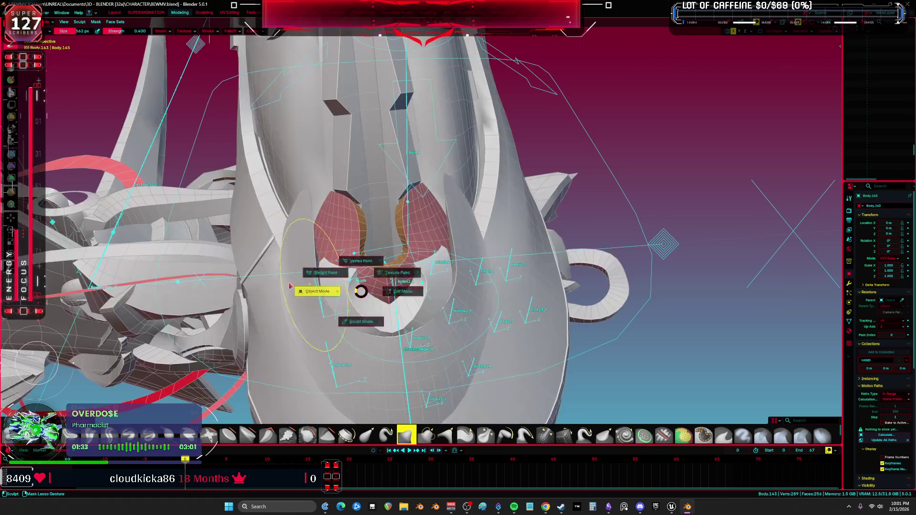
click(290, 286)
- Hide the outer U-shaped piece and open the inner tongue pieces in Edit Mode with wireframe
click(311, 320)
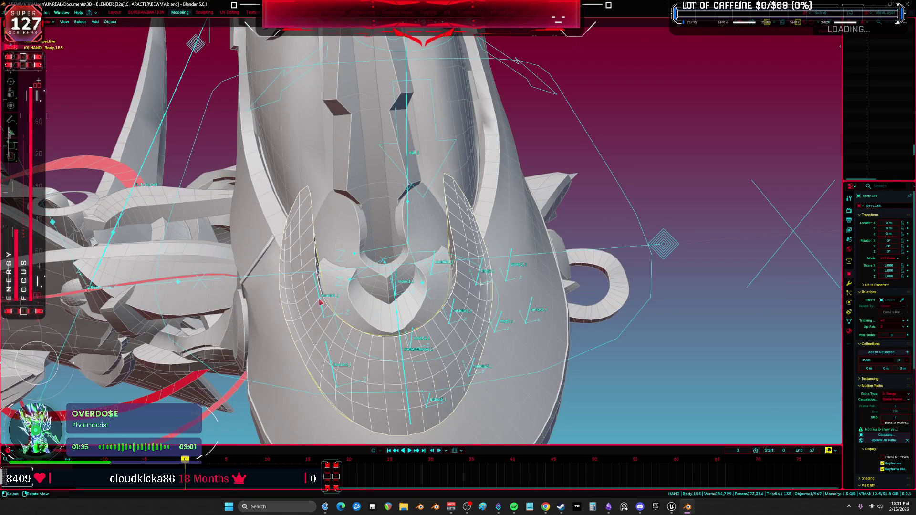
key(h)
click(336, 238)
key(ctrl+Tab)
click(365, 288)
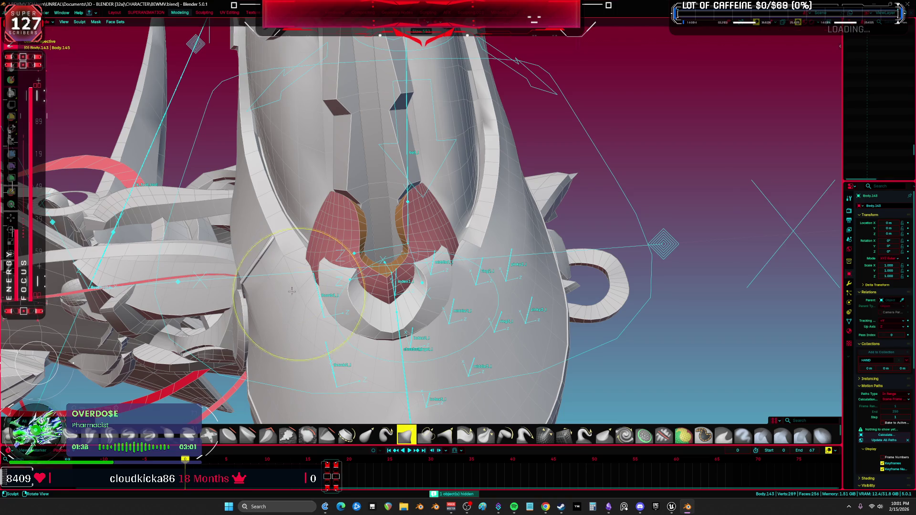
key(Tab)
key(shift+z)
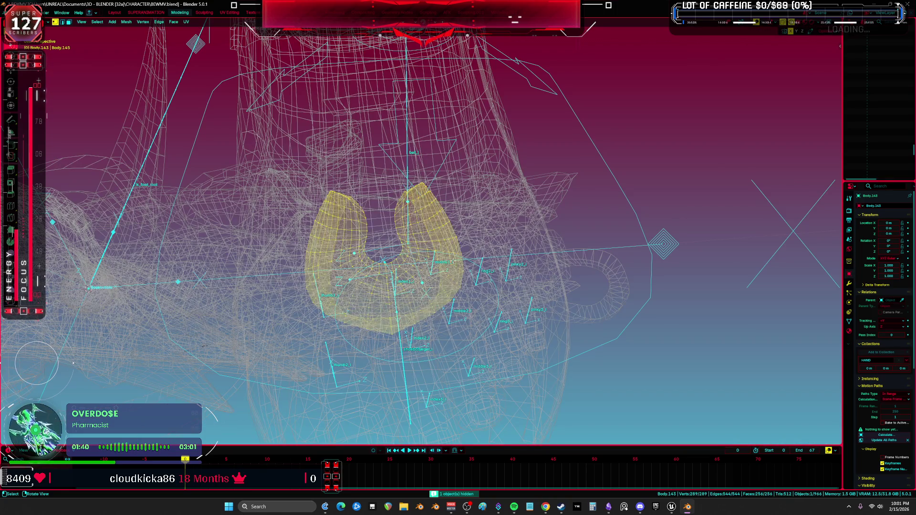
- Narrow a short path of tongue vertices along local X to 0.944
key(alt+a)
ctrl+click(456, 236)
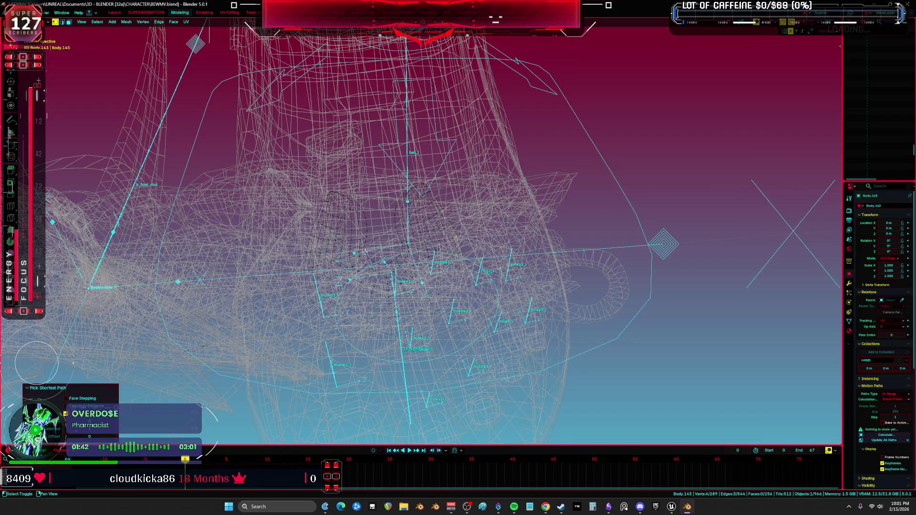
shift+click(303, 252)
ctrl+click(306, 291)
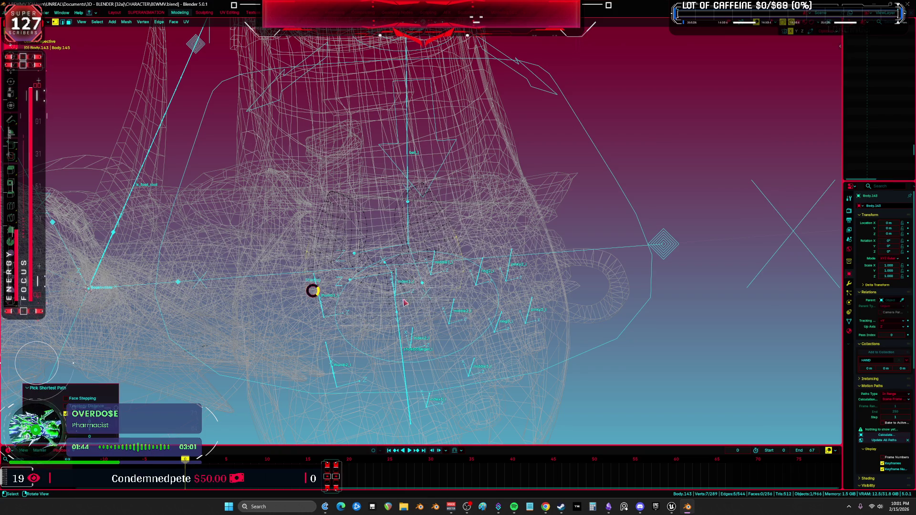
key(shift+z)
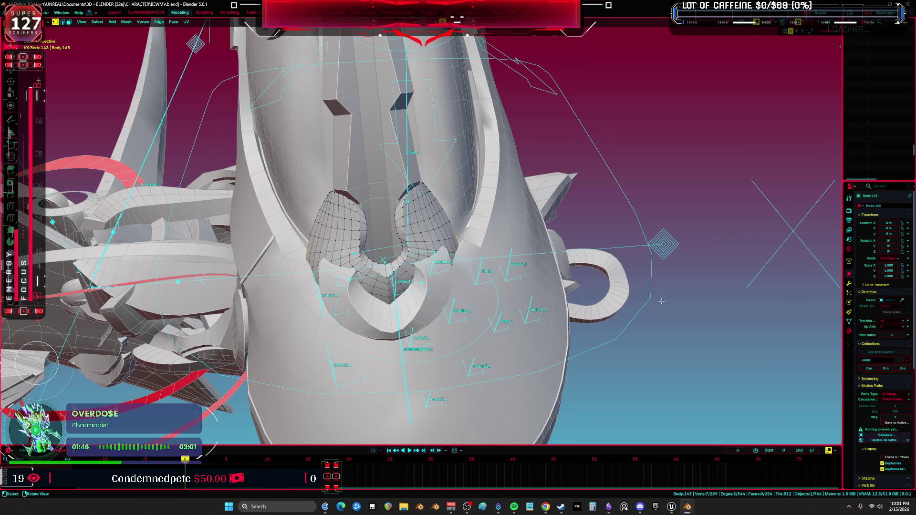
key(s)
key(x)
key(x)
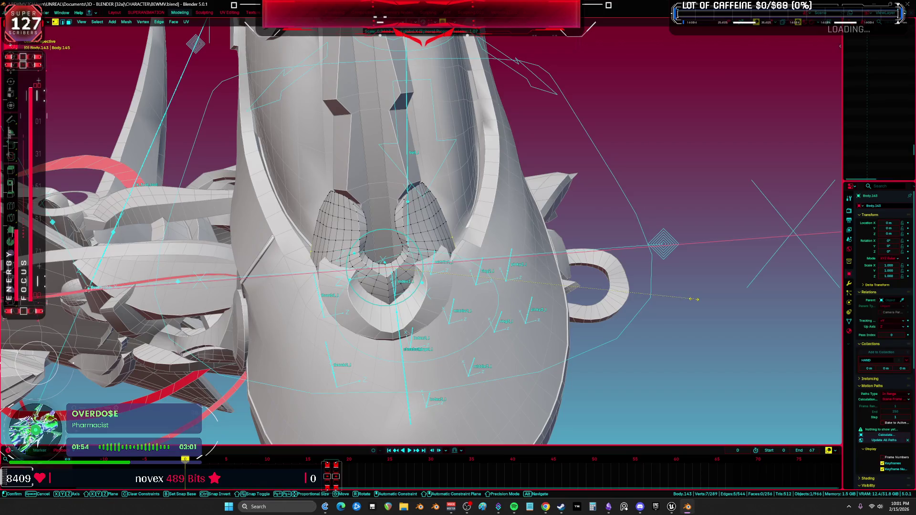
click(693, 299)
- Sculpt across the tongue flaps to reshape them, then return to Object Mode
key(ctrl+Tab)
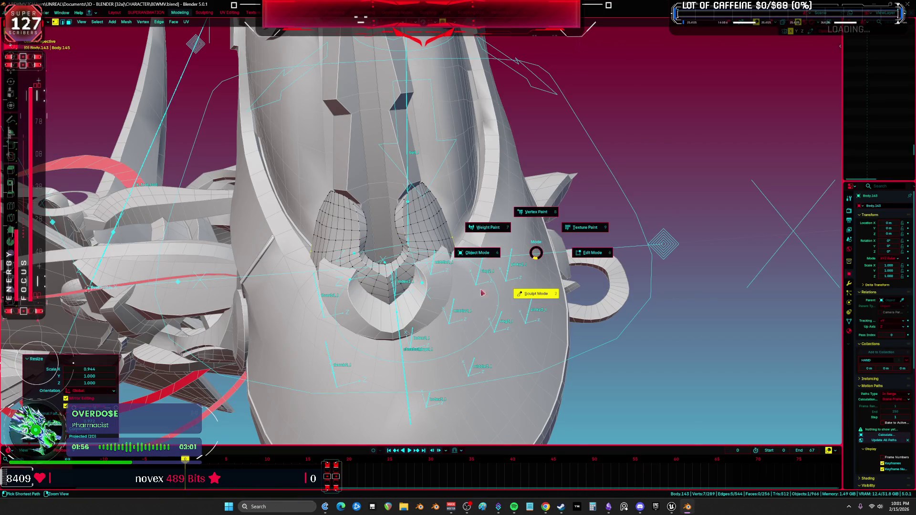
click(536, 292)
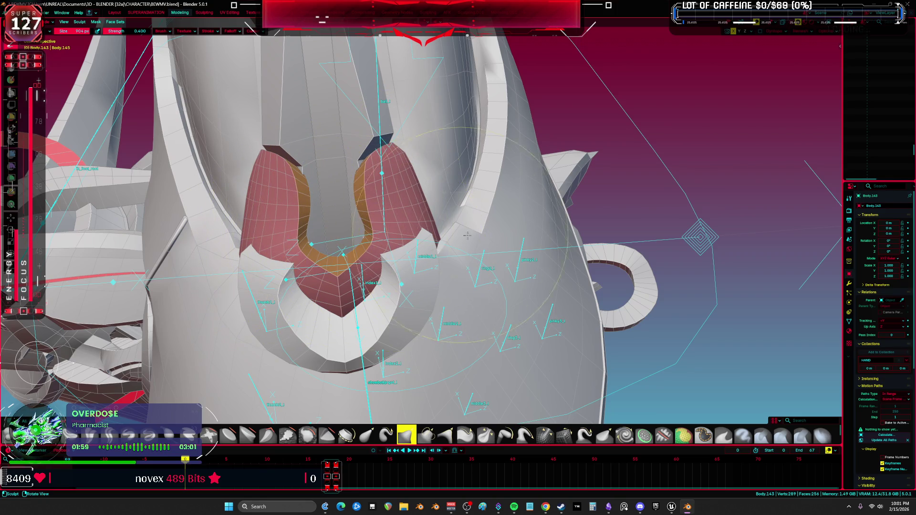
mouse_move(445, 253)
mouse_down()
mouse_move(381, 224)
mouse_move(296, 248)
mouse_move(242, 280)
mouse_up()
key(ctrl+Tab)
scroll(420, 271, down, 3)
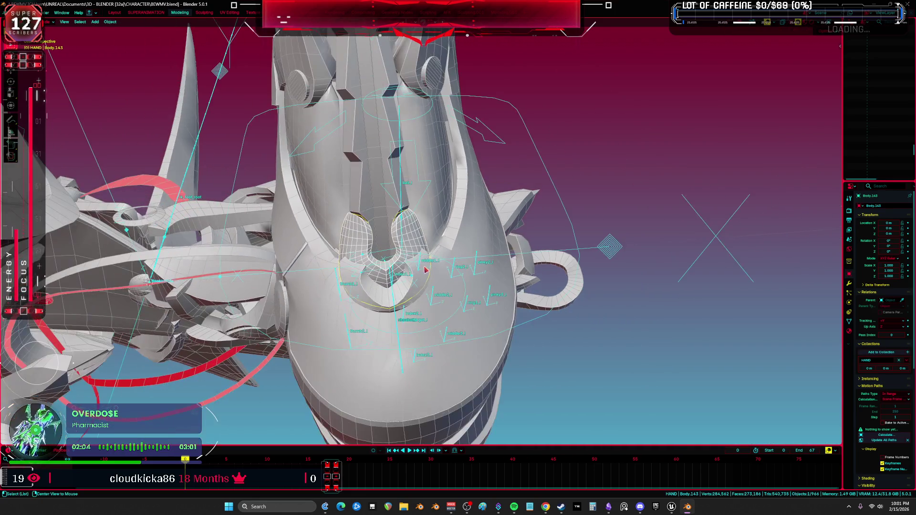
mouse_move(475, 276)
middle_down()
mouse_move(475, 252)
mouse_move(470, 300)
mouse_move(473, 270)
middle_up()
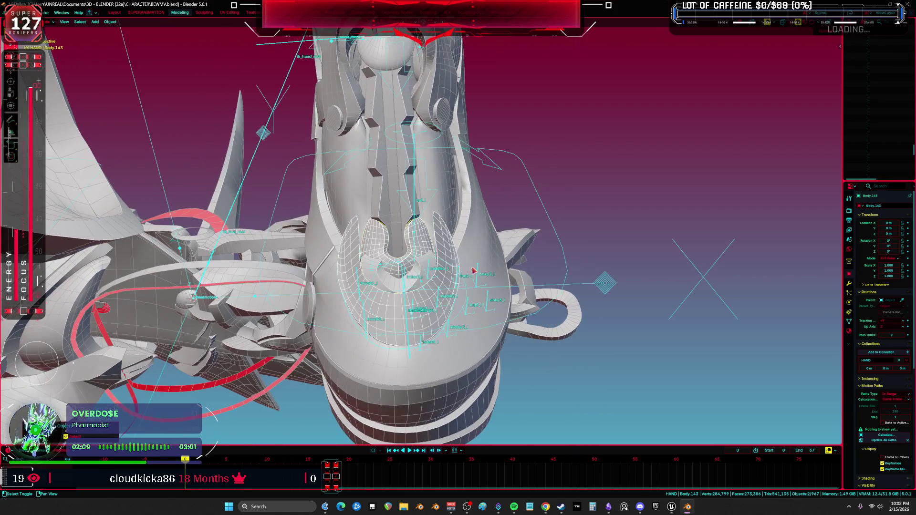
- Test-rotate the foot_spin_ik.L control, then cancel the rotation
click(496, 164)
click(498, 169)
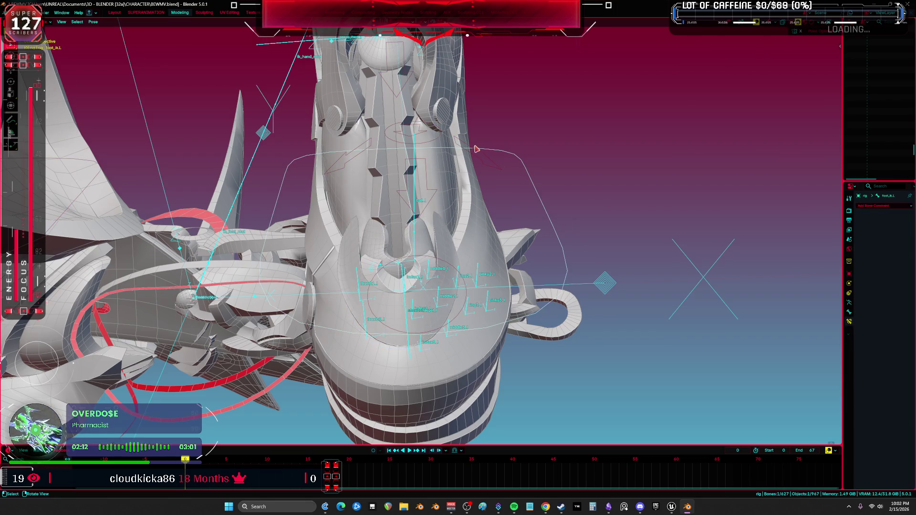
click(491, 163)
mouse_move(491, 164)
middle_down()
mouse_move(629, 196)
mouse_move(501, 194)
middle_up()
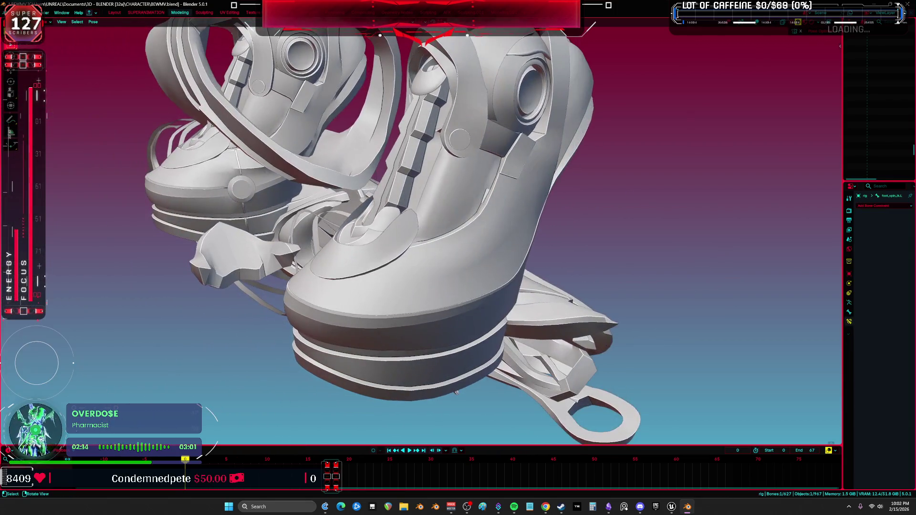
key(r)
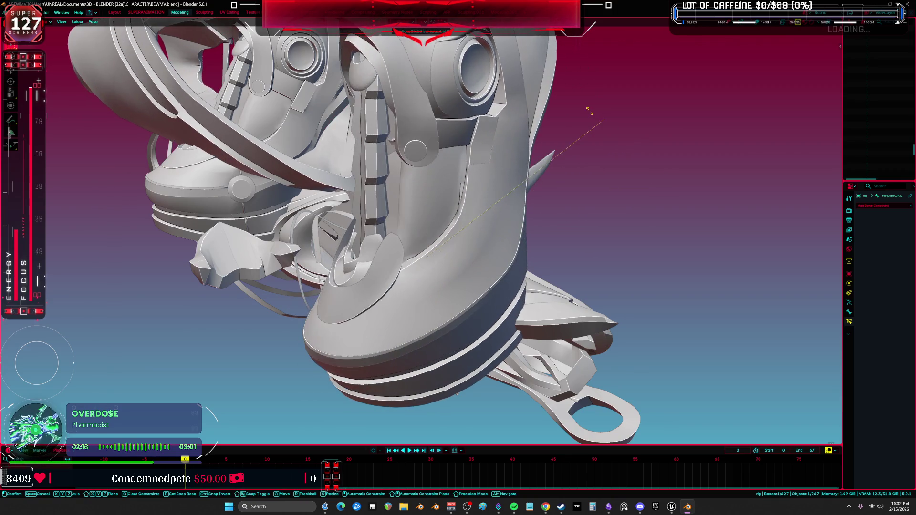
right_click(589, 111)
- Clear user transforms to restore the rest pose, then start rotating foot_heel_ik.L
key(shift+alt+z)
right_click(481, 220)
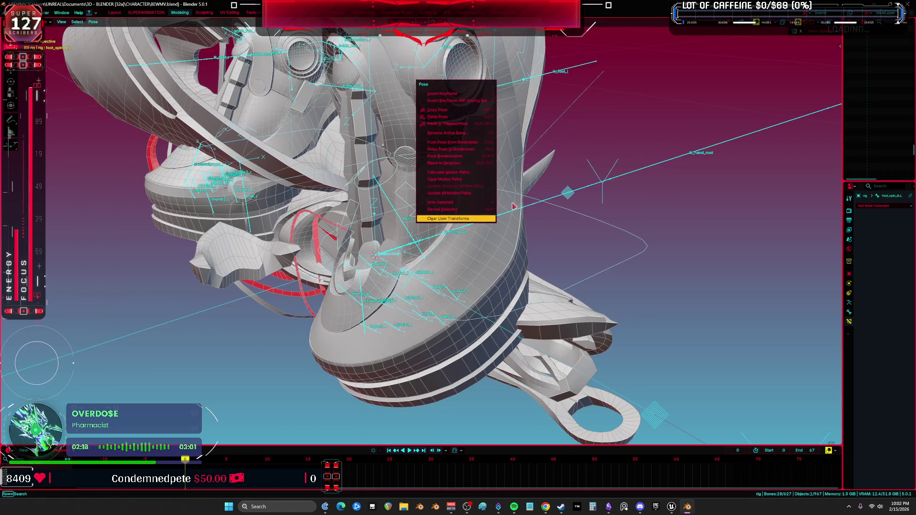
key(Return)
click(629, 99)
key(shift+alt+z)
key(r)
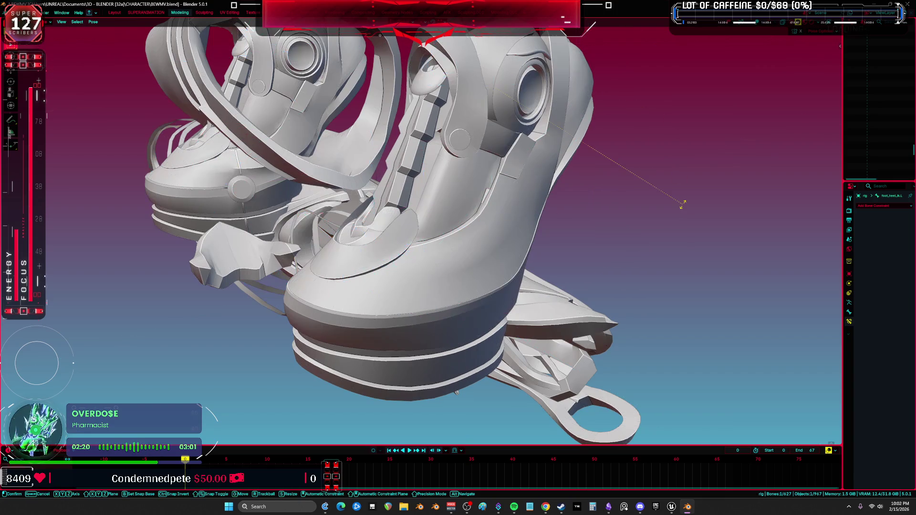
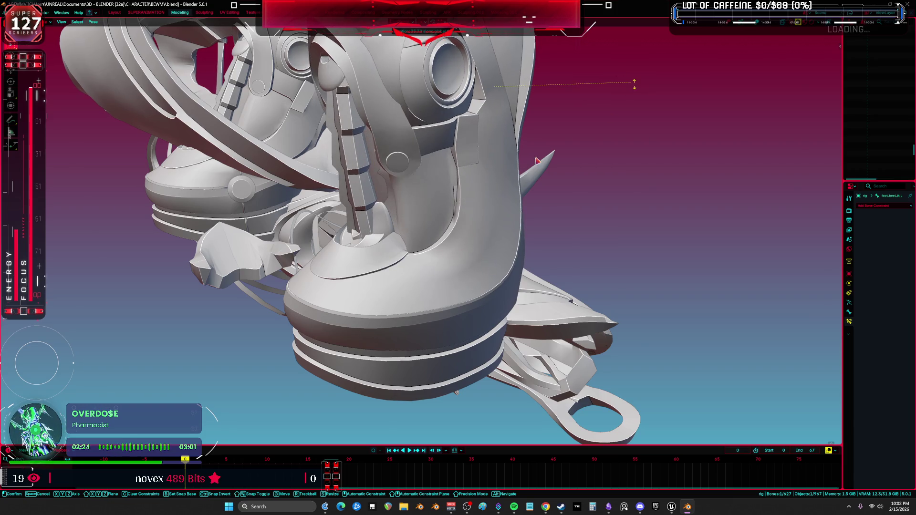
- Test small foot-bone rotations while orbiting around the foot, then return to posing
click(630, 82)
middle_drag(631, 82, 582, 191)
key(r)
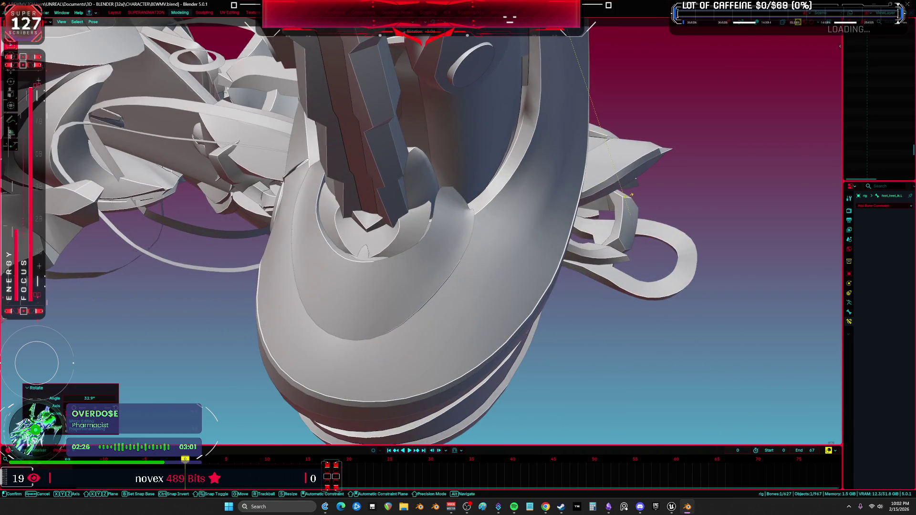
click(433, 252)
key(shift+alt+z)
middle_drag(433, 252, 456, 229)
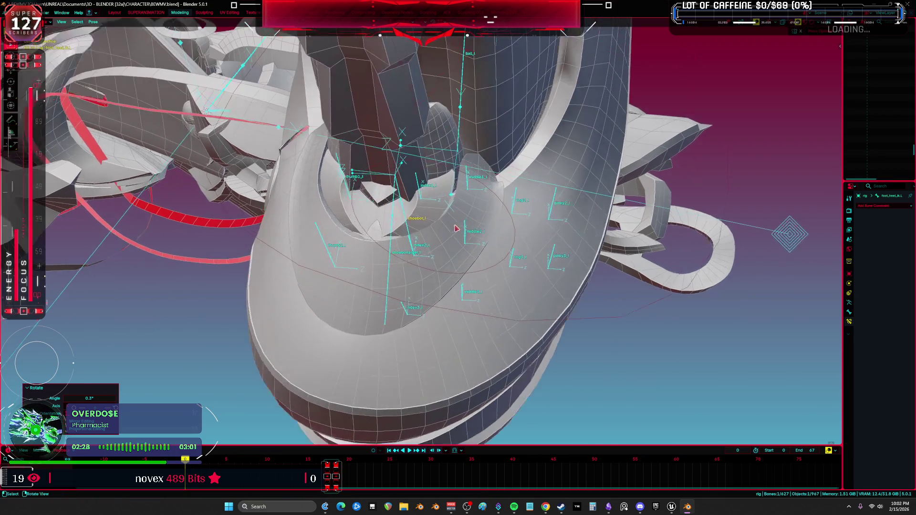
click(355, 248)
mouse_move(352, 248)
middle_down()
mouse_move(391, 217)
mouse_move(403, 231)
middle_up()
key(ctrl+z)
scroll(395, 237, up, 2)
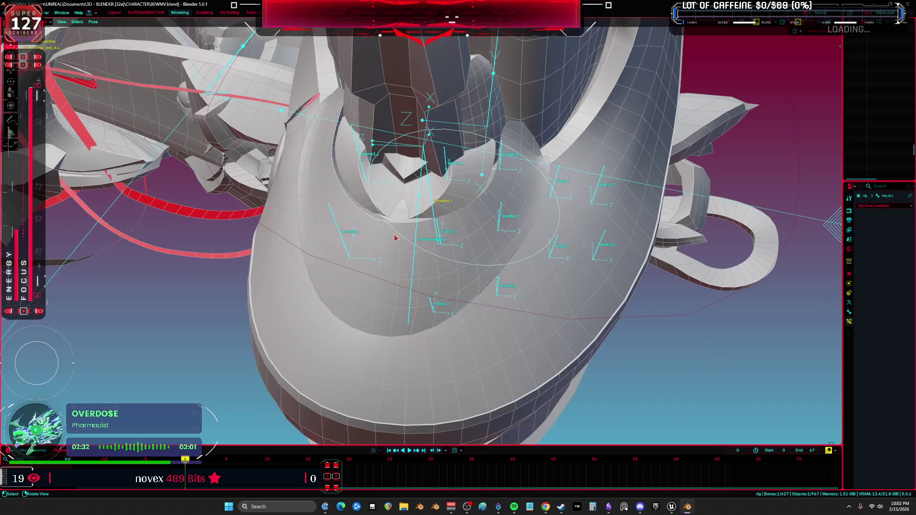
- Hide the Body.155 and Body.148 meshes covering the inner shoe pad
click(394, 240)
key(h)
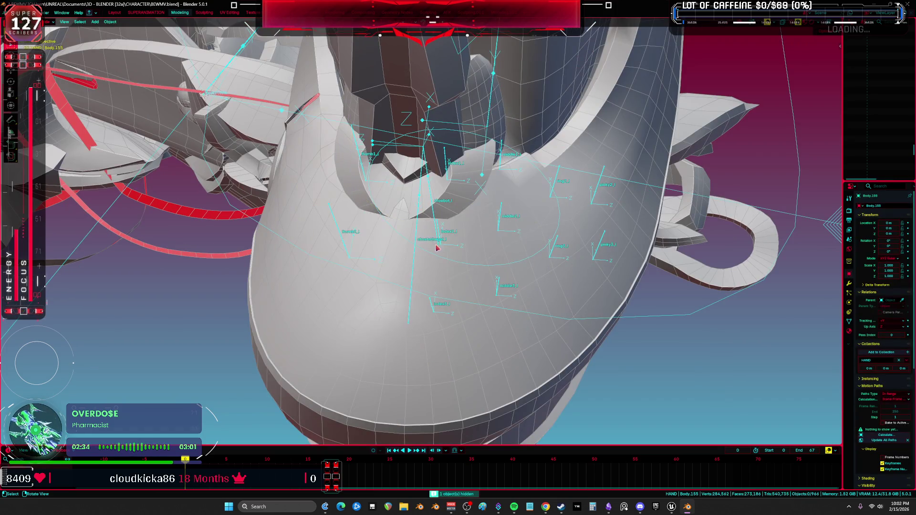
click(453, 203)
key(h)
middle_drag(433, 183, 441, 177)
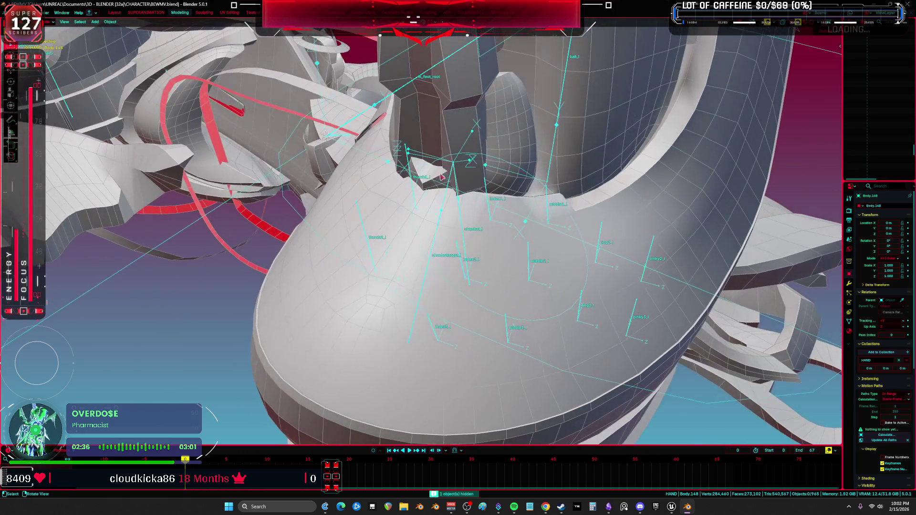
- Put Body.001 in Weight Paint mode with the rig and choose the shoebottarget_l bone
click(455, 184)
shift+click(423, 221)
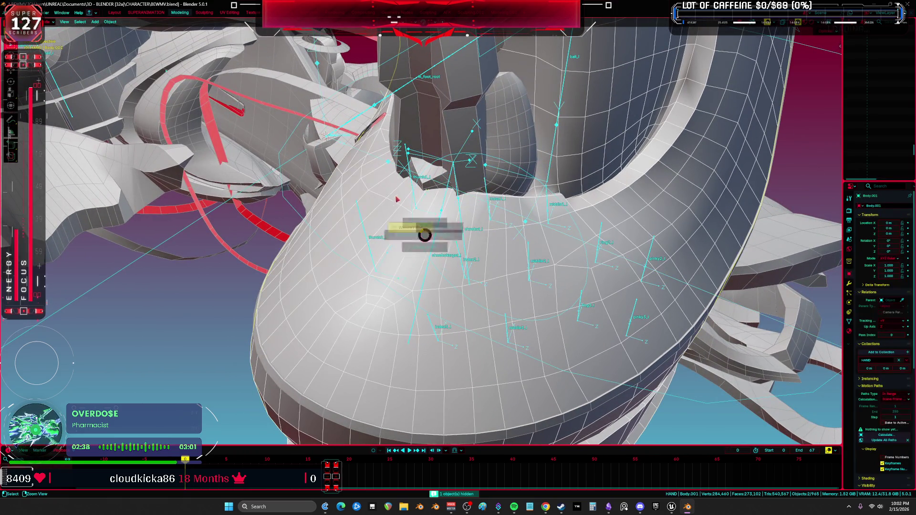
key(ctrl+Tab)
click(440, 214)
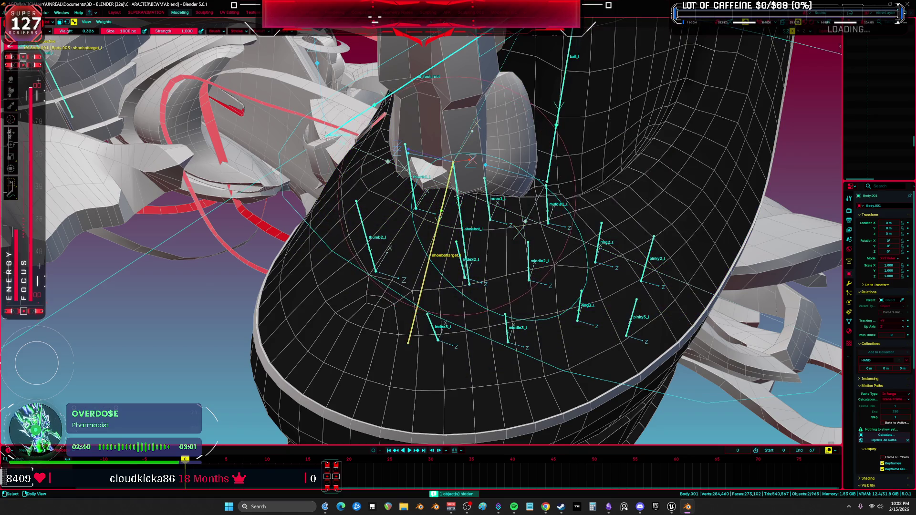
- Try rotating the shoebottarget bone, then cancel the rotation
middle_drag(572, 225, 633, 228)
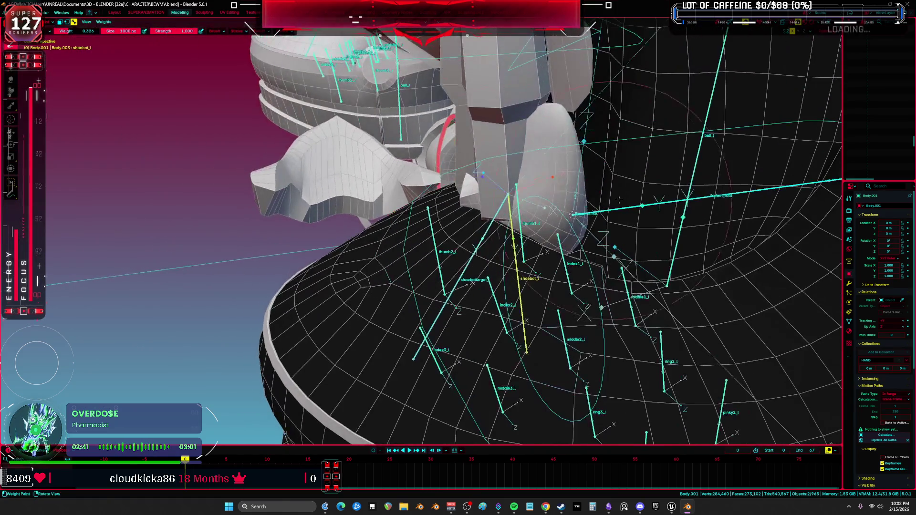
key(r)
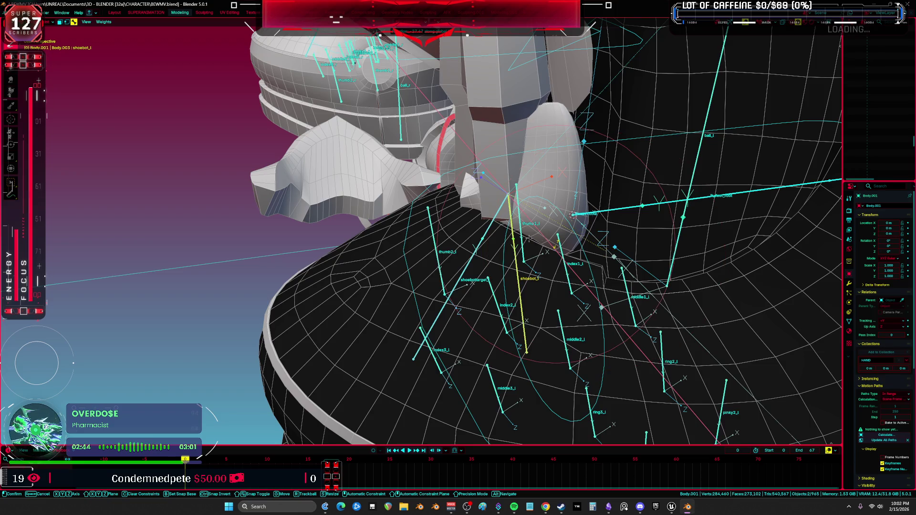
key(Escape)
right_click(663, 215)
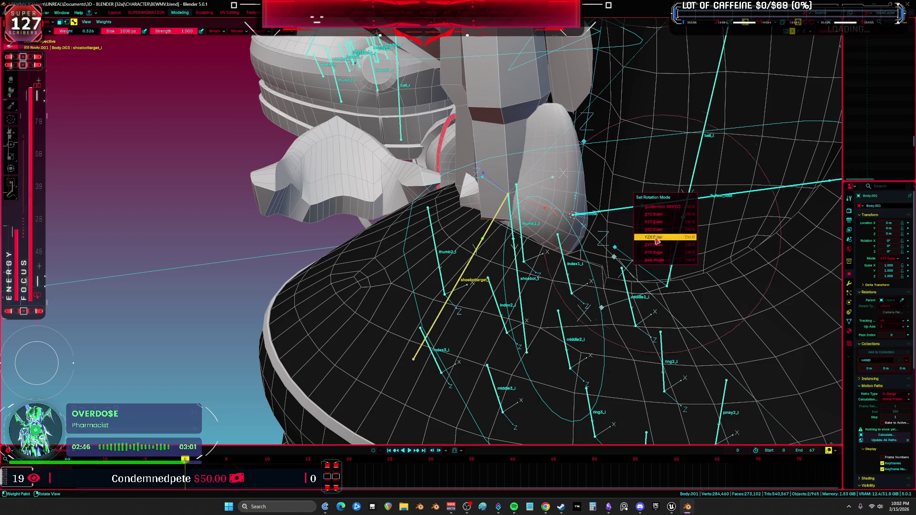
key(r)
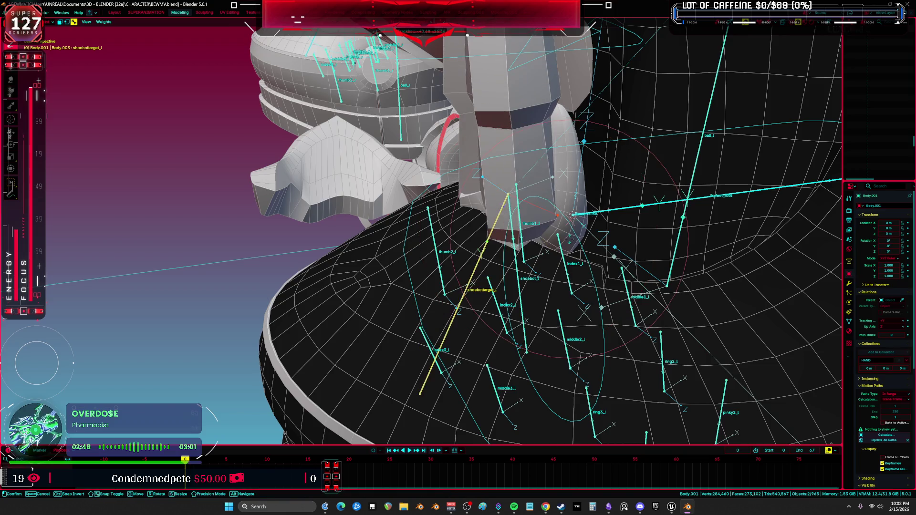
right_click(515, 246)
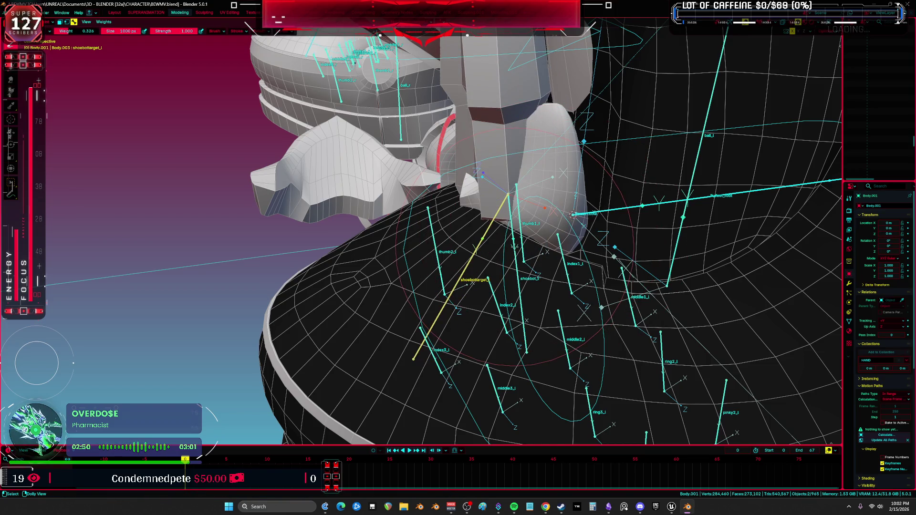
- Isolate the shoe mesh in local view, frame the sole and adjust the brush falloff
middle_drag(420, 186, 101, 100)
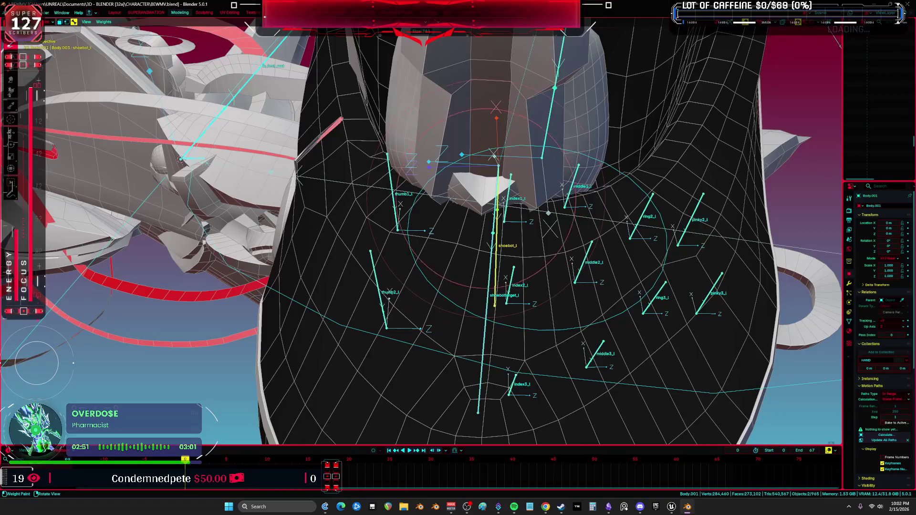
scroll(575, 210, down, 5)
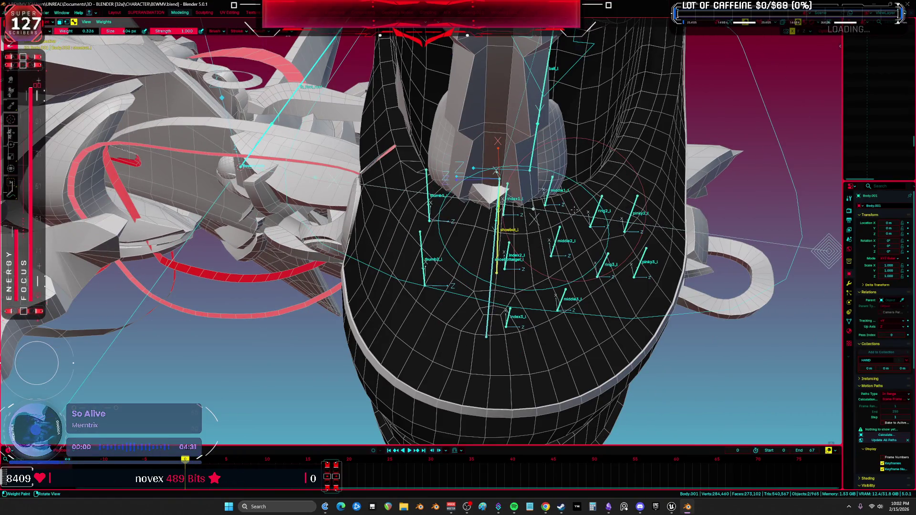
key(KP_Divide)
key(KP_Decimal)
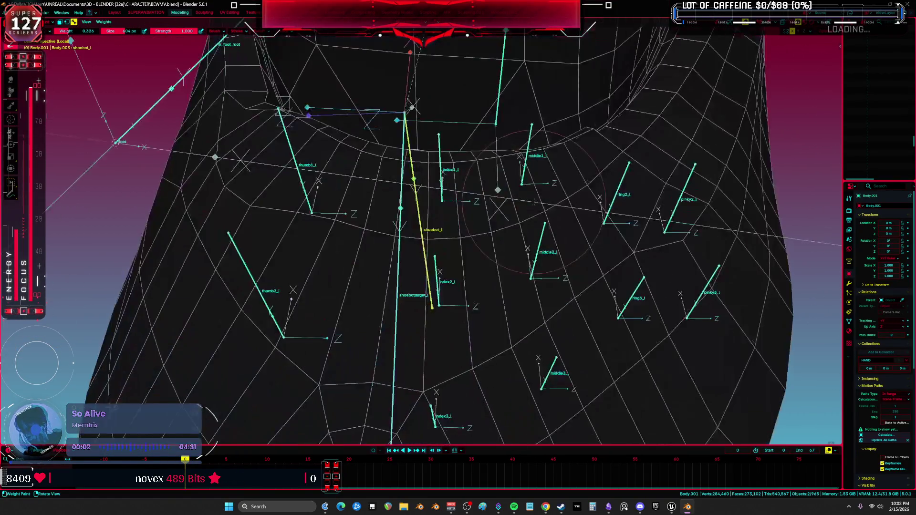
mouse_move(533, 202)
middle_down()
mouse_move(477, 182)
mouse_move(453, 184)
middle_up()
right_click(144, 210)
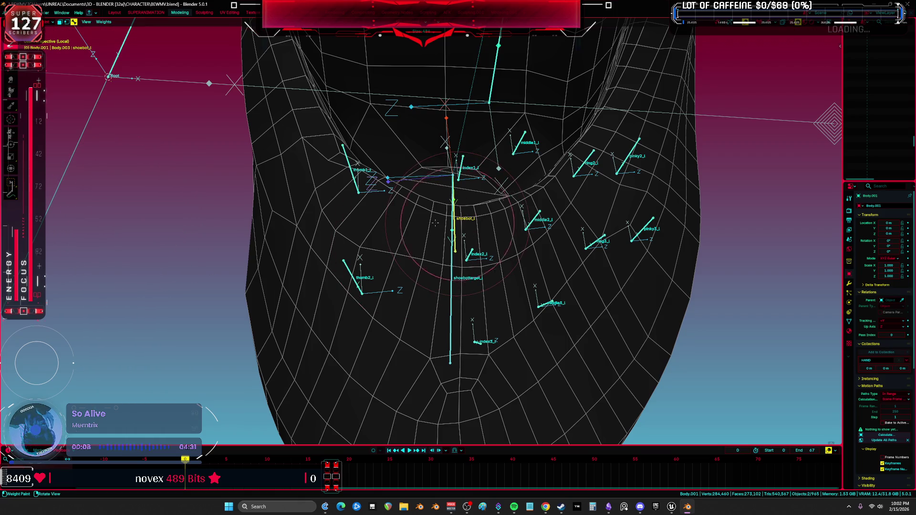
mouse_move(259, 47)
click(259, 30)
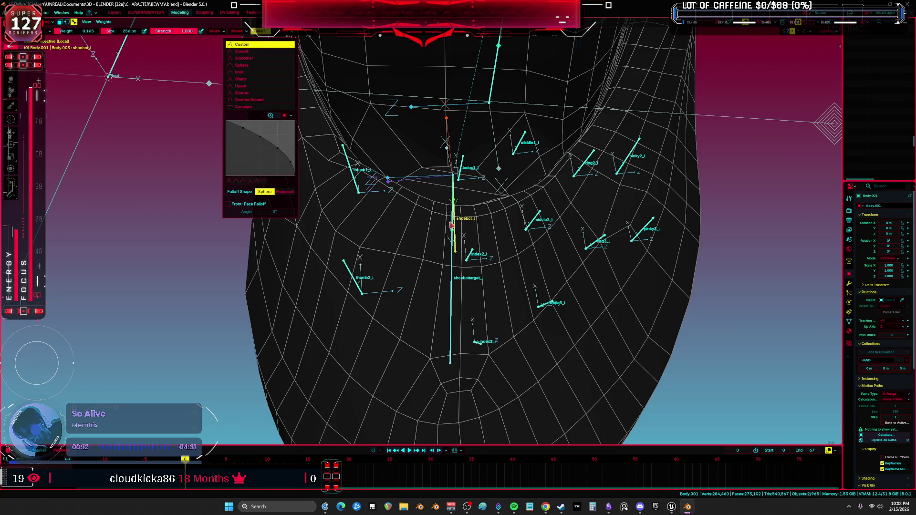
- Paint the pad around shoebot_l, raising the brush weight to 0.441
drag(431, 217, 501, 215)
right_click(419, 241)
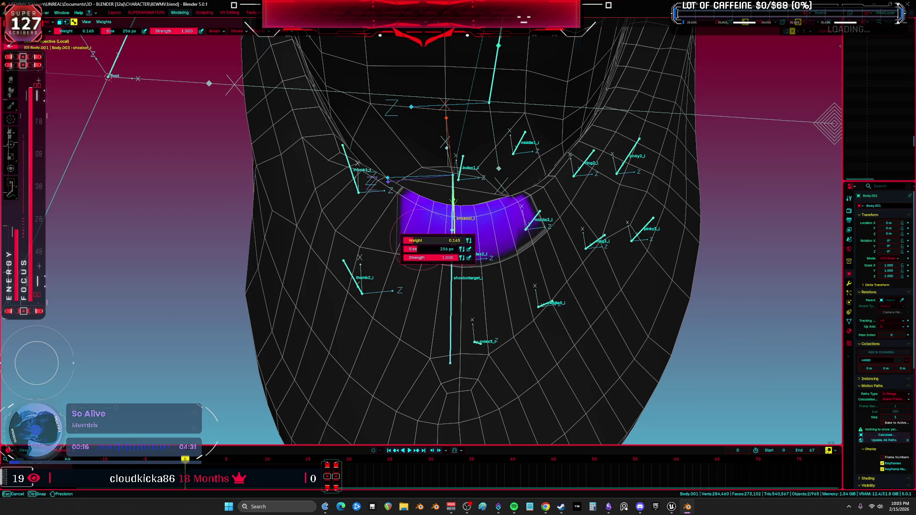
mouse_move(430, 240)
mouse_down()
mouse_move(453, 217)
mouse_move(486, 215)
mouse_up()
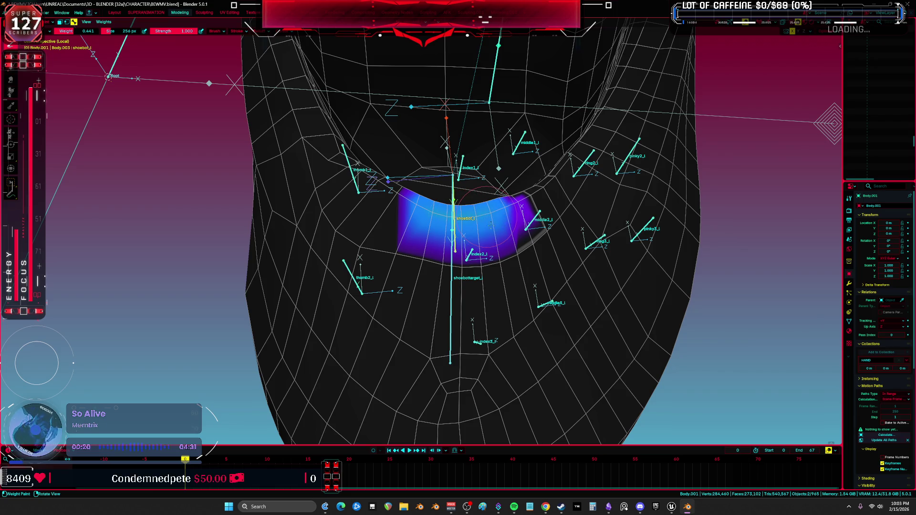
mouse_move(490, 223)
middle_down()
mouse_move(467, 195)
mouse_move(463, 232)
middle_up()
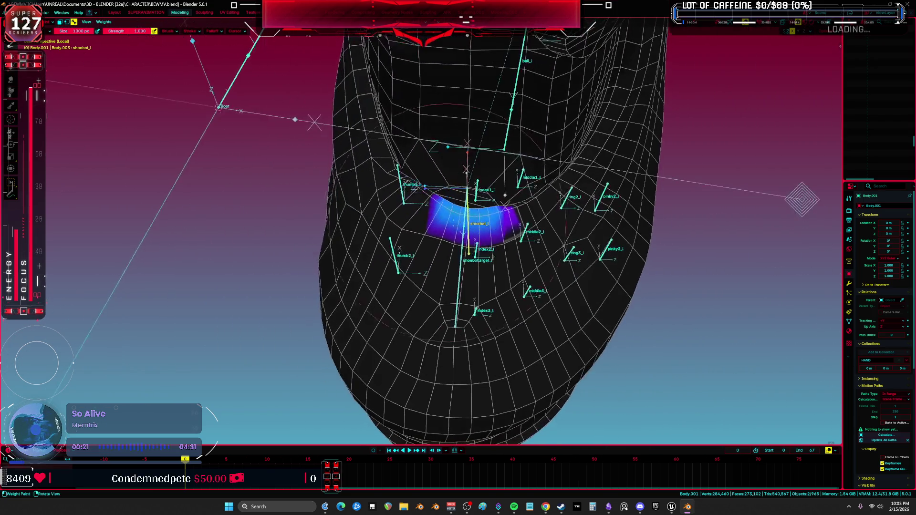
mouse_move(451, 222)
mouse_down()
mouse_move(477, 210)
mouse_move(465, 215)
mouse_up()
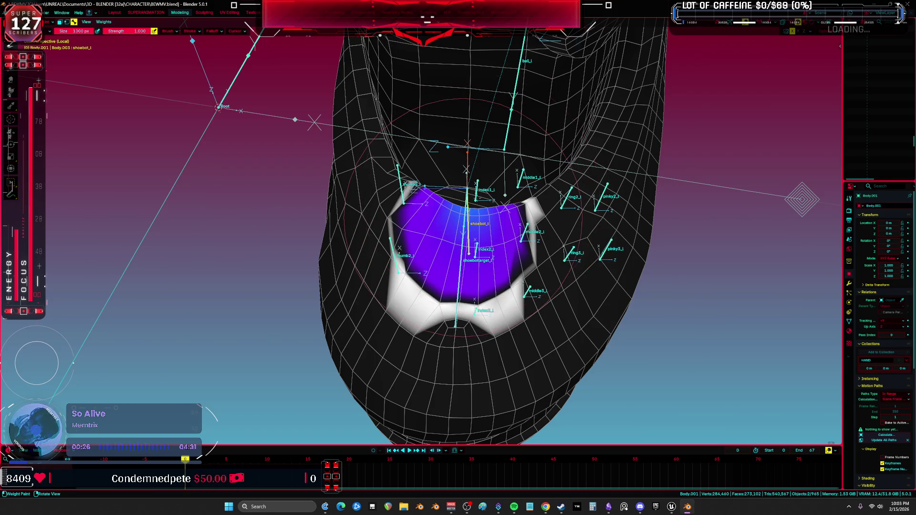
- Check the painted pad from the side and go back to Object mode
mouse_move(465, 215)
middle_down()
mouse_move(434, 190)
mouse_move(458, 217)
middle_up()
scroll(460, 219, up, 5)
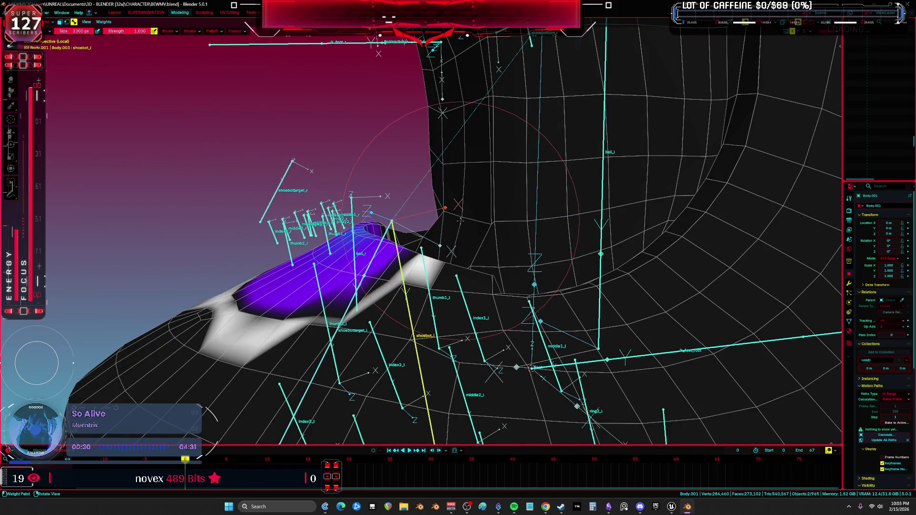
scroll(459, 220, down, 3)
key(ctrl+Tab)
scroll(433, 228, down, 3)
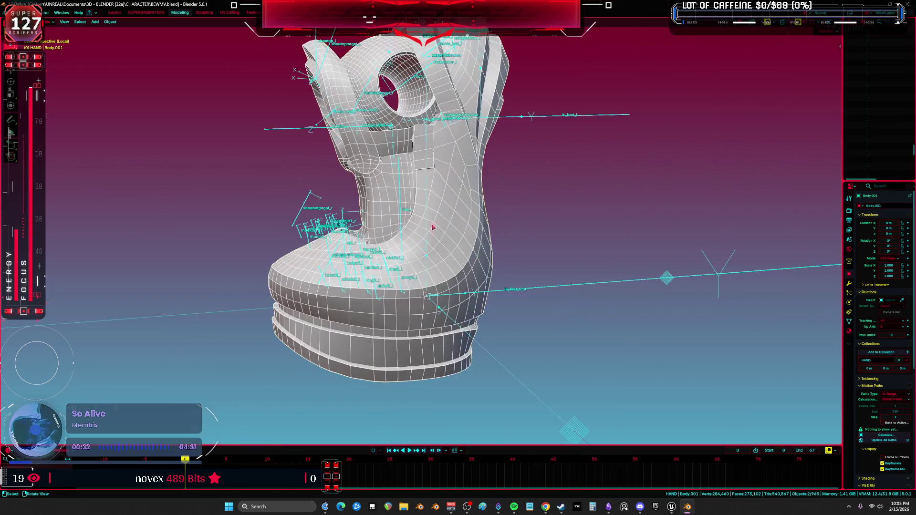
- In Pose mode, select the linked foot bones and foot_heel_ik.L, then test-rotate the heel
mouse_move(433, 227)
middle_down()
mouse_move(451, 221)
mouse_move(410, 211)
mouse_move(438, 229)
mouse_move(430, 262)
mouse_move(464, 220)
mouse_move(534, 248)
mouse_move(657, 185)
mouse_move(691, 269)
mouse_move(649, 137)
middle_up()
scroll(432, 215, up, 5)
key(ctrl+z)
right_click(681, 267)
click(677, 263)
click(670, 126)
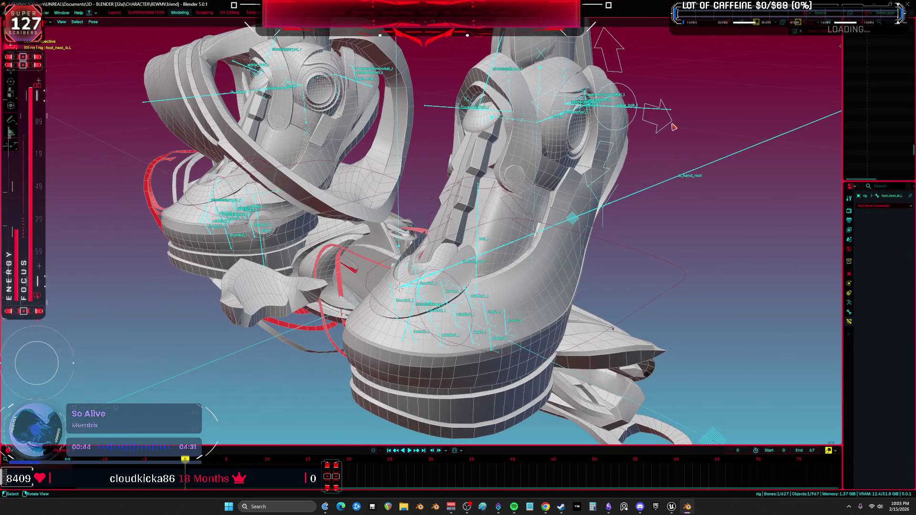
key(shift+alt+z)
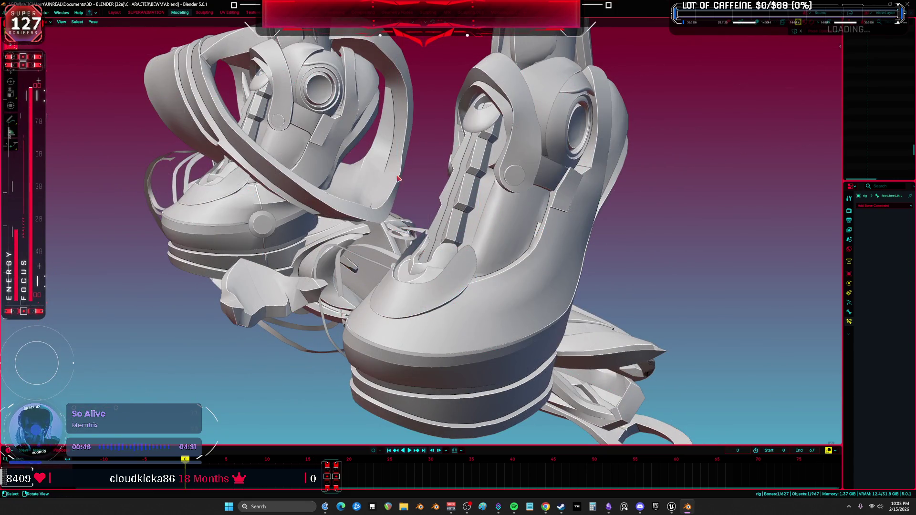
scroll(442, 205, up, 2)
key(r)
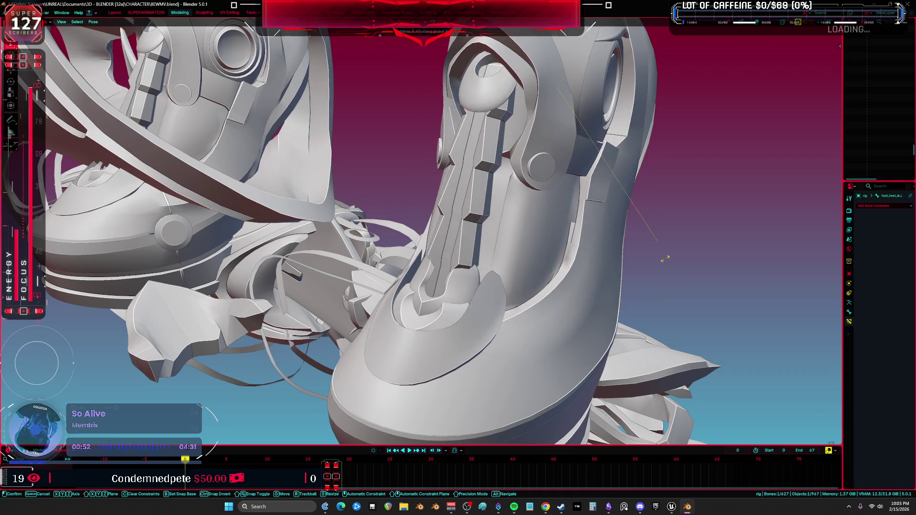
mouse_move(669, 152)
alt+middle_down()
mouse_move(668, 118)
mouse_move(578, 272)
mouse_move(569, 233)
mouse_move(593, 235)
mouse_move(519, 268)
mouse_move(426, 269)
mouse_move(452, 261)
alt+middle_up()
- Inspect the right shoe's Body.143 mesh, then reselect the rig with overlays hidden
click(429, 267)
scroll(528, 300, up, 5)
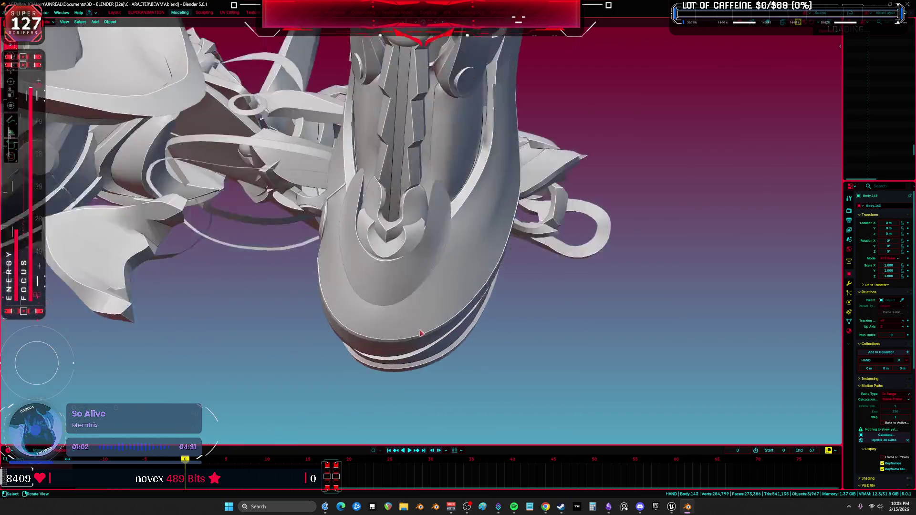
mouse_move(477, 298)
middle_down()
mouse_move(458, 296)
mouse_move(452, 265)
mouse_move(432, 249)
mouse_move(469, 181)
middle_up()
key(shift+alt+z)
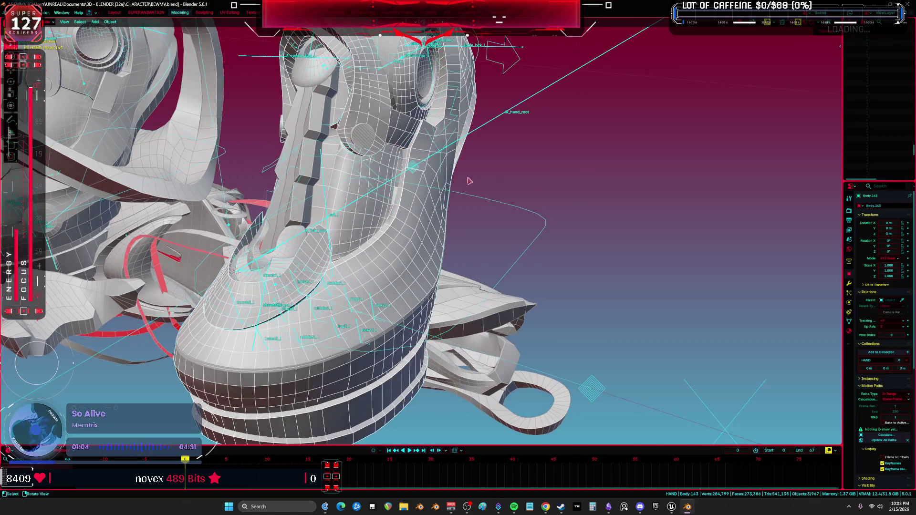
click(506, 70)
middle_drag(506, 69, 570, 219)
key(shift+alt+z)
key(shift+alt+z)
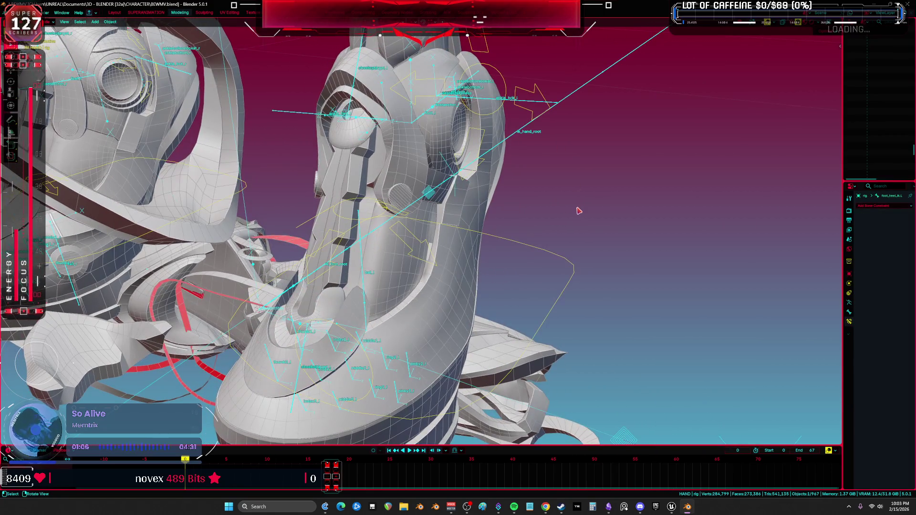
key(shift+alt+z)
- Rotate the foot bone 35.5° on X, return to Object mode and select the Root armature
key(ctrl+Tab)
key(r)
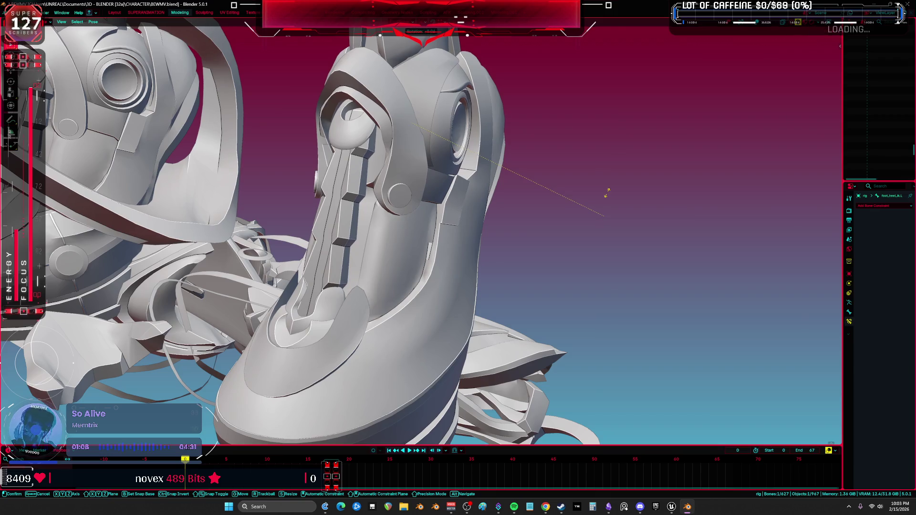
key(x)
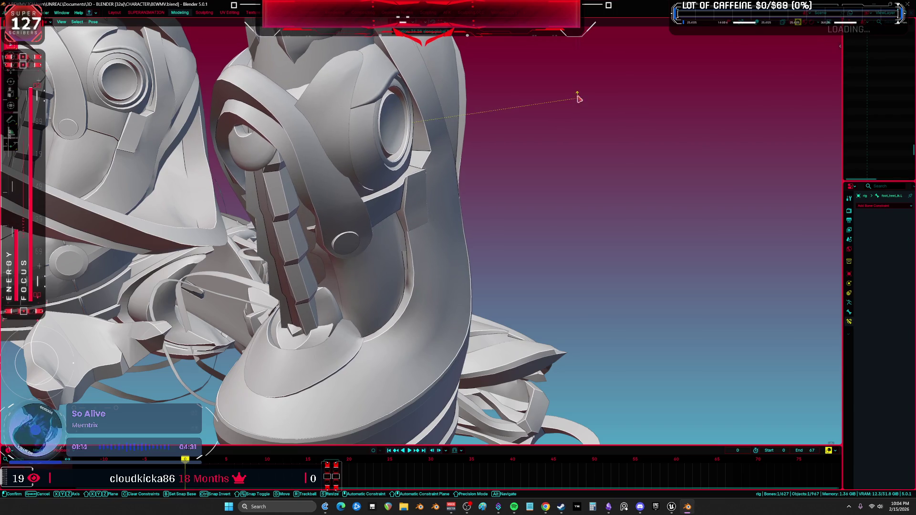
click(578, 98)
middle_drag(578, 99, 404, 262)
key(ctrl+Tab)
click(394, 288)
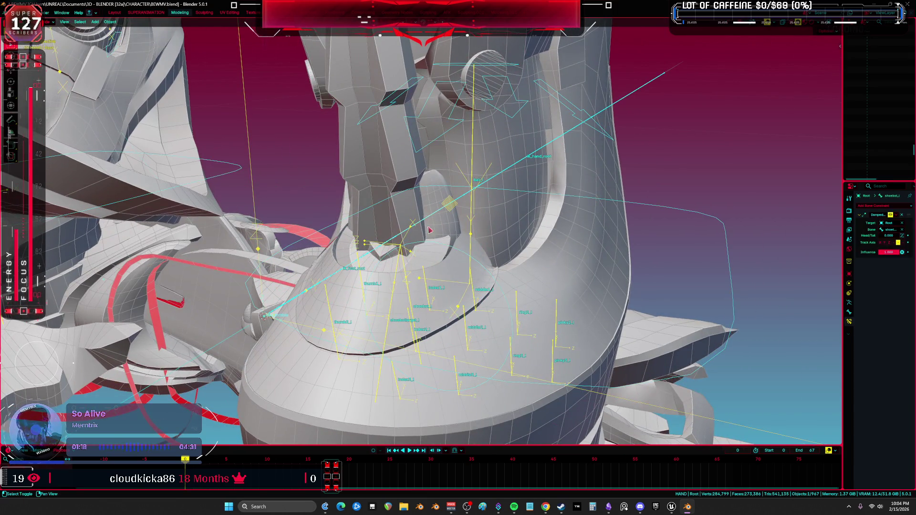
- Weight paint Body.143, comparing shoebottarget_l and shoebot_l weights, and settle on shoebot_l
click(504, 292)
key(ctrl+Tab)
click(397, 276)
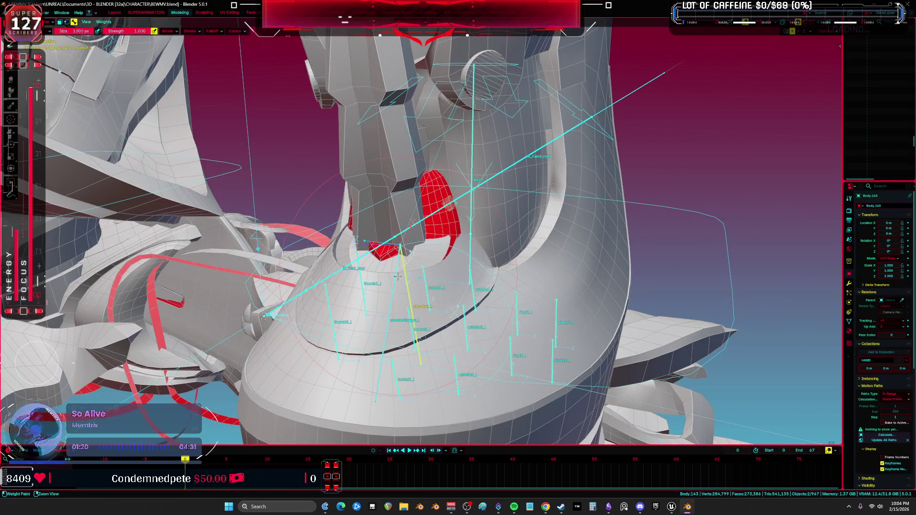
ctrl+click(402, 262)
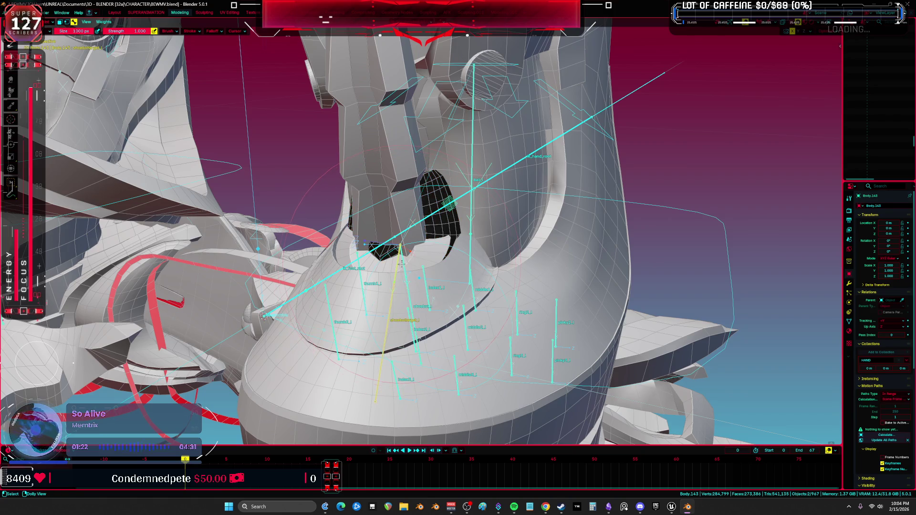
ctrl+click(397, 267)
ctrl+click(396, 266)
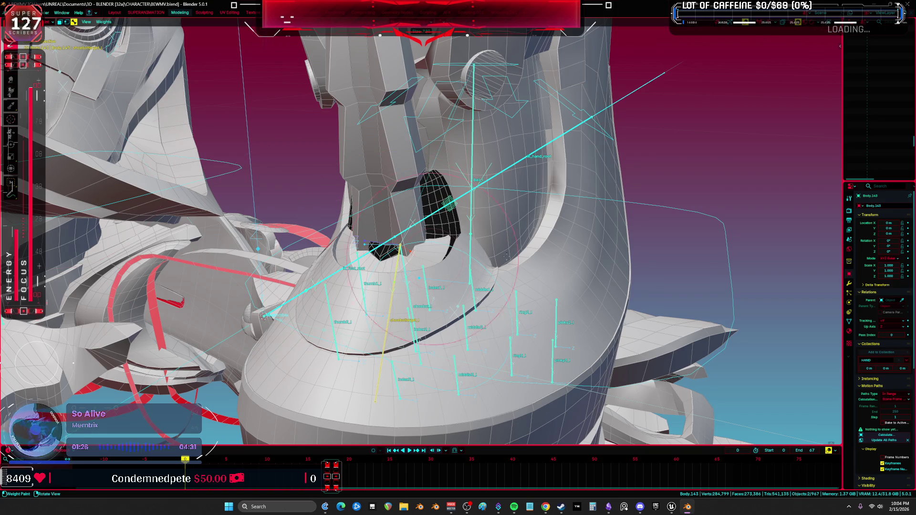
middle_drag(429, 238, 458, 224)
click(426, 214)
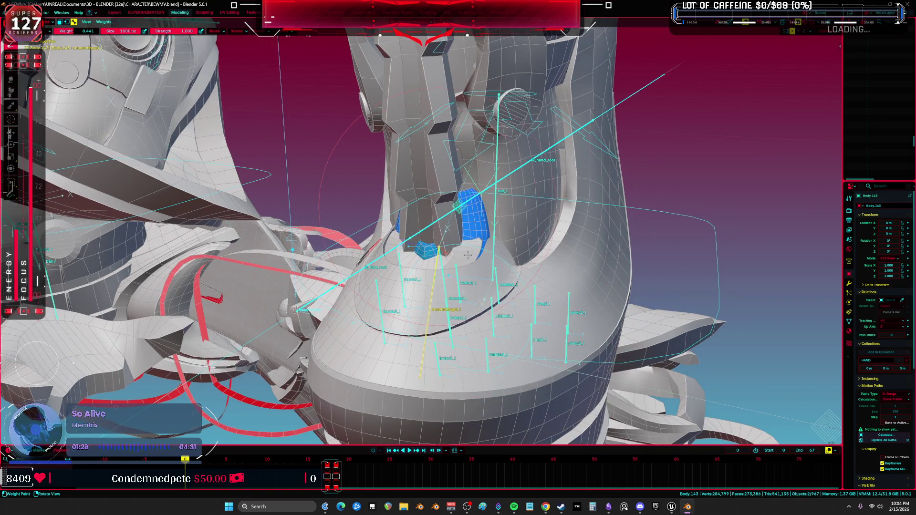
ctrl+click(442, 283)
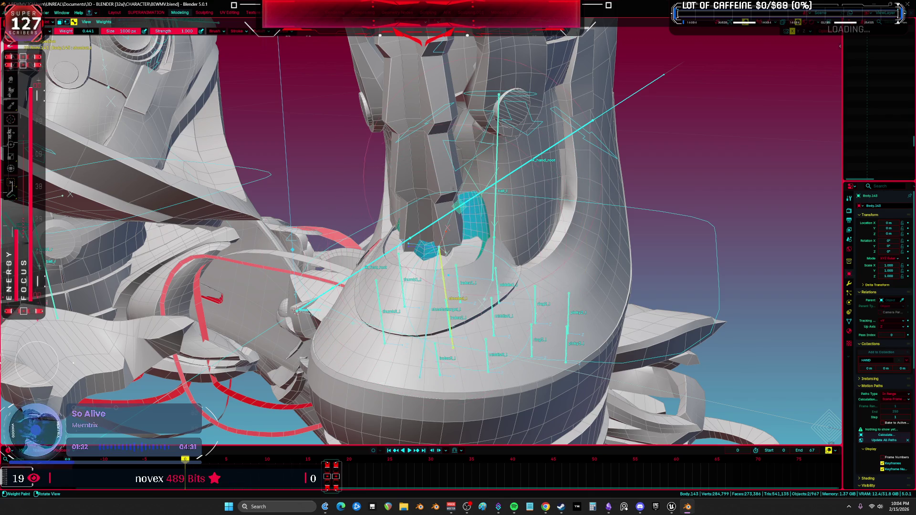
- Paint full shoebot_l weight with Constant falloff on the Body.143 and Body.148 pads
right_click(473, 243)
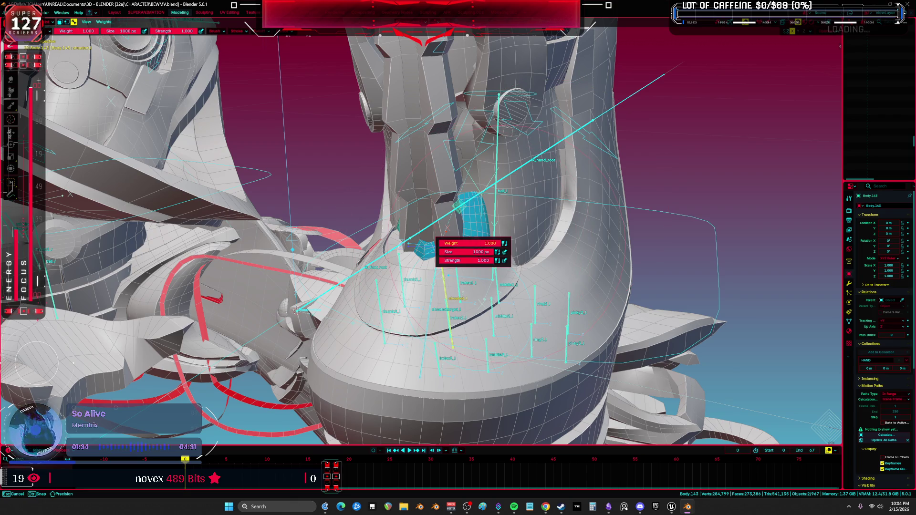
click(258, 31)
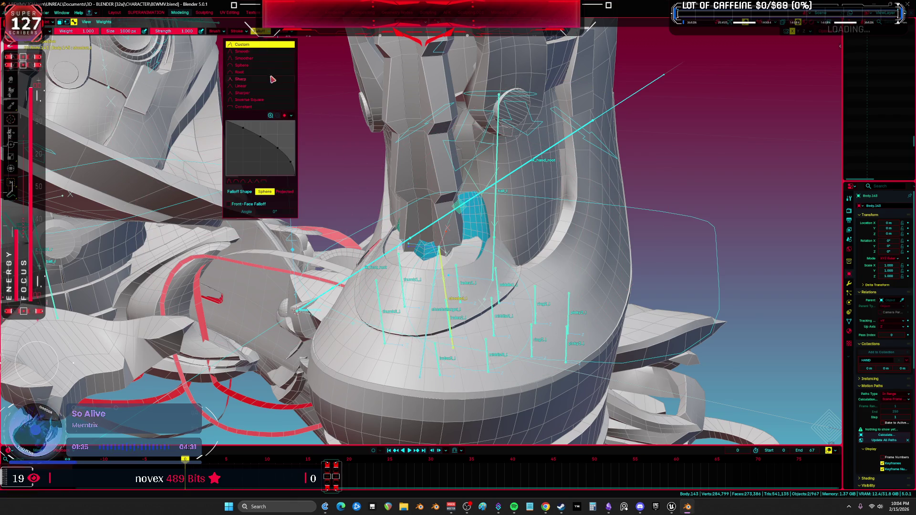
click(266, 106)
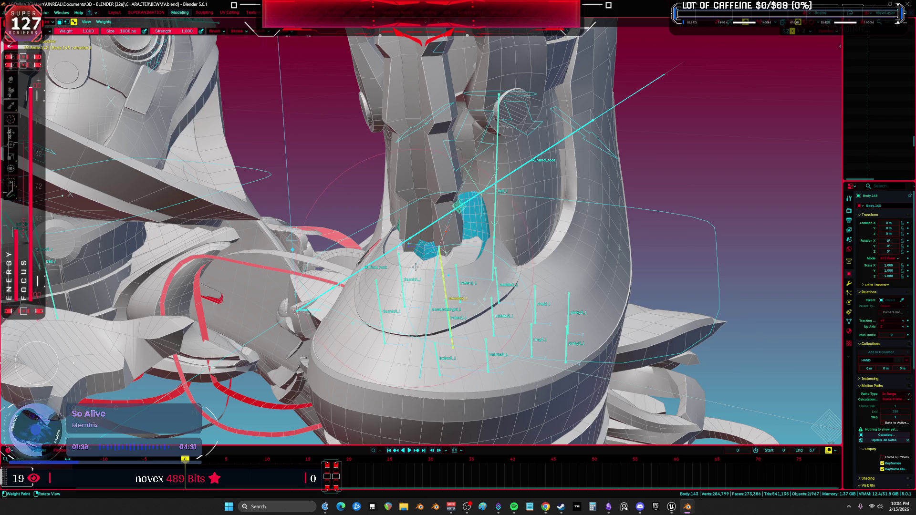
drag(472, 223, 464, 248)
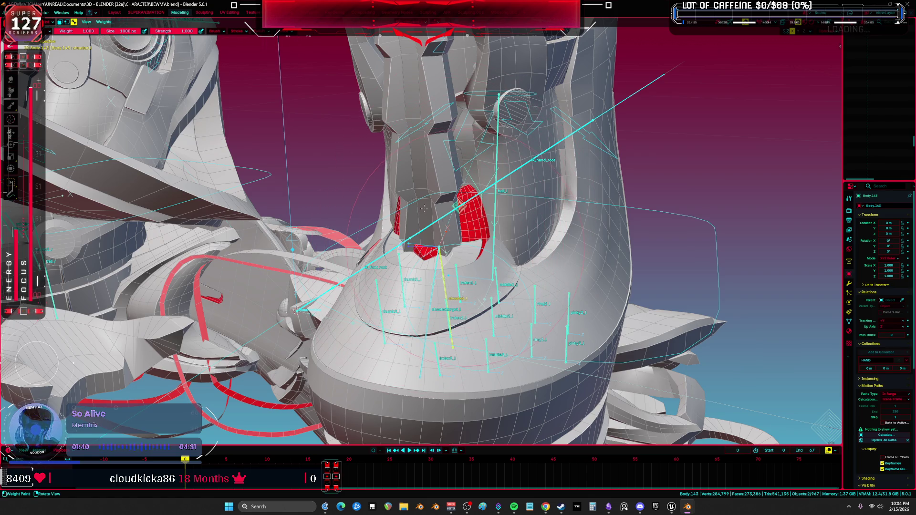
middle_drag(458, 224, 430, 215)
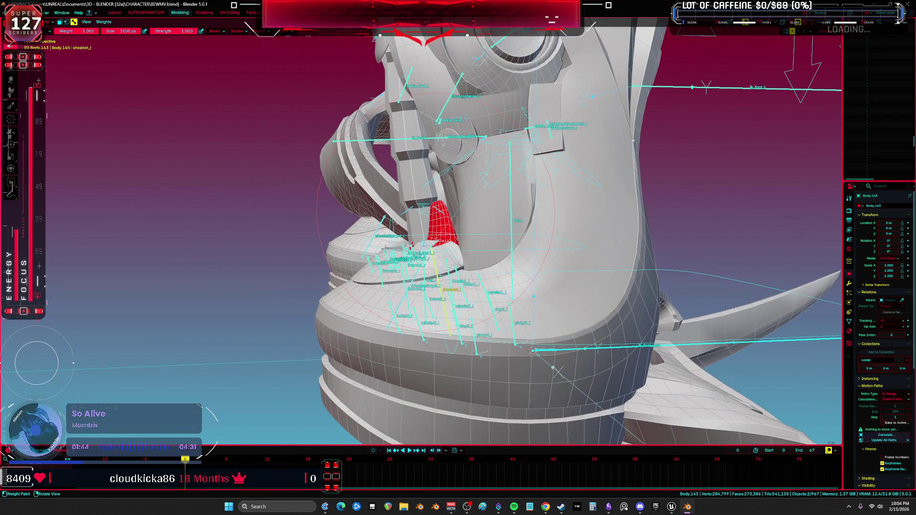
mouse_move(384, 249)
middle_down()
mouse_move(468, 241)
mouse_move(450, 247)
middle_up()
key(alt+q)
drag(414, 264, 428, 238)
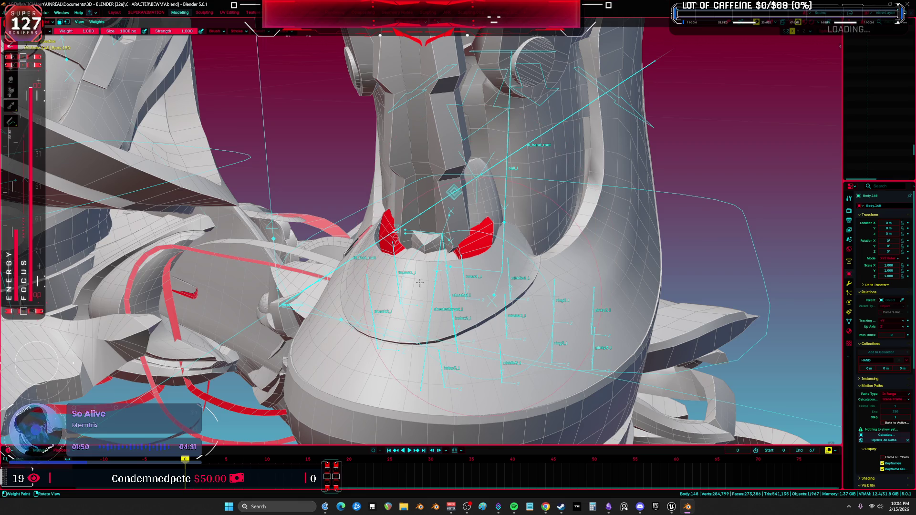
middle_drag(431, 270, 491, 295)
- Inspect the boot opening in Material Preview, then restore overlays showing shoebottarget_l weights
key(shift+alt+z)
key(z)
click(481, 353)
middle_drag(480, 353, 467, 291)
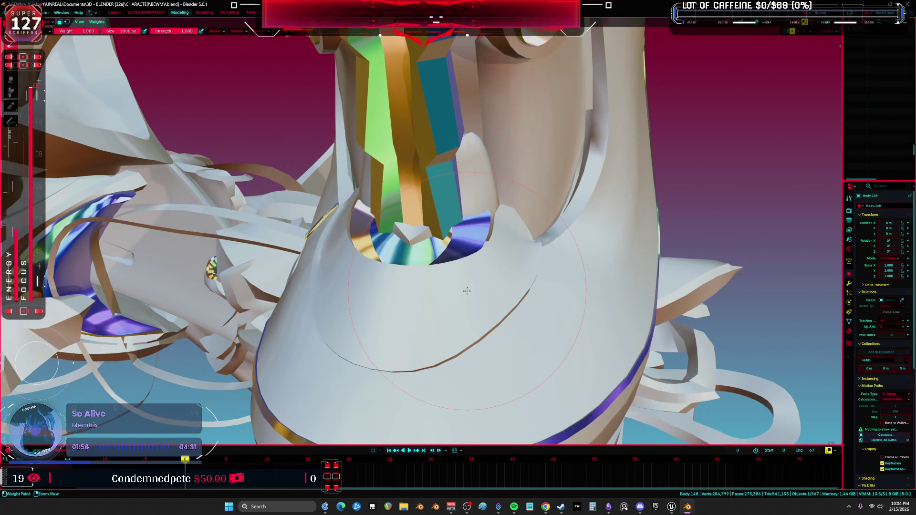
key(v)
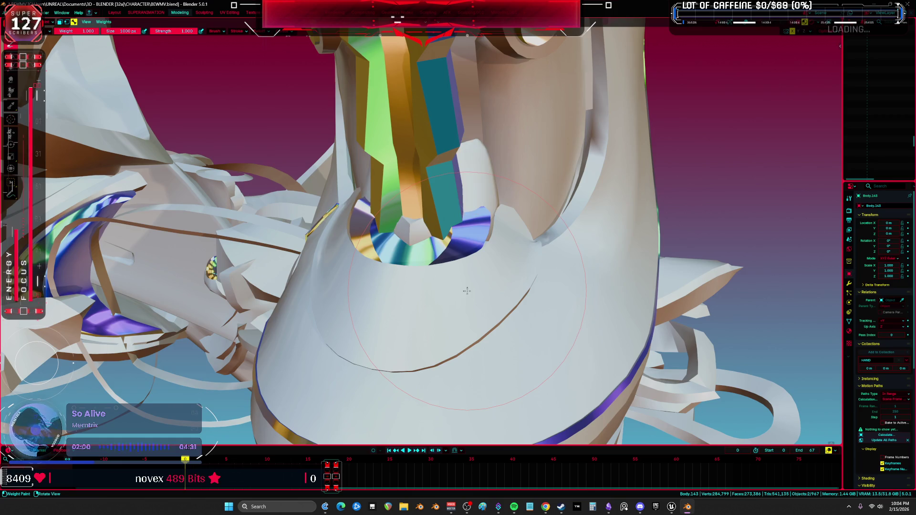
key(shift+alt+z)
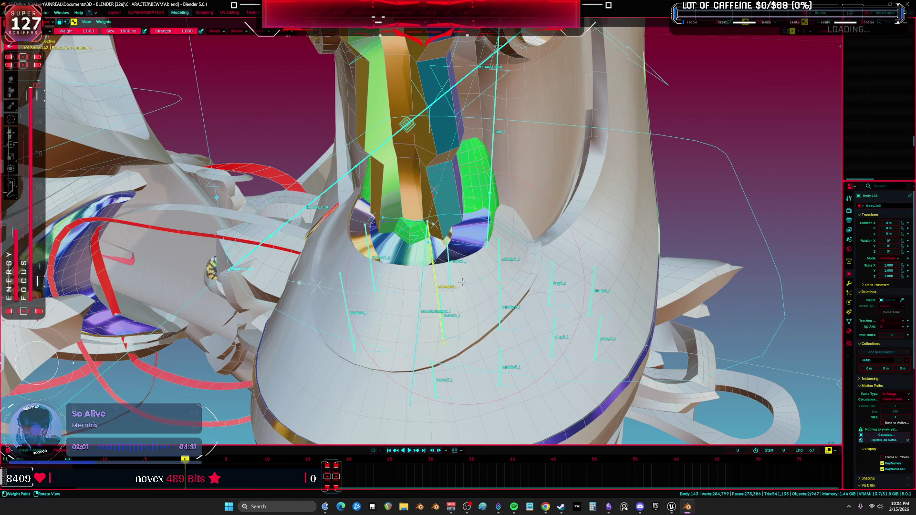
ctrl+click(432, 223)
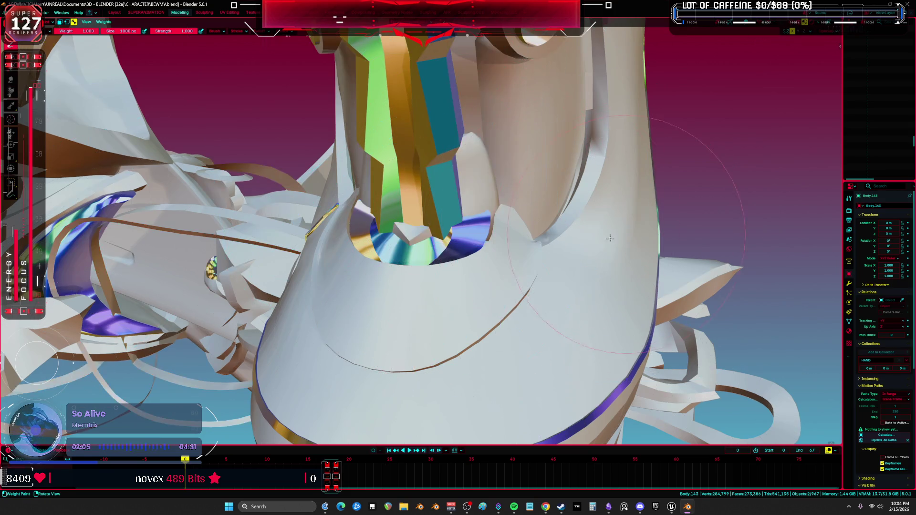
- Return to Object mode, then pose the rig and clear its user transforms
key(ctrl+Tab)
click(511, 241)
mouse_move(511, 241)
middle_down()
mouse_move(399, 206)
mouse_move(474, 173)
middle_up()
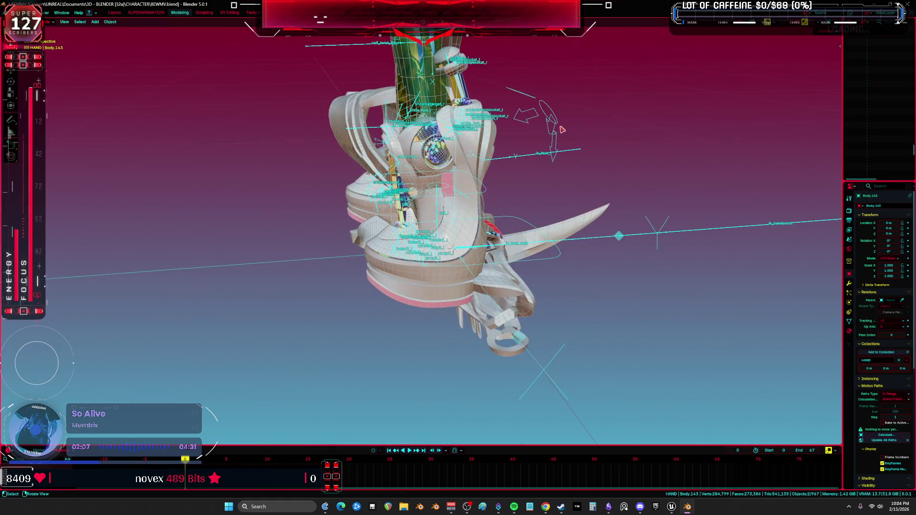
key(ctrl+Tab)
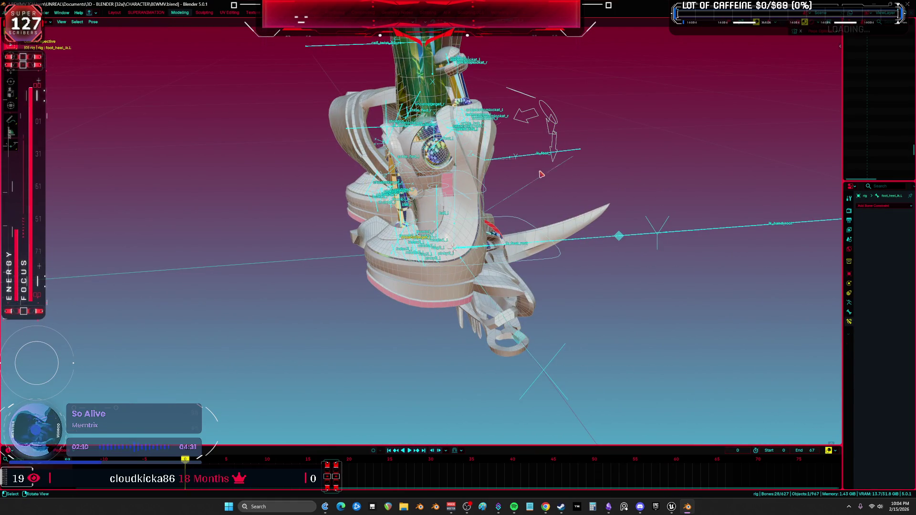
right_click(542, 174)
click(542, 171)
middle_drag(541, 173, 503, 180)
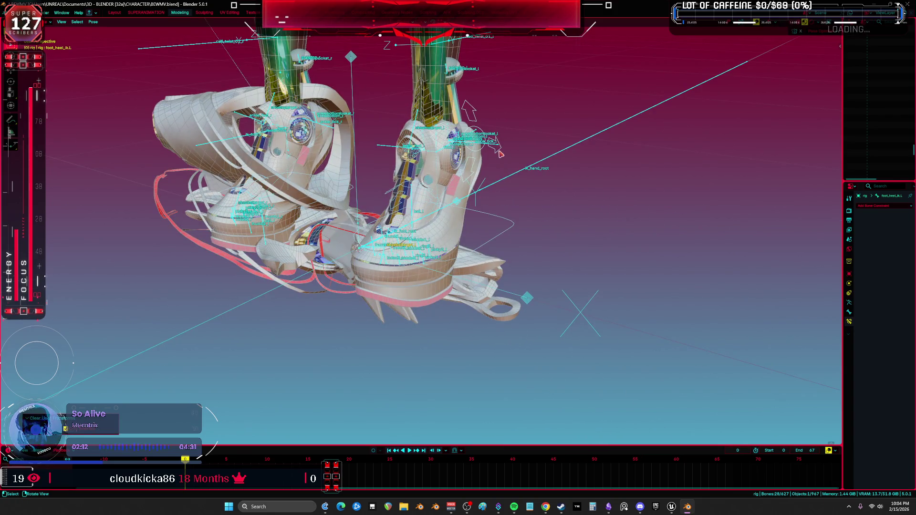
scroll(477, 219, up, 5)
key(shift+alt+z)
- Trackball-rotate the foot to confirm the inner pads move with it
key(r)
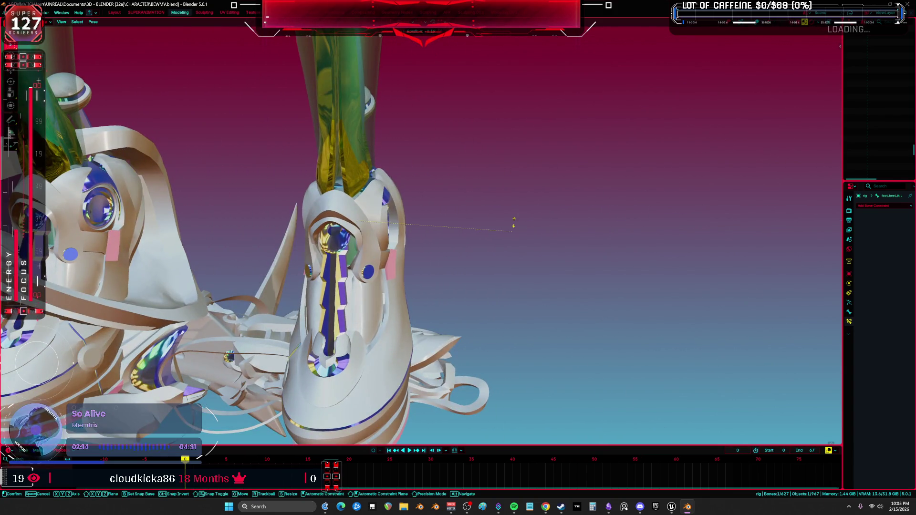
right_click(450, 249)
key(shift+alt+z)
key(shift+alt+z)
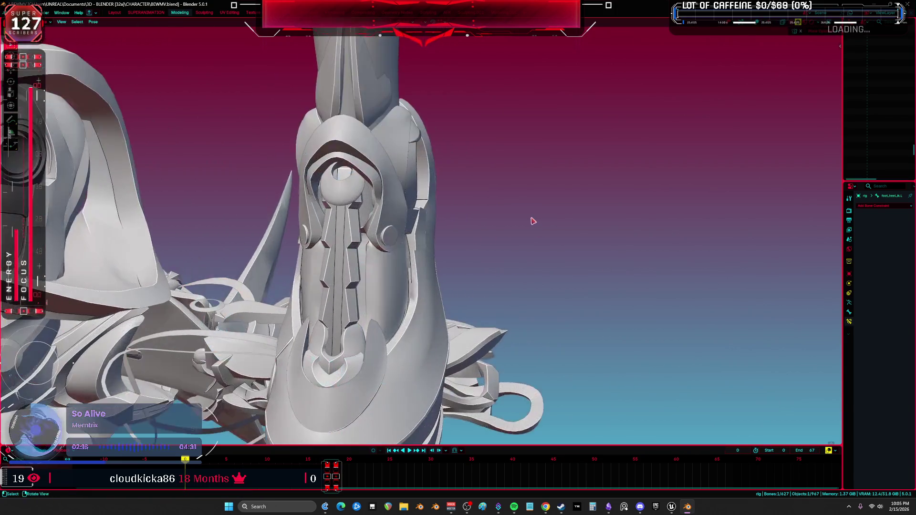
middle_drag(533, 222, 511, 205)
key(r)
key(r)
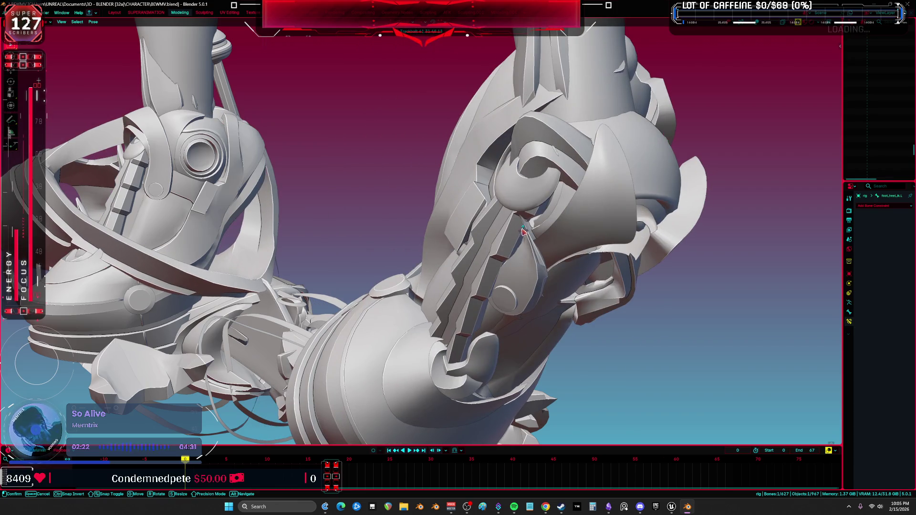
click(523, 231)
middle_drag(522, 231, 492, 202)
scroll(489, 198, down, 2)
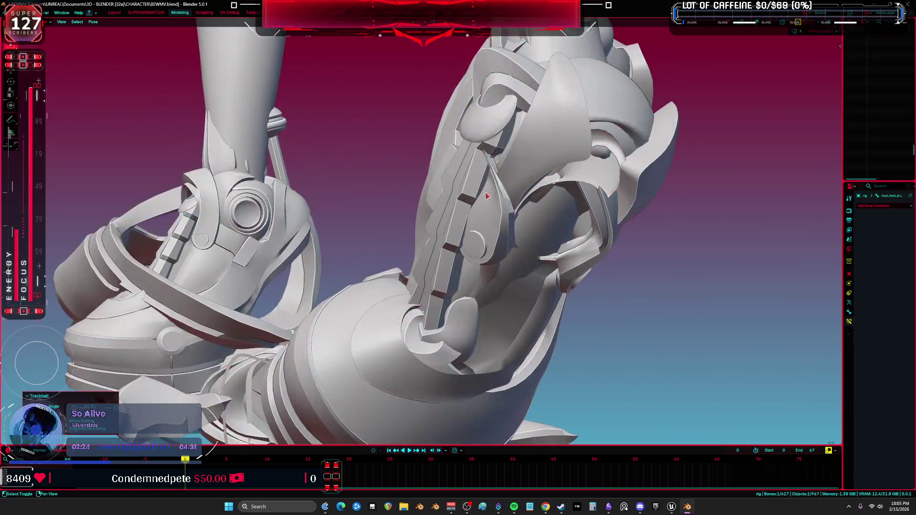
key(shift+alt+z)
- Reset all the rig's bones to rest pose and clear the bone selection
key(a)
right_click(477, 199)
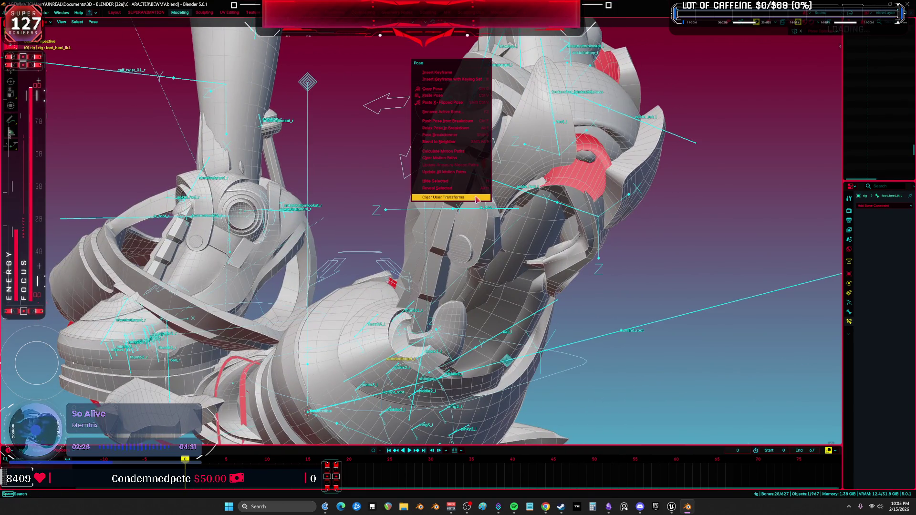
click(477, 198)
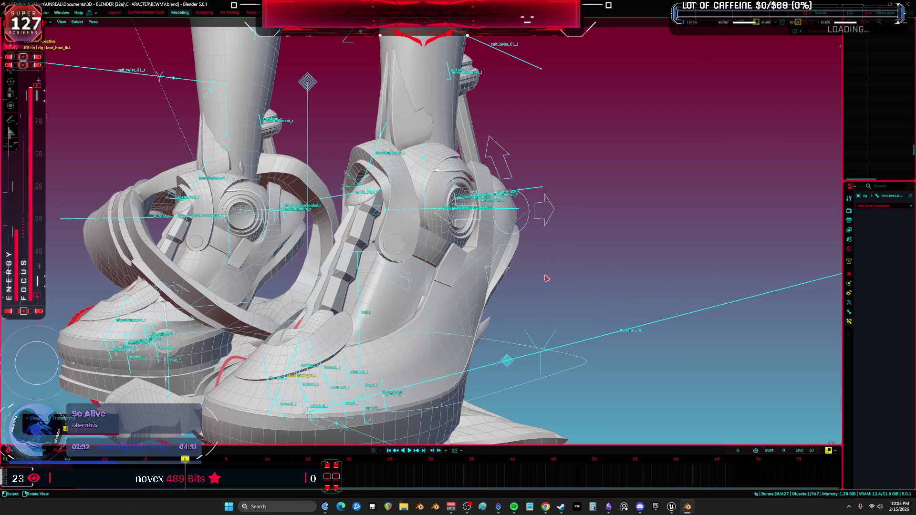
click(523, 240)
middle_drag(482, 259, 410, 274)
drag(392, 271, 380, 311)
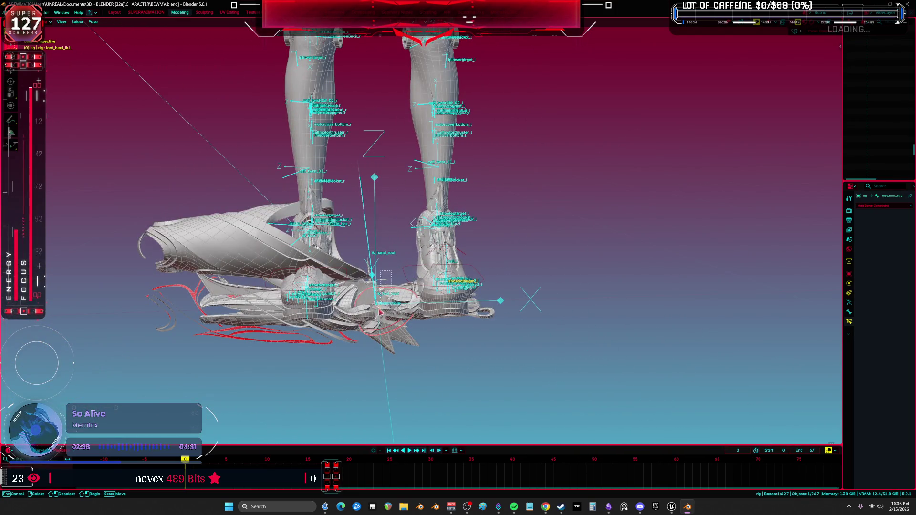
drag(361, 355, 361, 355)
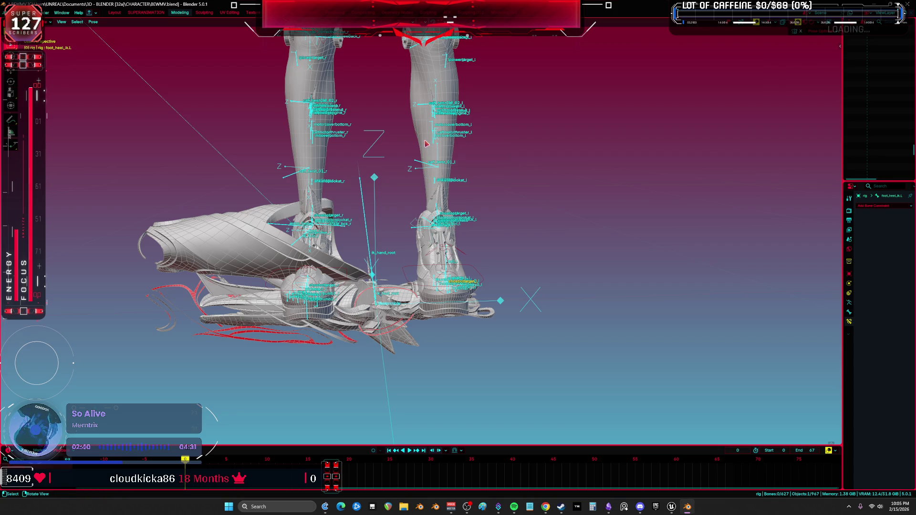
scroll(380, 273, up, 4)
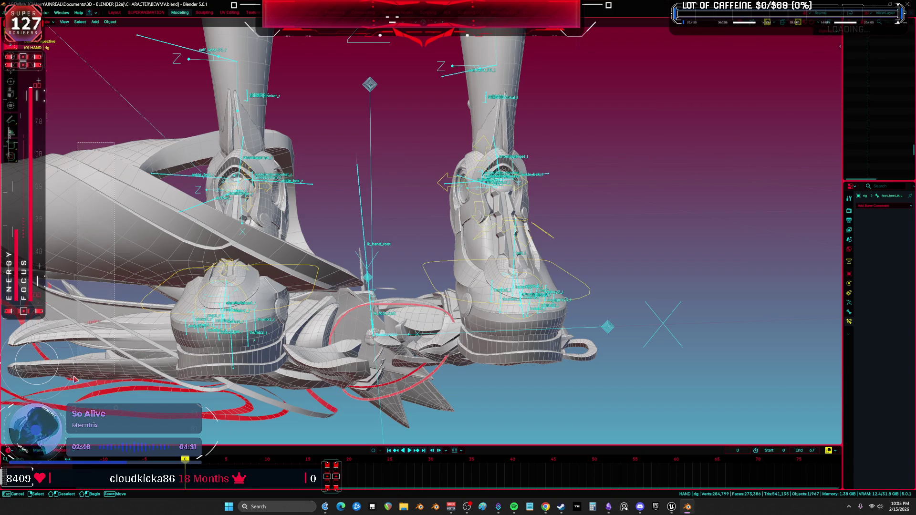
- Hide the hand, wing, upper-arm, red ring, ankle arc and engine meshes around the left boot
click(307, 274)
key(h)
click(408, 327)
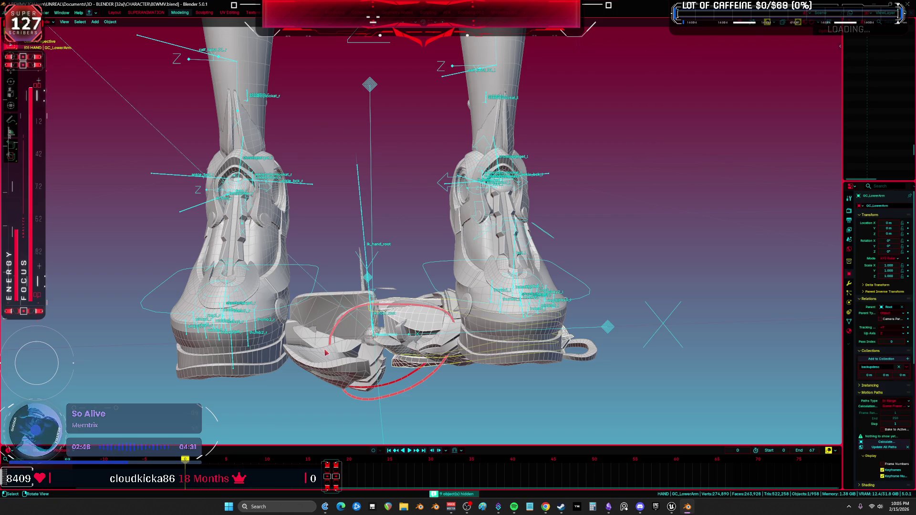
key(h)
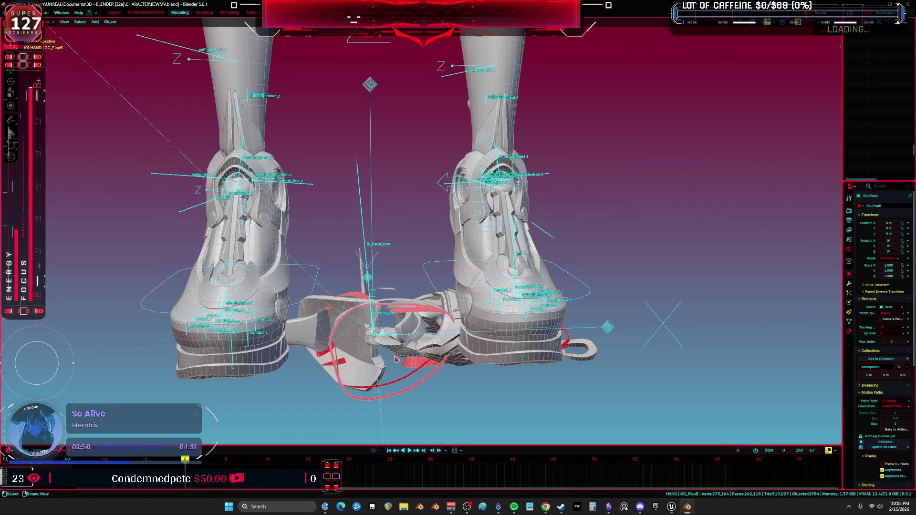
click(419, 352)
key(h)
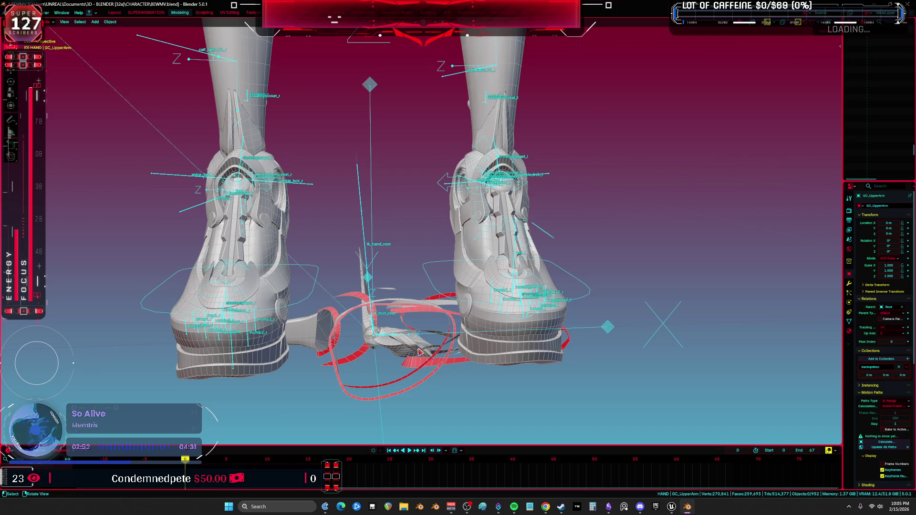
click(419, 352)
key(h)
click(416, 353)
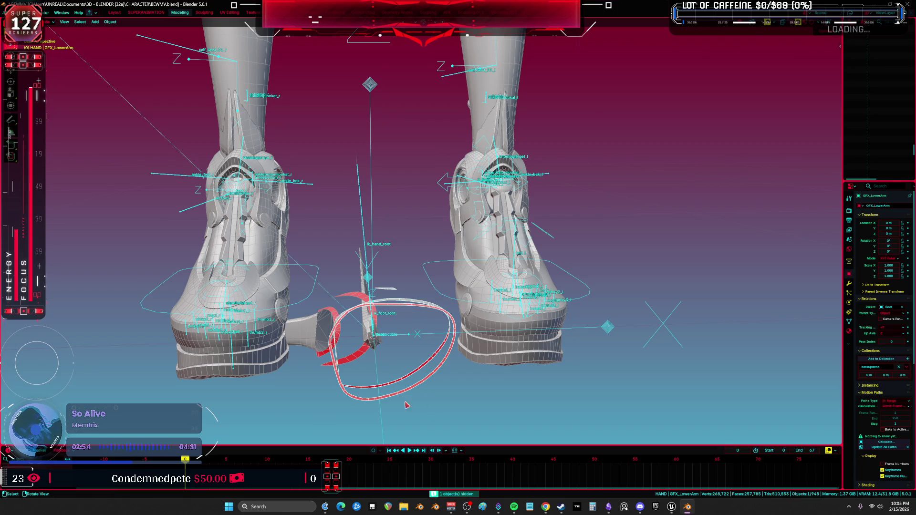
key(h)
click(335, 356)
key(h)
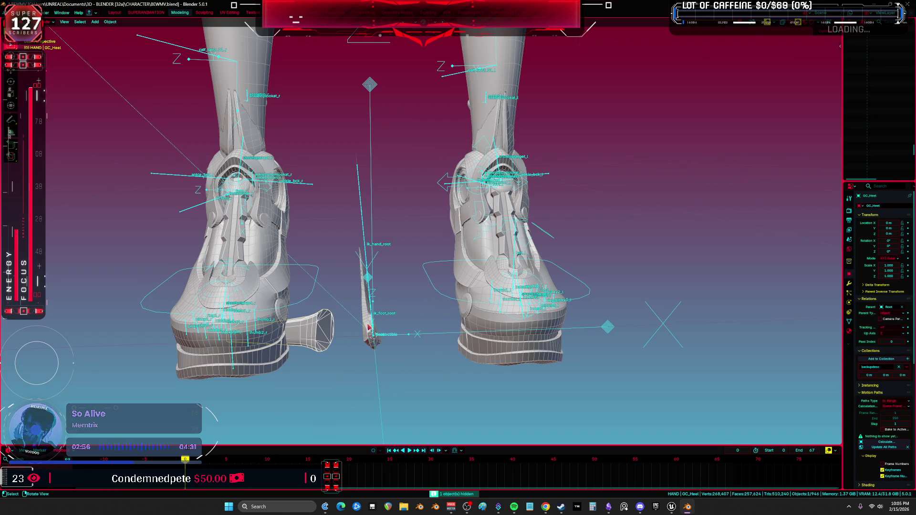
click(370, 326)
click(509, 282)
key(h)
middle_drag(510, 281, 463, 270)
- Select foot_heel_ik_L, hide overlays, and rotate it -32° on the X axis
click(478, 196)
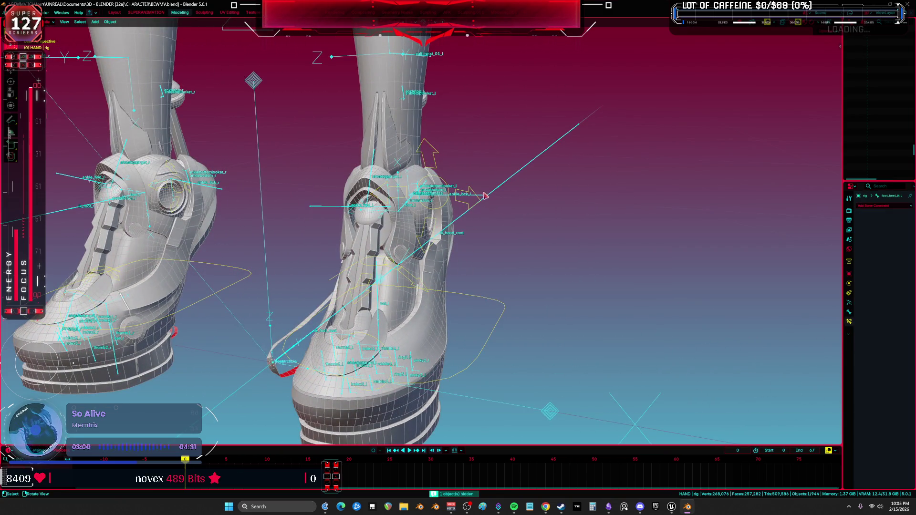
middle_drag(484, 196, 470, 183)
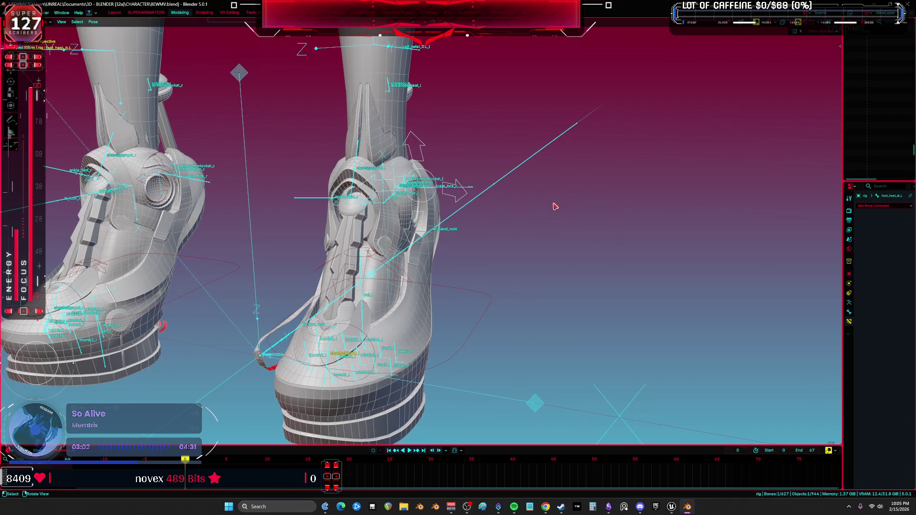
key(shift+alt+z)
scroll(568, 243, up, 5)
key(r)
key(x)
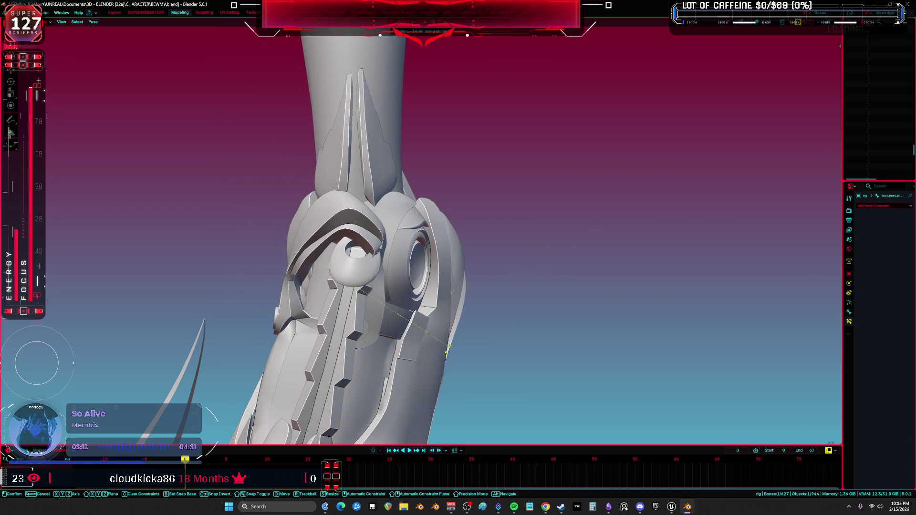
click(491, 327)
middle_drag(491, 327, 558, 285)
- Rotate the heel bone to 27.5°, restore overlays, and request File > Revert
key(r)
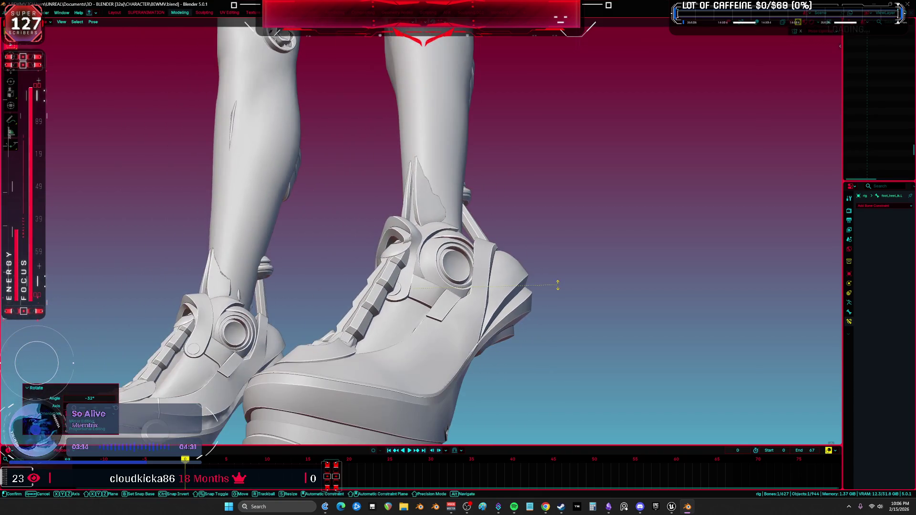
click(546, 208)
middle_drag(546, 209, 415, 231)
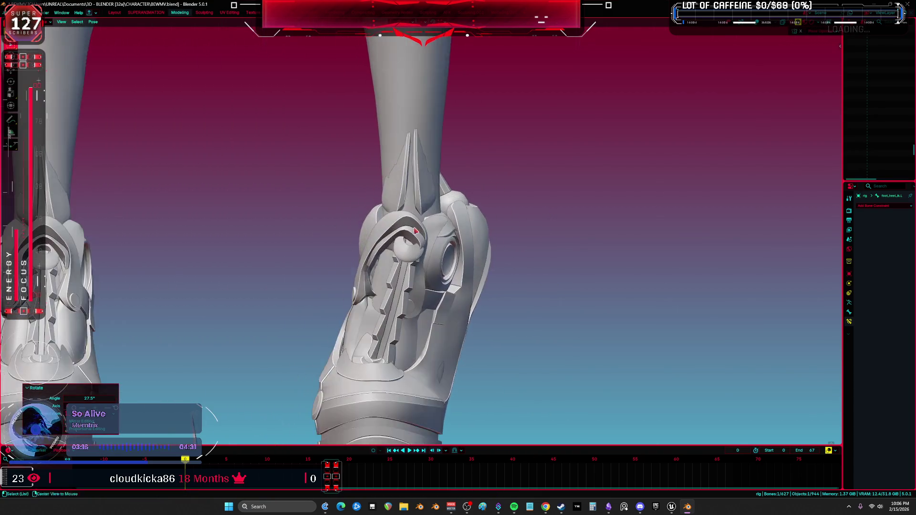
key(shift+alt+z)
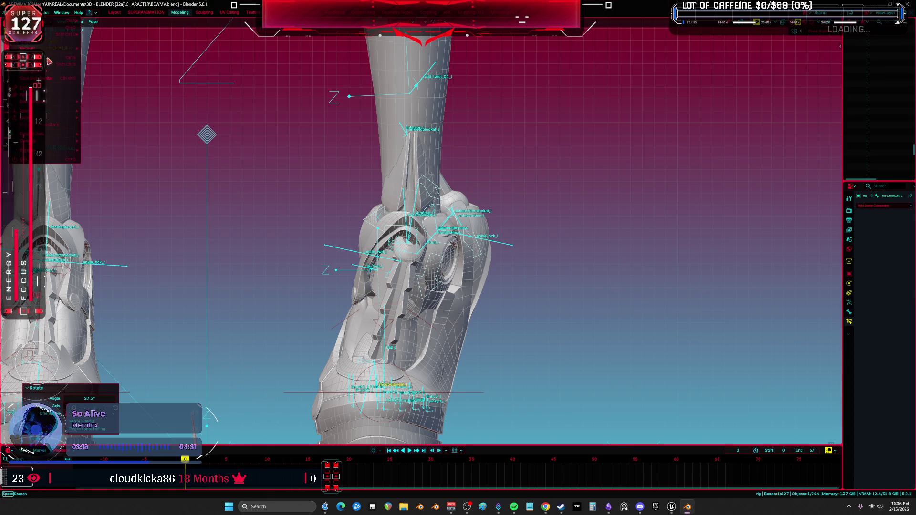
key(F4)
click(471, 250)
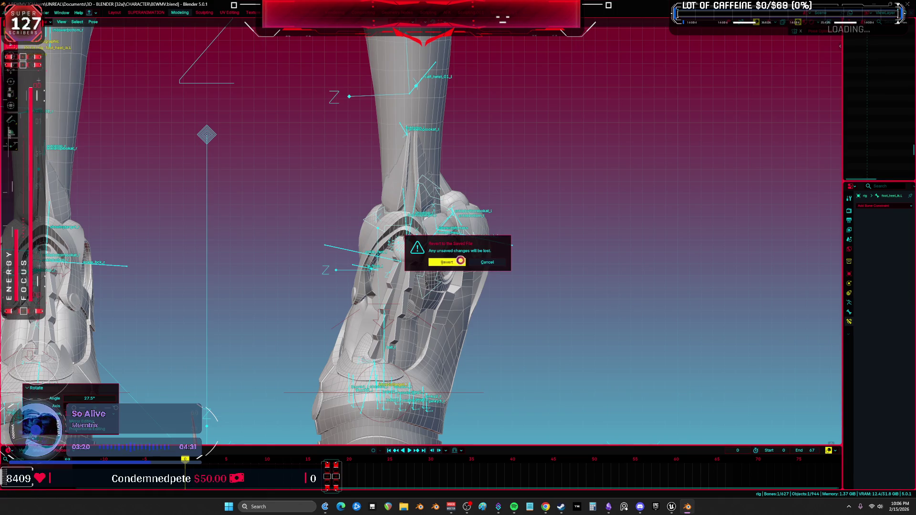
- Confirm the revert to the saved file and leave Local view to show everything
click(461, 260)
middle_drag(470, 239, 476, 283)
key(KP_Divide)
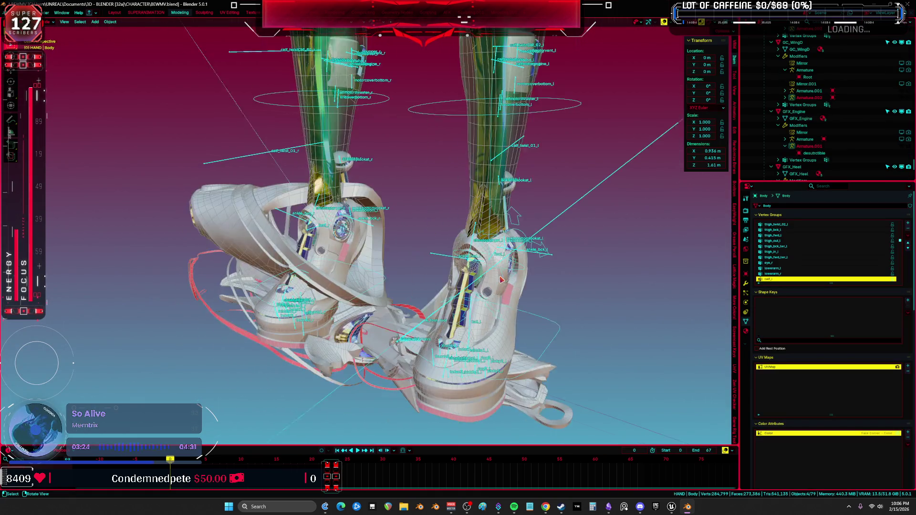
- Test-rotate a pose bone of the rig around Z, cancel, and return to Object mode
click(549, 245)
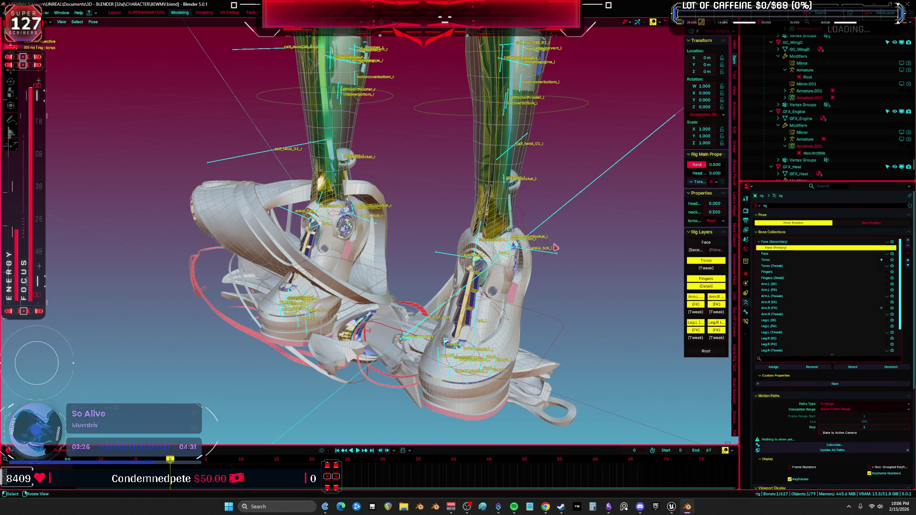
key(ctrl+Tab)
scroll(543, 258, up, 3)
key(r)
key(z)
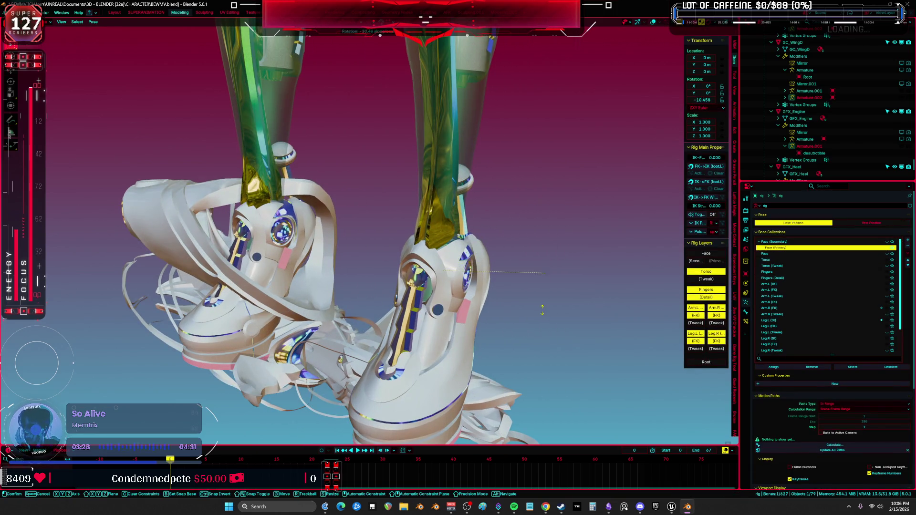
key(Escape)
key(ctrl+Tab)
scroll(499, 244, up, 2)
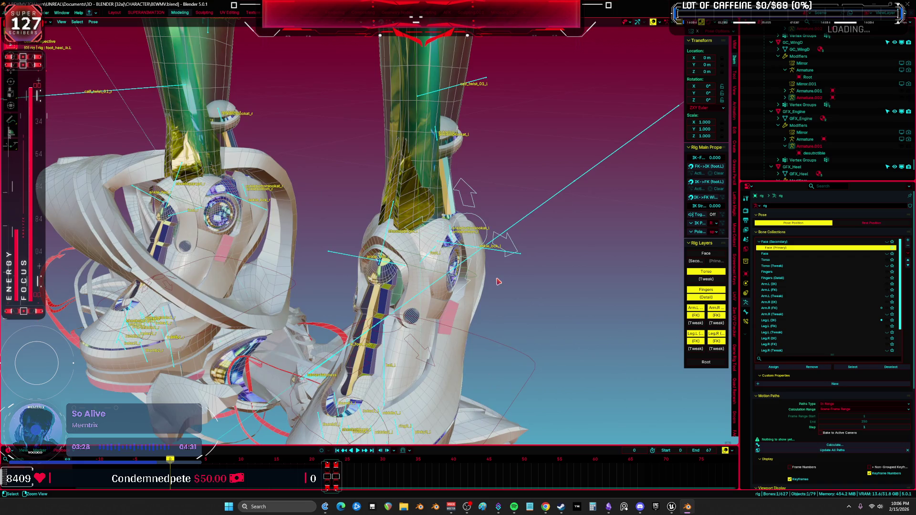
- In Root's Pose mode, test-rotate footanchor_l freely and on local X/Z, then cancel
click(496, 250)
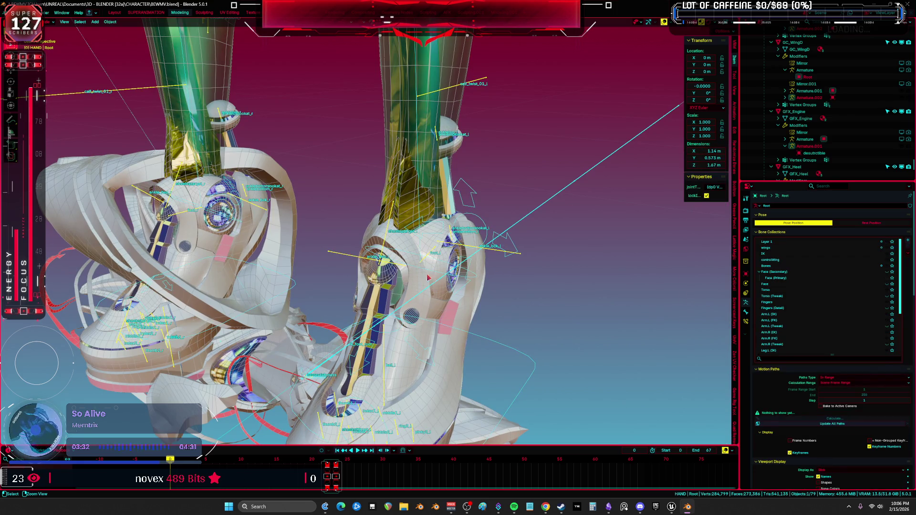
key(ctrl+Tab)
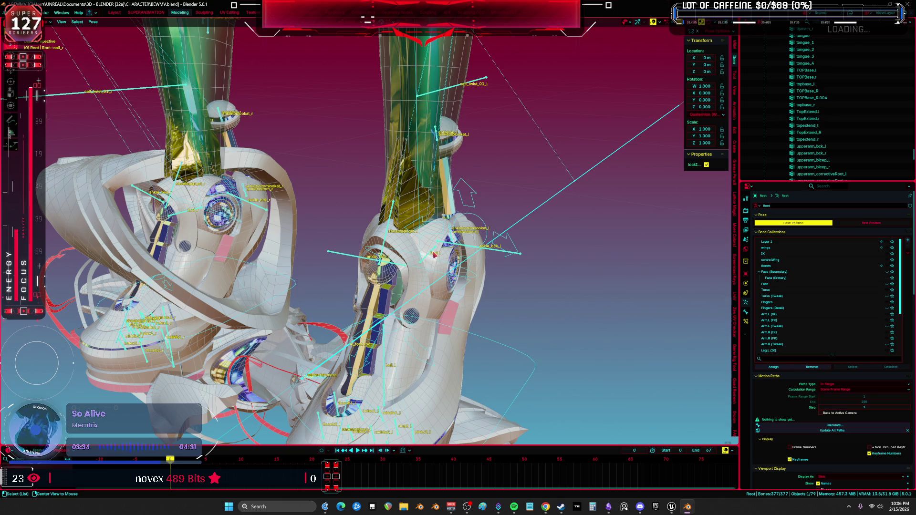
click(472, 258)
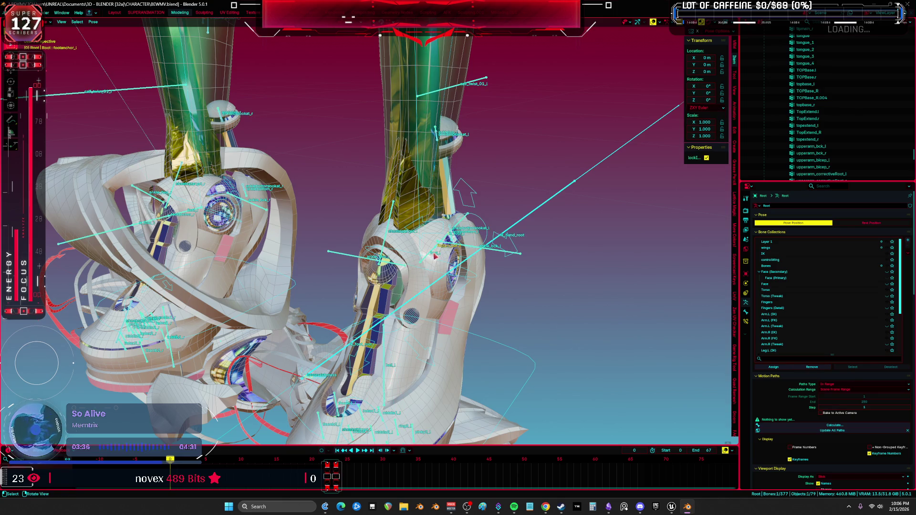
key(shift+alt+z)
key(r)
key(r)
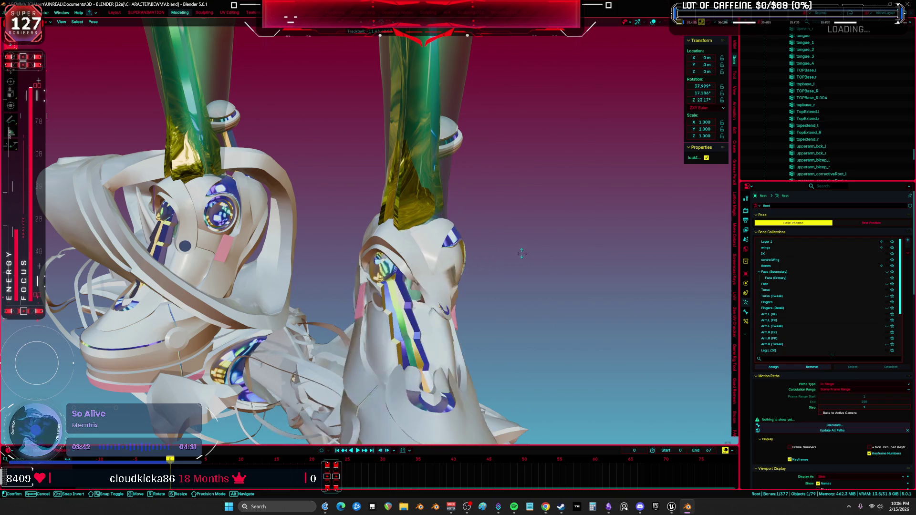
key(r)
key(x)
key(x)
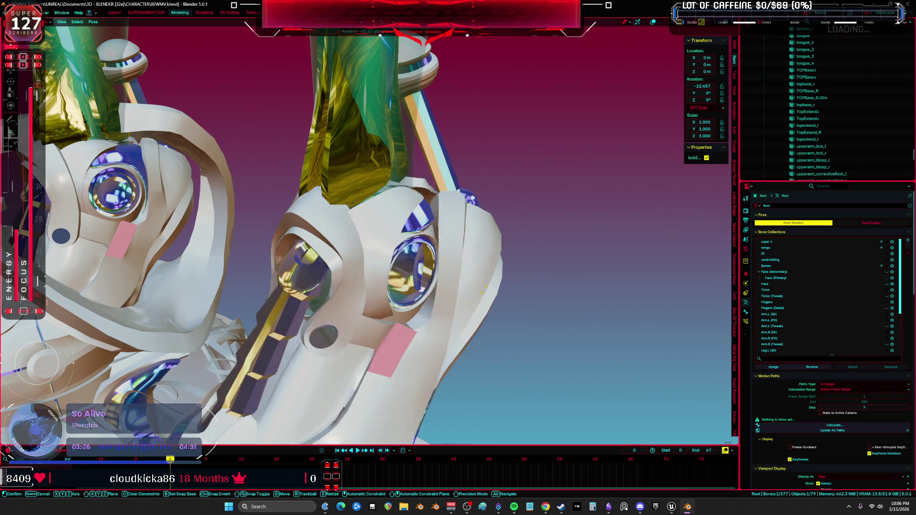
key(z)
key(z)
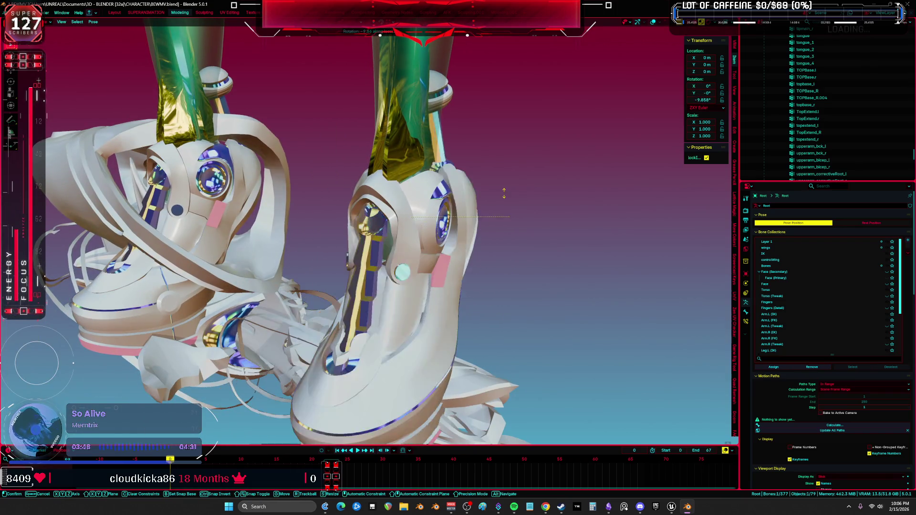
mouse_move(493, 256)
alt+middle_down()
mouse_move(470, 266)
mouse_move(517, 220)
alt+middle_up()
key(r)
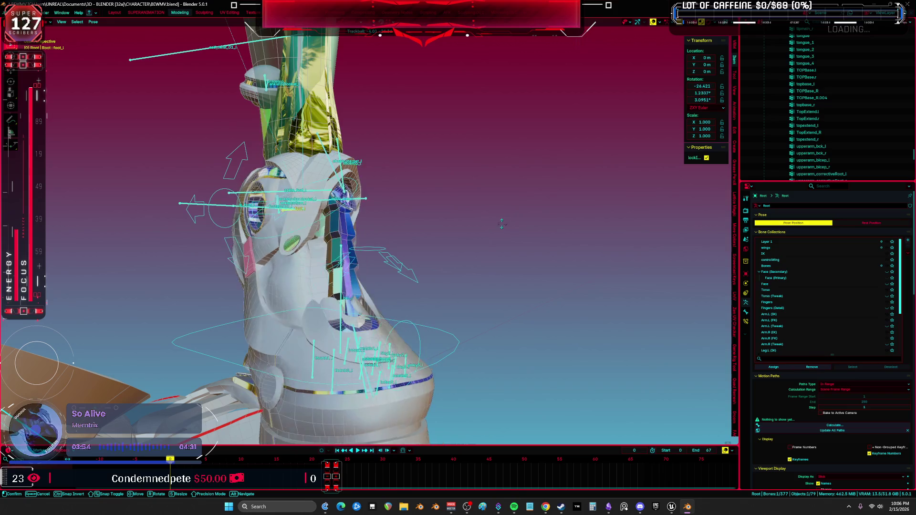
key(Escape)
- Freely rotate the left foot again with overlays hidden, cancel, and restore overlays
middle_drag(527, 210, 387, 245)
key(shift+alt+z)
key(r)
key(r)
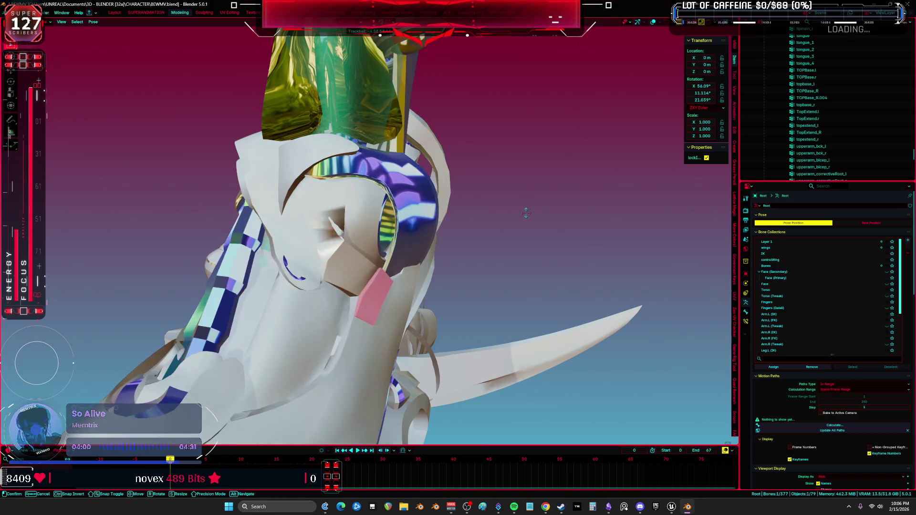
key(Escape)
key(shift+alt+z)
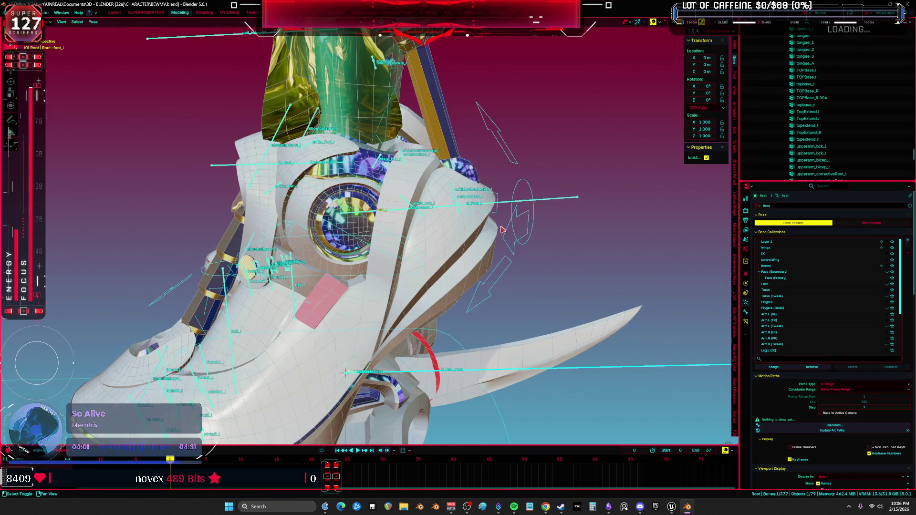
middle_drag(510, 220, 507, 231)
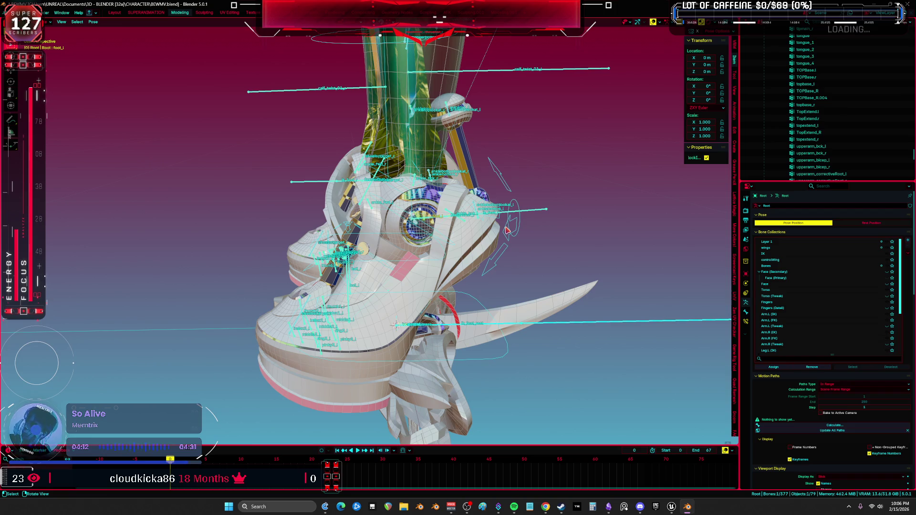
mouse_move(494, 242)
middle_down()
mouse_move(483, 267)
mouse_move(457, 276)
mouse_move(465, 271)
middle_up()
- Clear user transforms on all bones and inspect the ik_foot_l bone's constraints
key(a)
right_click(465, 272)
click(465, 265)
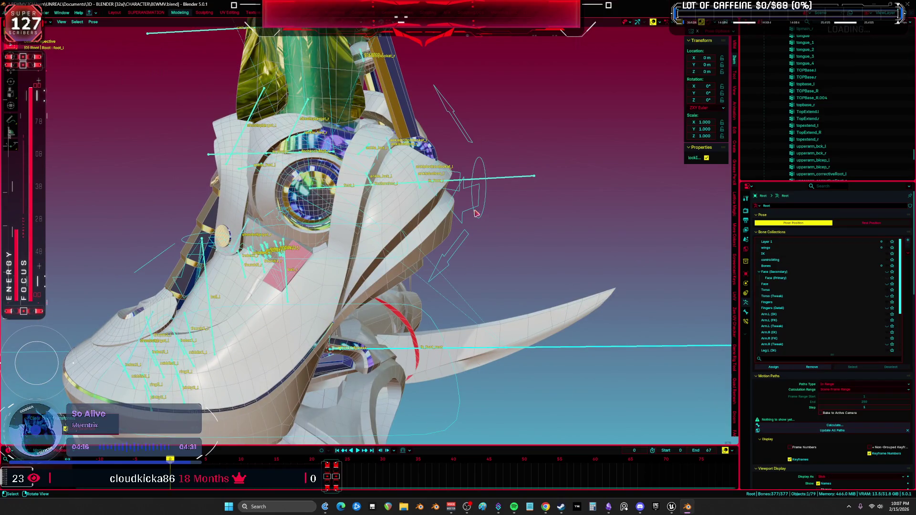
click(510, 178)
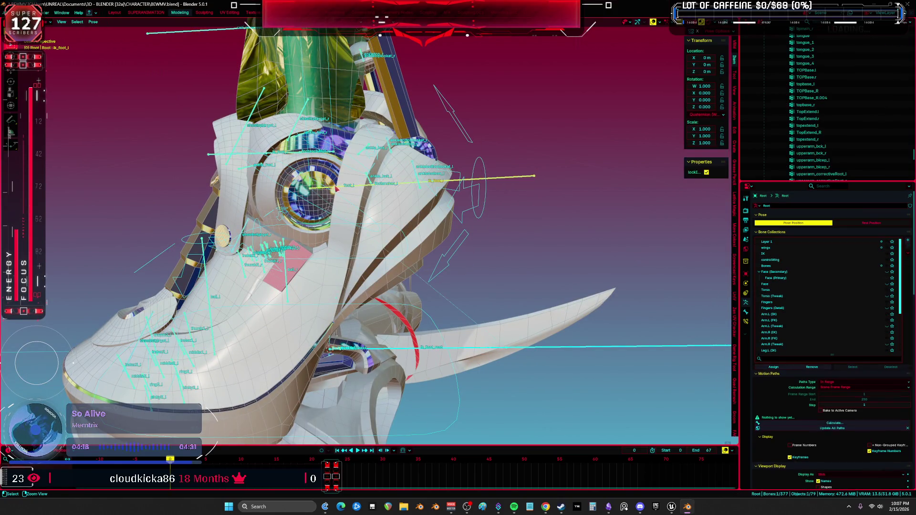
click(746, 322)
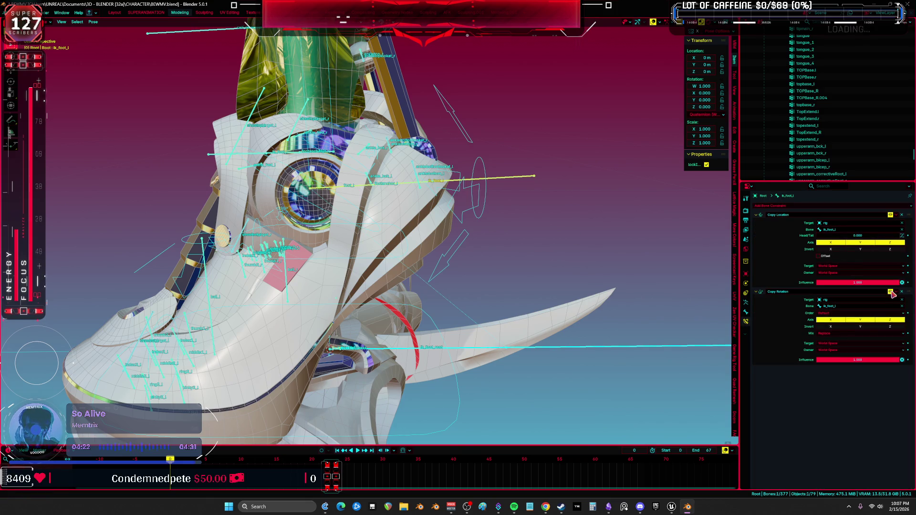
- In a maximized view, test-rotate foot_heel_ik.L with overlays hidden, then cancel
key(ctrl+space)
click(601, 229)
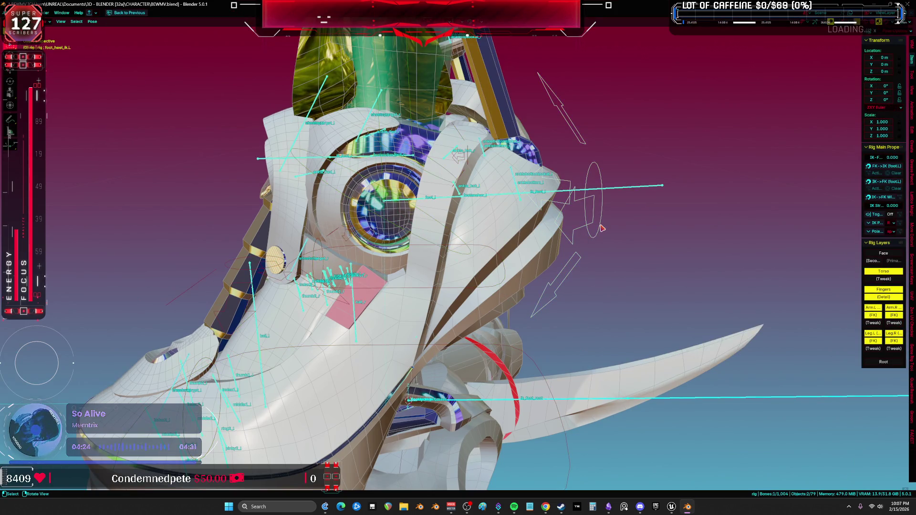
key(shift+alt+z)
key(r)
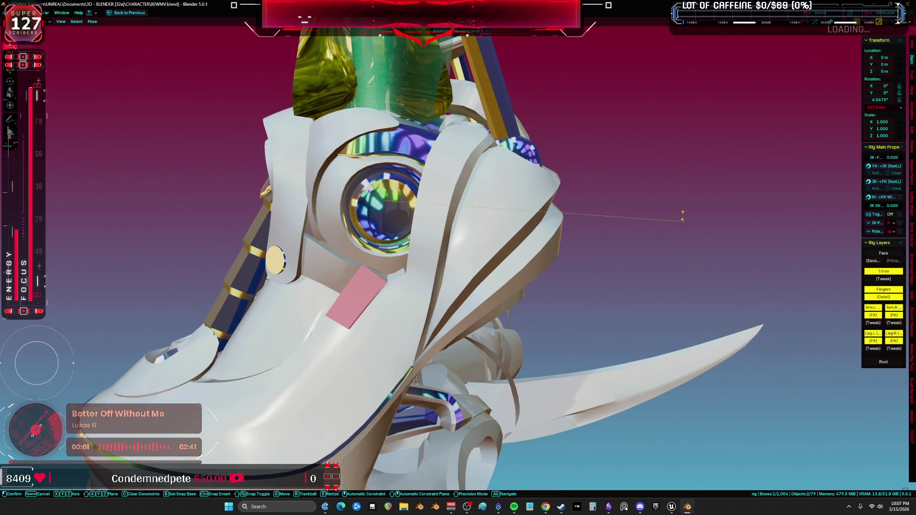
key(Escape)
key(shift+alt+z)
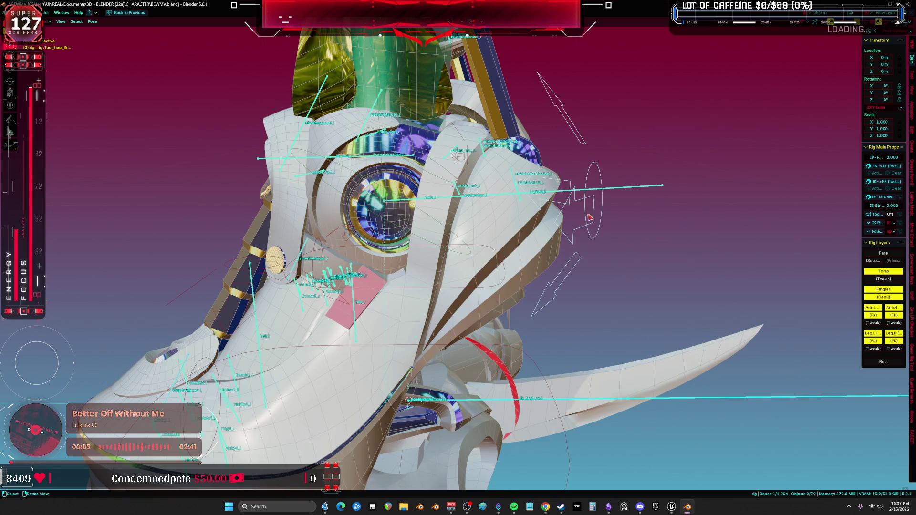
ctrl+click(589, 217)
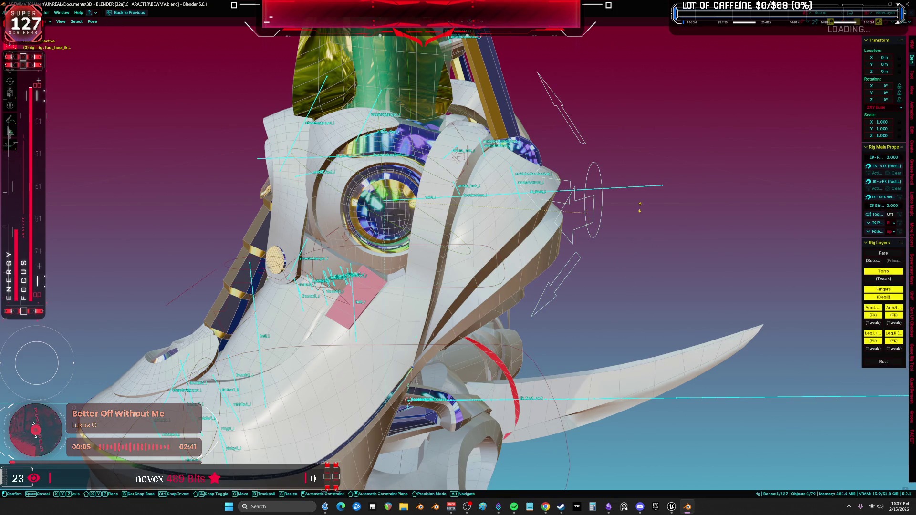
key(ctrl+space)
- Select the left heel IK control and start a free trackball rotation of it
click(413, 226)
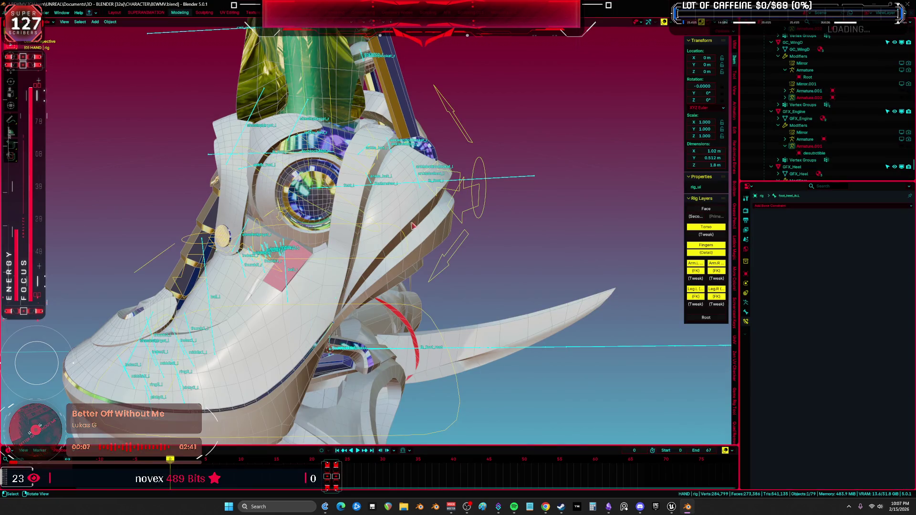
click(368, 187)
click(368, 188)
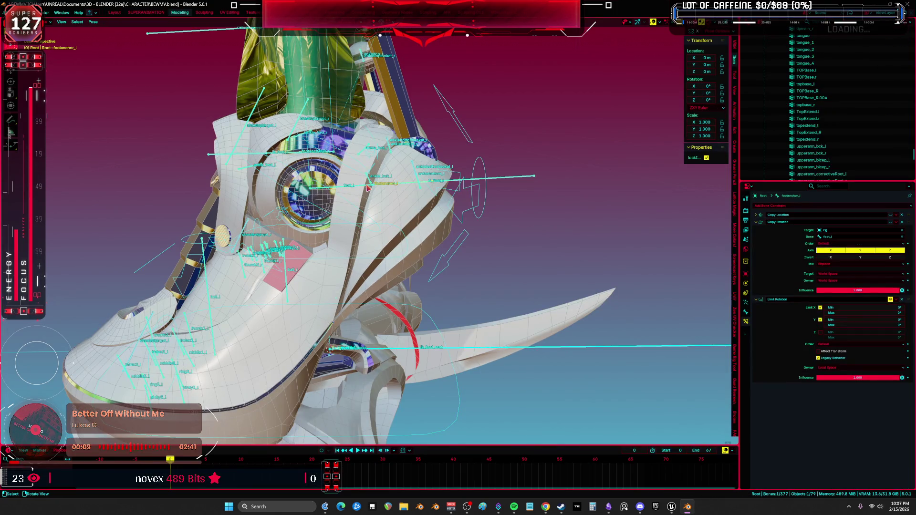
key(a)
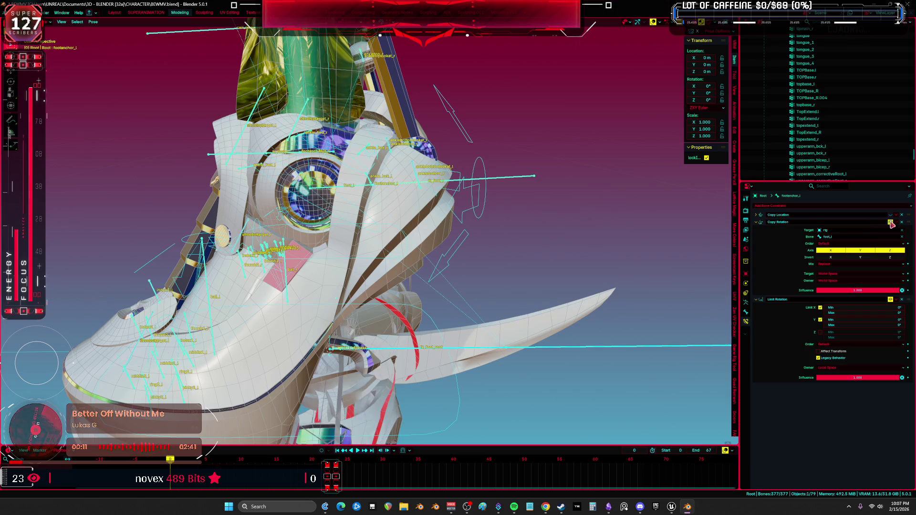
middle_drag(420, 229, 440, 226)
click(441, 223)
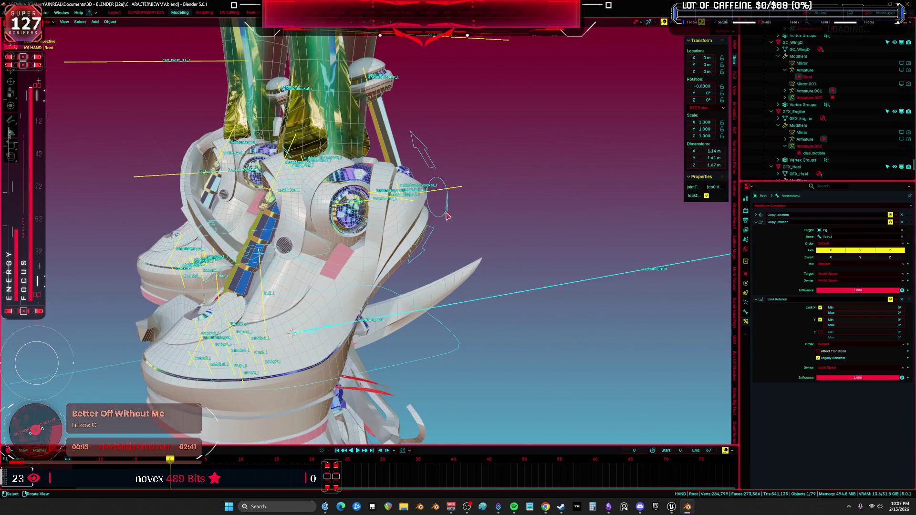
key(r)
key(r)
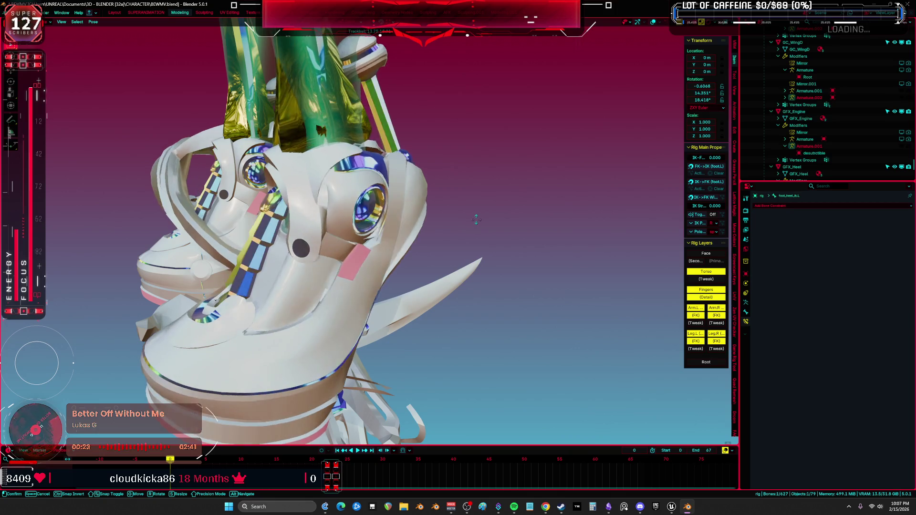
- Twist foot_heel_ik.L about its local Z axis to 51.3° and confirm
click(481, 211)
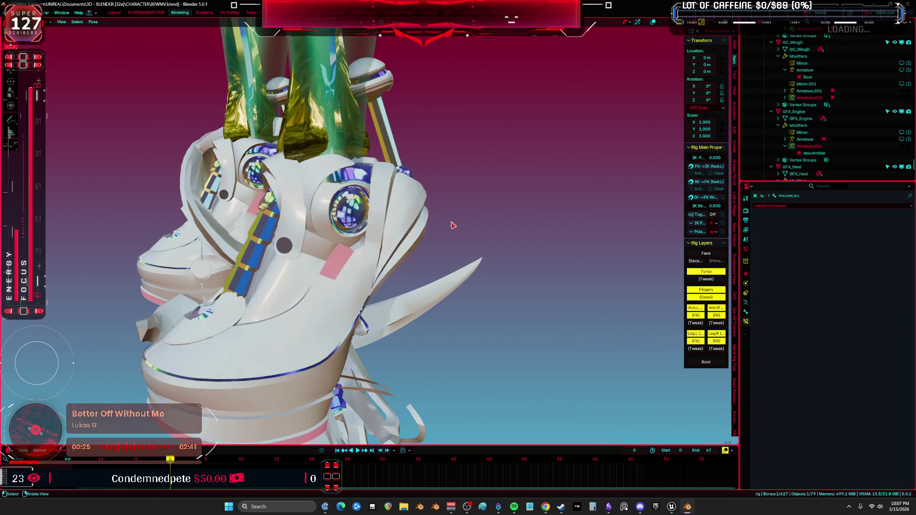
key(ctrl+Tab)
scroll(430, 274, up, 5)
key(ctrl+Tab)
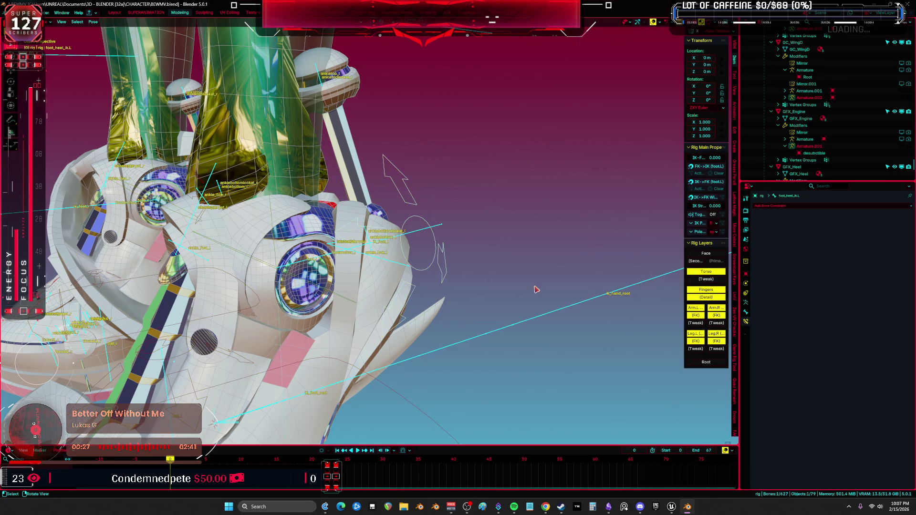
key(r)
key(z)
key(z)
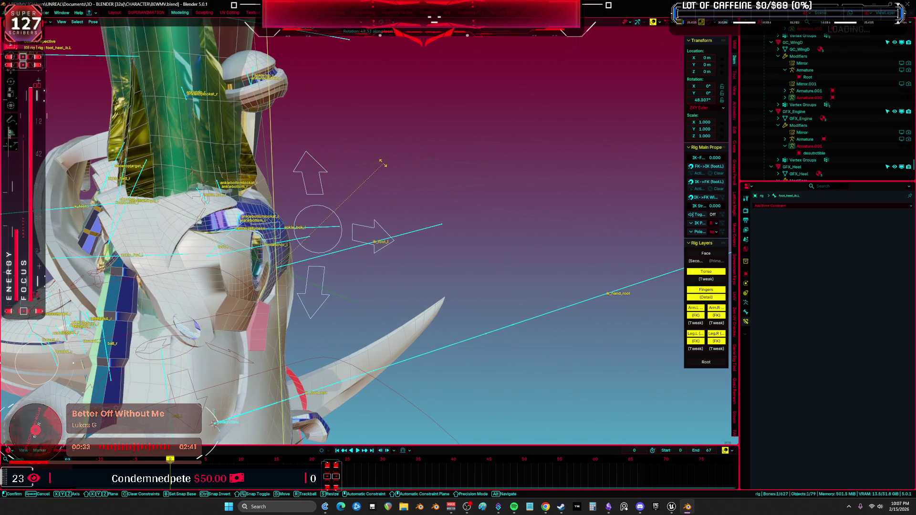
click(375, 166)
- Select the Root rig, then the Body mesh for editing
mouse_move(374, 166)
middle_down()
mouse_move(475, 205)
mouse_move(377, 233)
middle_up()
click(376, 269)
click(375, 269)
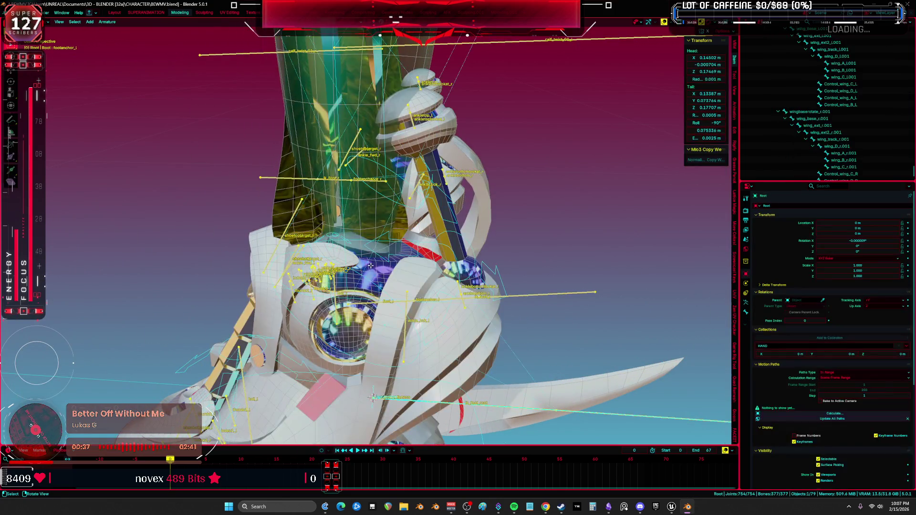
- In Body's Edit mode, select both inner shoe pads, invert the selection, and exit
key(Tab)
scroll(368, 258, up, 3)
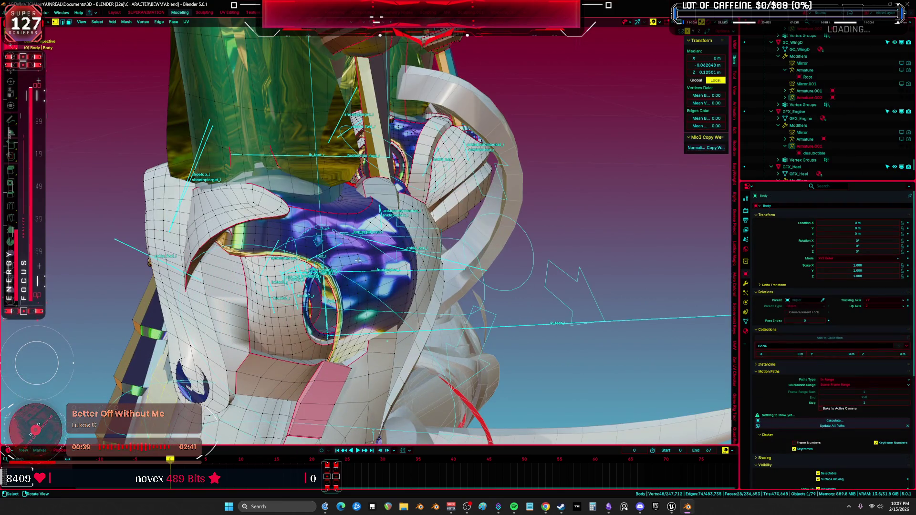
key(l)
key(KP_Decimal)
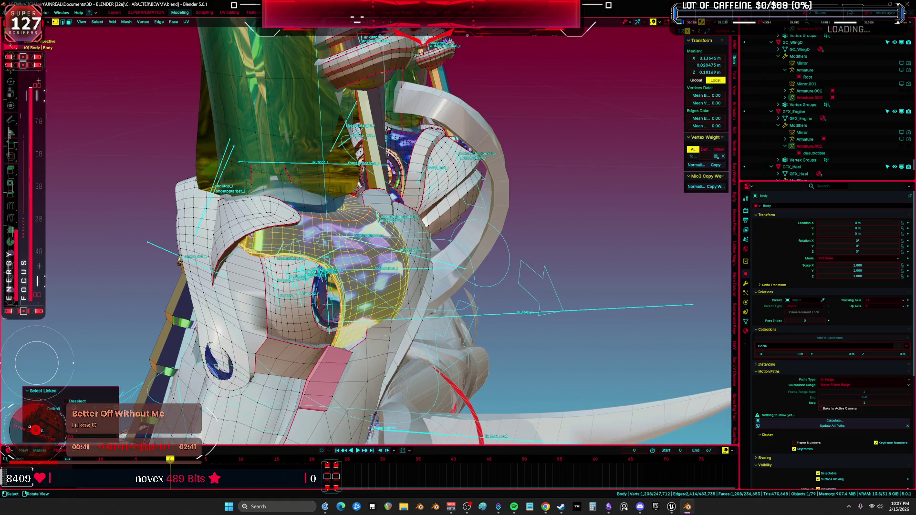
key(l)
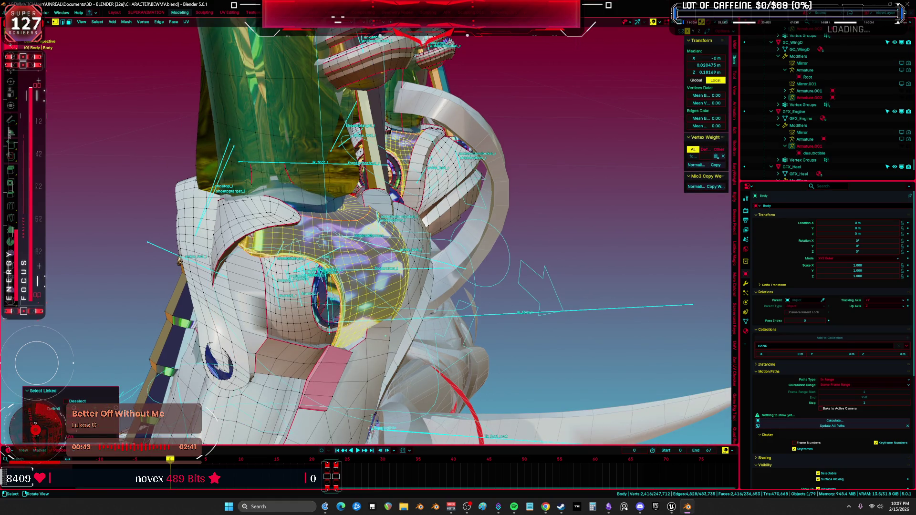
key(ctrl+i)
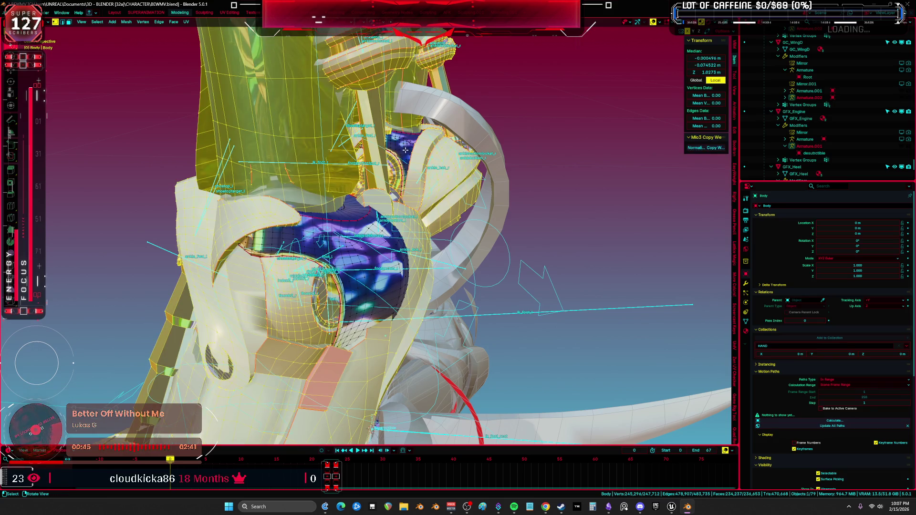
key(Tab)
- Add the rig to the selection and switch to Weight Paint mode
click(378, 267)
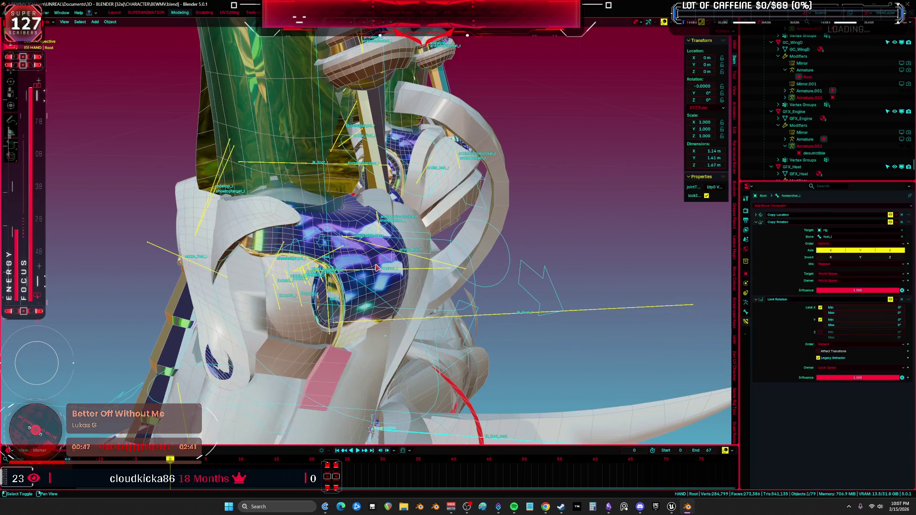
shift+click(362, 262)
key(ctrl+Tab)
click(339, 301)
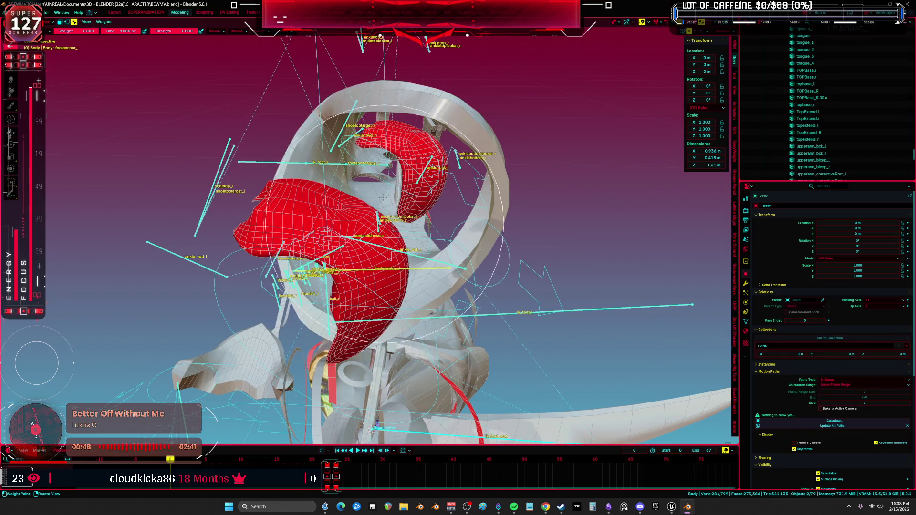
- Pick calf_twist_01_l, set brush weight to 0.6, and paint the left inner pad
mouse_move(380, 260)
middle_down()
mouse_move(396, 191)
mouse_move(389, 114)
middle_up()
ctrl+click(433, 123)
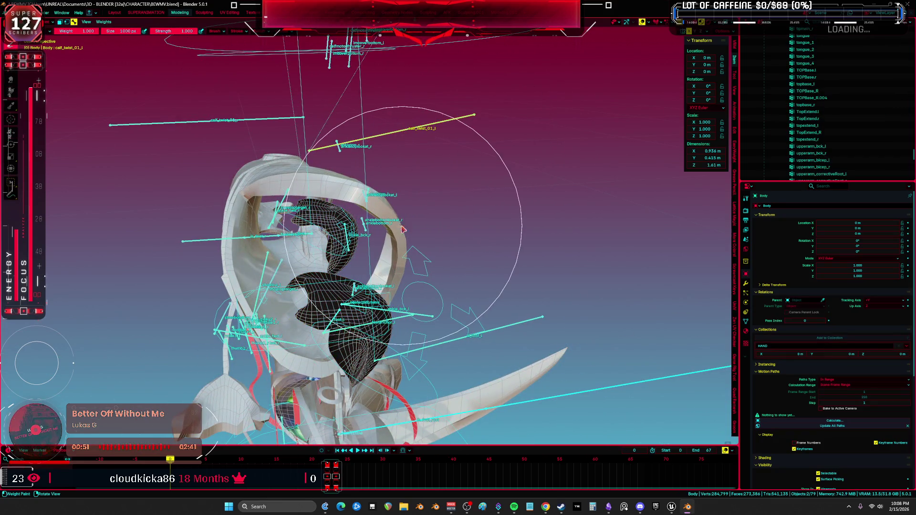
right_click(413, 226)
click(415, 223)
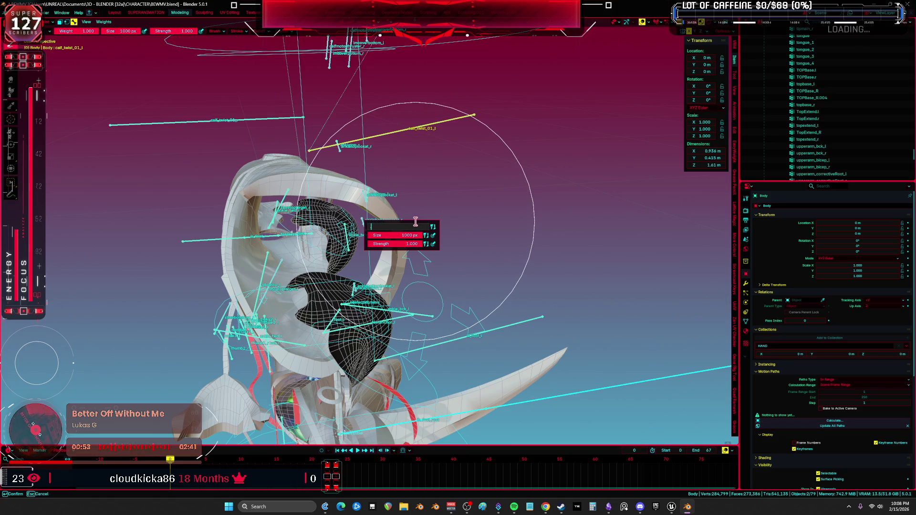
text(0.6)
key(Return)
middle_drag(391, 372, 419, 276)
click(419, 276)
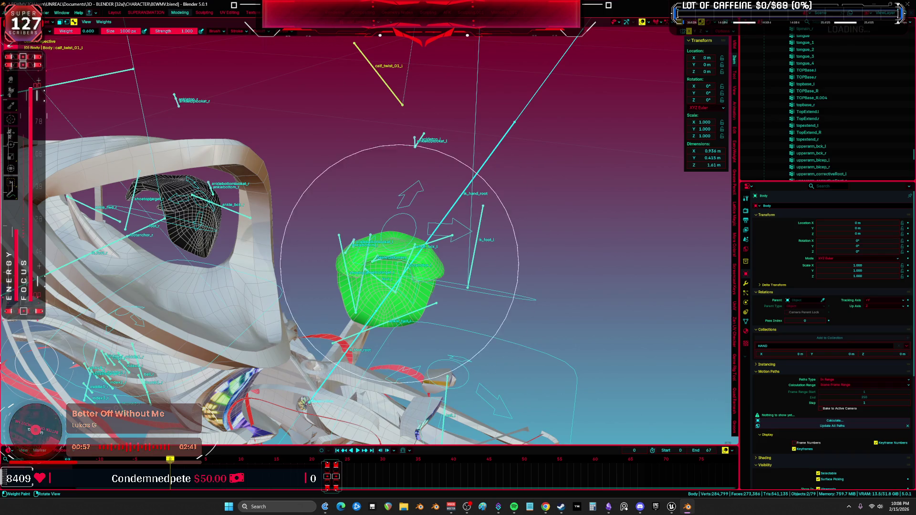
- Select the calf_twist_01_r bone, then switch back to Object mode
middle_drag(388, 307, 353, 281)
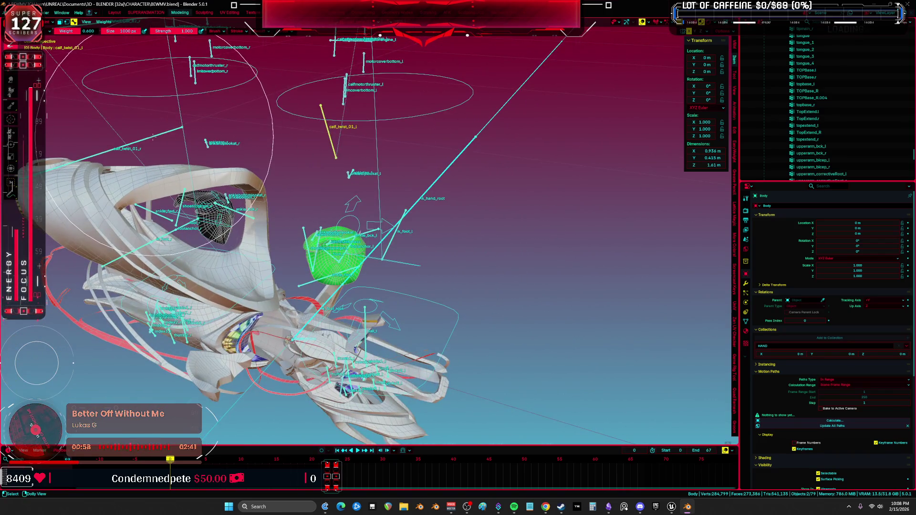
ctrl+click(143, 138)
key(ctrl+Tab)
click(307, 211)
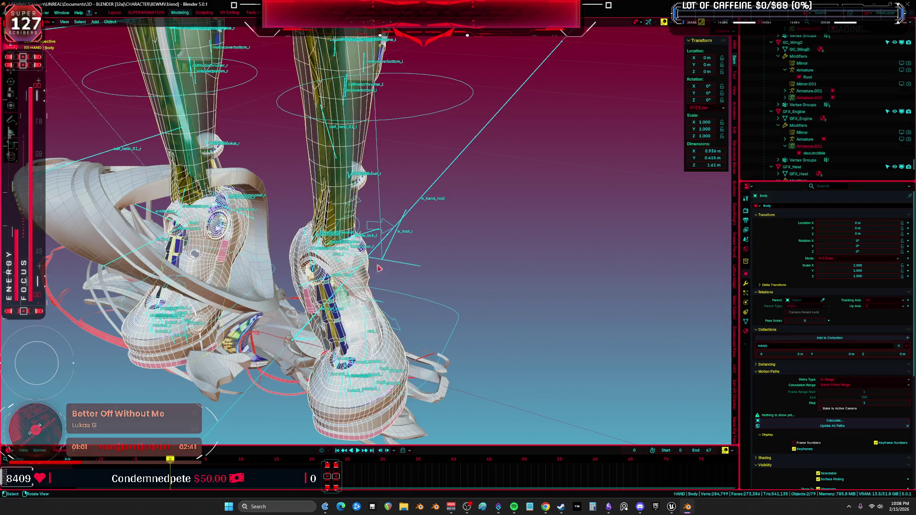
middle_drag(389, 332, 391, 267)
scroll(391, 267, up, 8)
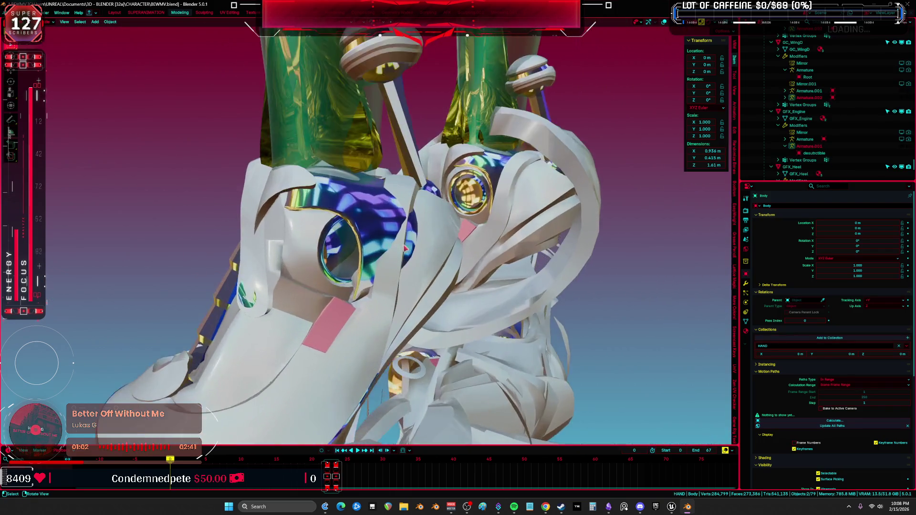
- Enter Edit mode in face select and pick starting face strips on the left pad
key(Tab)
mouse_move(392, 227)
middle_down()
mouse_move(340, 233)
mouse_move(344, 197)
mouse_move(361, 241)
middle_up()
key(3)
click(340, 232)
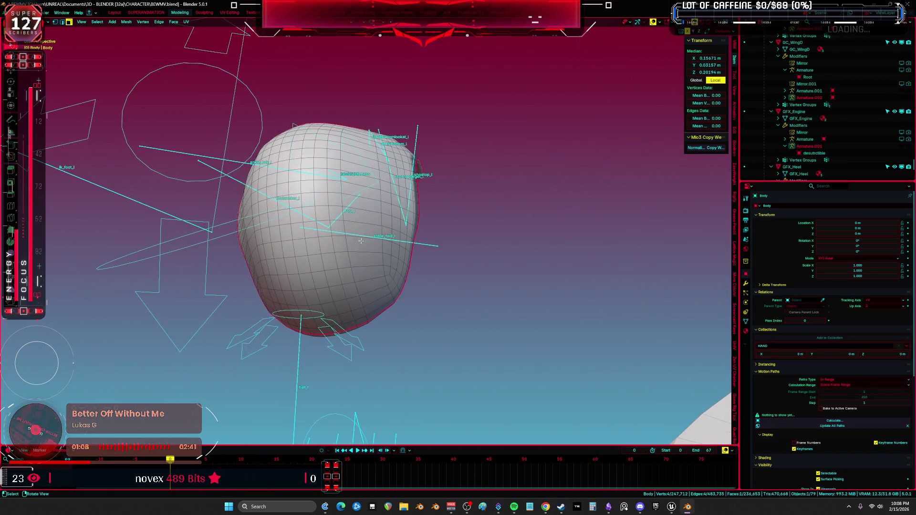
ctrl+click(393, 275)
middle_drag(393, 275, 312, 266)
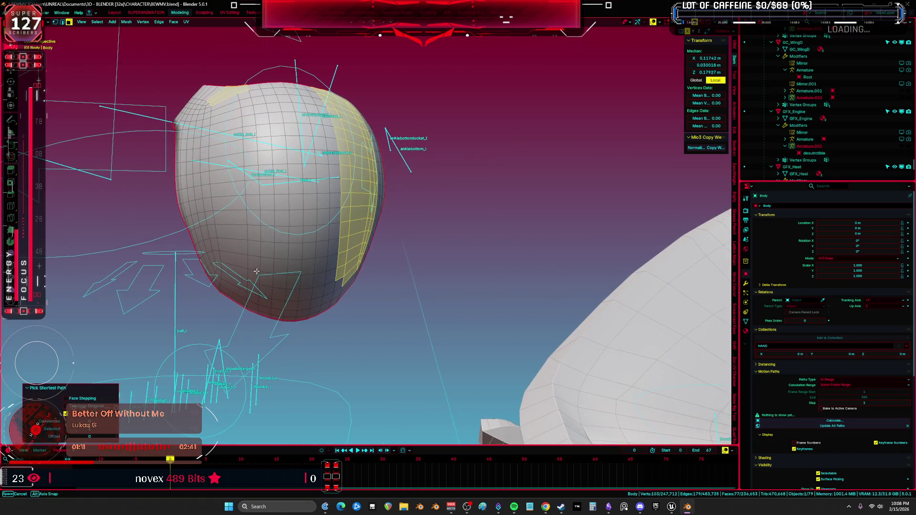
mouse_move(256, 271)
middle_down()
mouse_move(203, 172)
mouse_move(198, 94)
mouse_move(314, 132)
middle_up()
- Add more face strips around the pad, remove one strip, and return to vertex select
ctrl+click(208, 266)
ctrl+click(197, 92)
ctrl+click(299, 72)
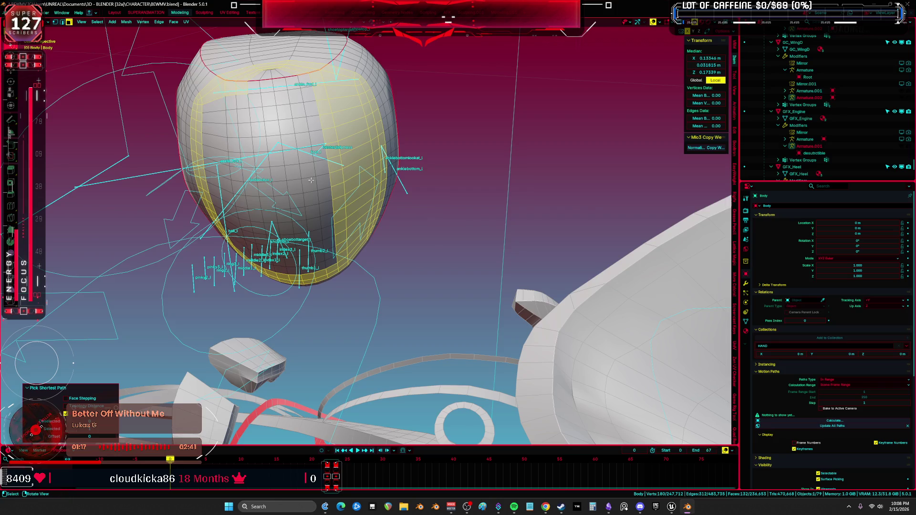
mouse_move(299, 72)
middle_down()
mouse_move(313, 245)
mouse_move(278, 174)
mouse_move(245, 164)
mouse_move(342, 209)
mouse_move(275, 290)
mouse_move(229, 200)
mouse_move(285, 221)
mouse_move(258, 156)
mouse_move(335, 239)
mouse_move(350, 291)
middle_up()
ctrl+click(325, 258)
ctrl+click(233, 153)
alt+shift+click(229, 200)
key(1)
scroll(286, 186, down, 3)
- Apply LoopTools Smooth to the selected band of the inner shoe pad
right_click(350, 292)
mouse_move(360, 293)
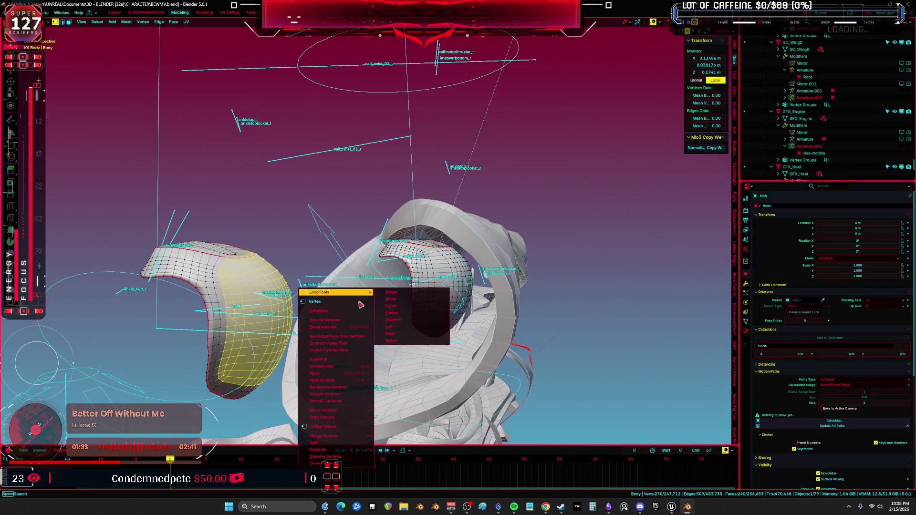
click(334, 394)
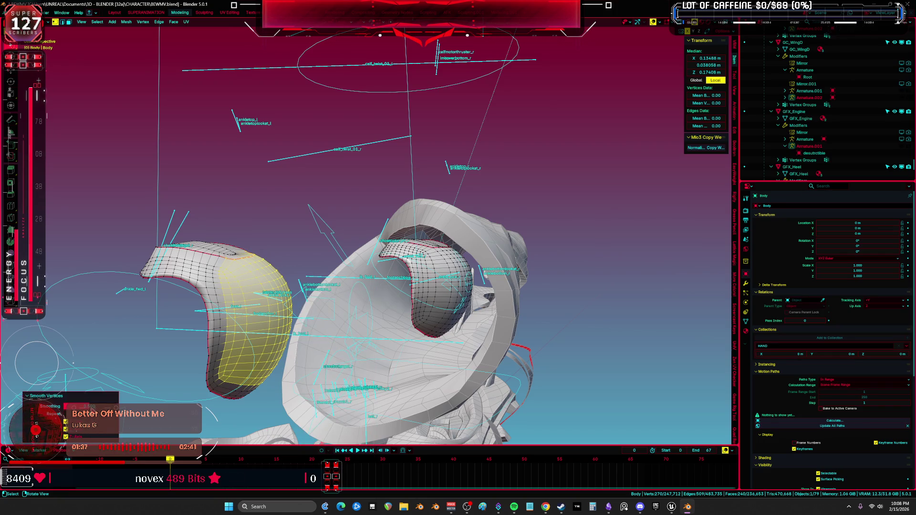
- Set Smoothing to about 0.77 and toggle Z-axis smoothing in the operator panel
drag(89, 406, 85, 406)
drag(41, 426, 30, 433)
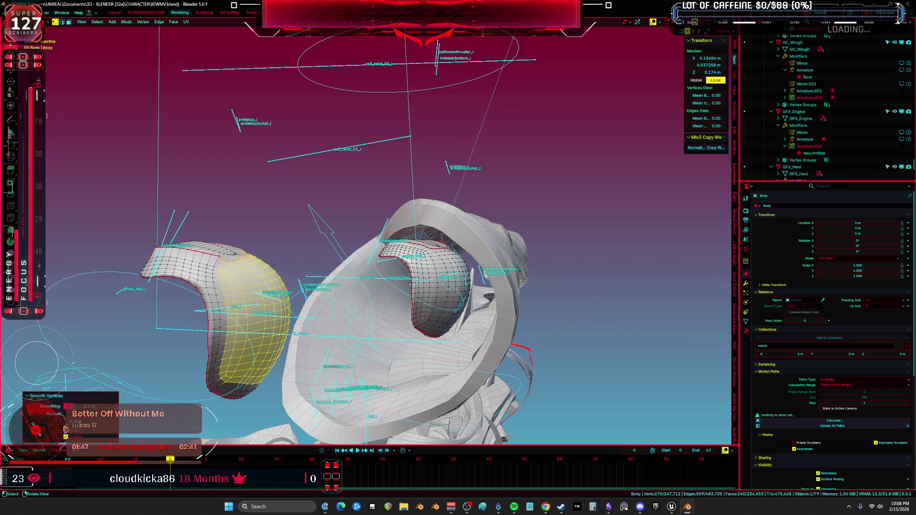
drag(90, 406, 120, 406)
drag(590, 226, 149, 316)
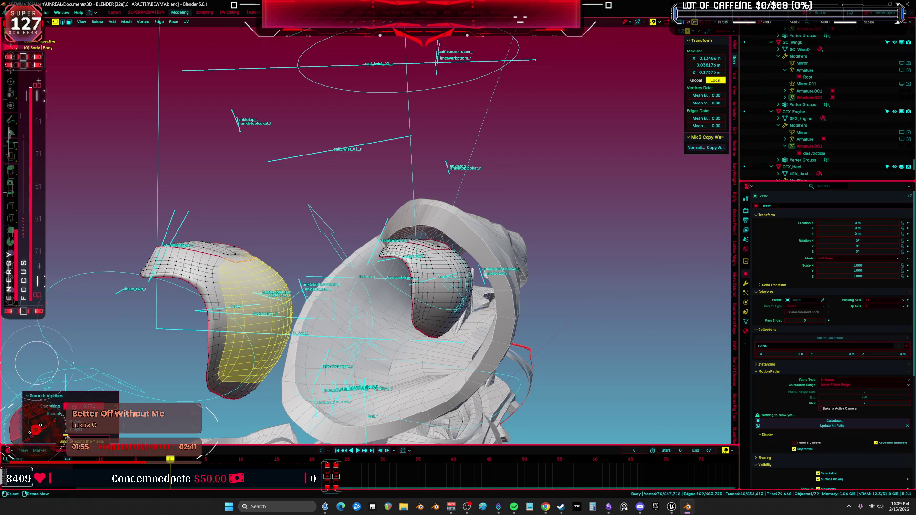
click(66, 436)
click(66, 436)
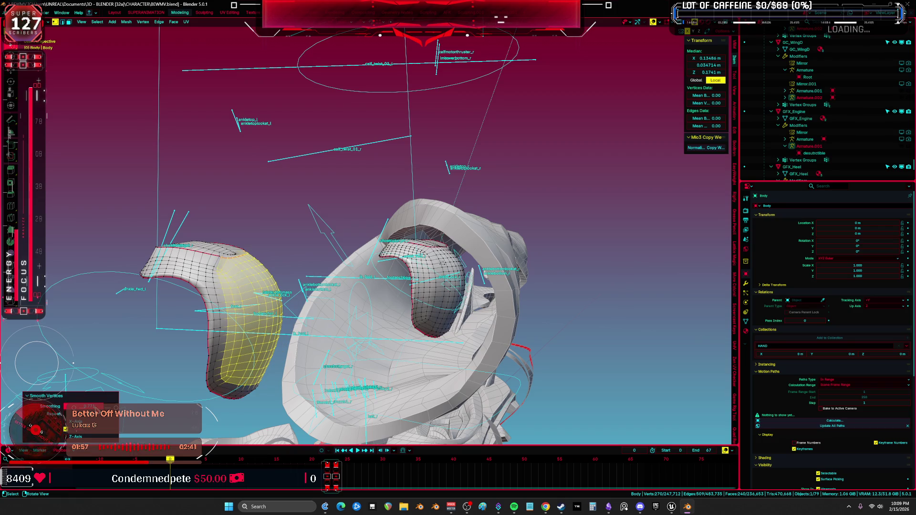
drag(99, 411, 70, 412)
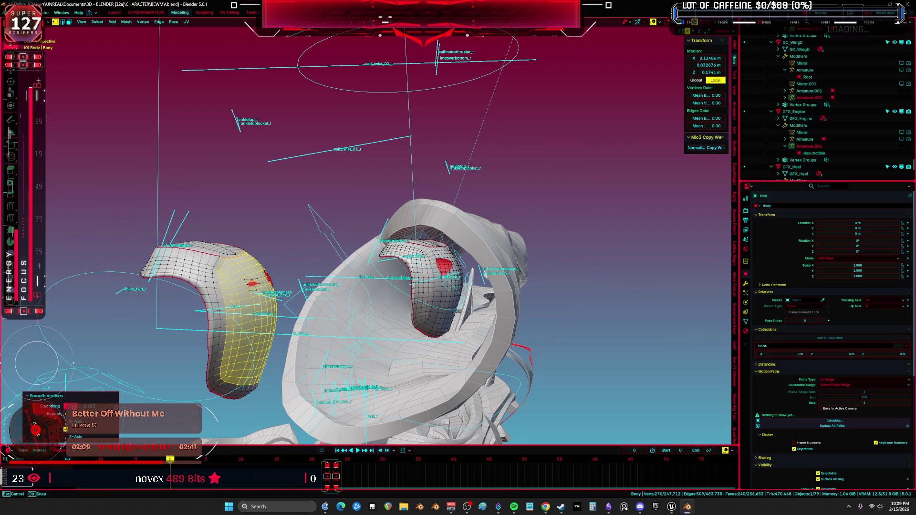
drag(70, 411, 70, 412)
middle_drag(363, 229, 401, 219)
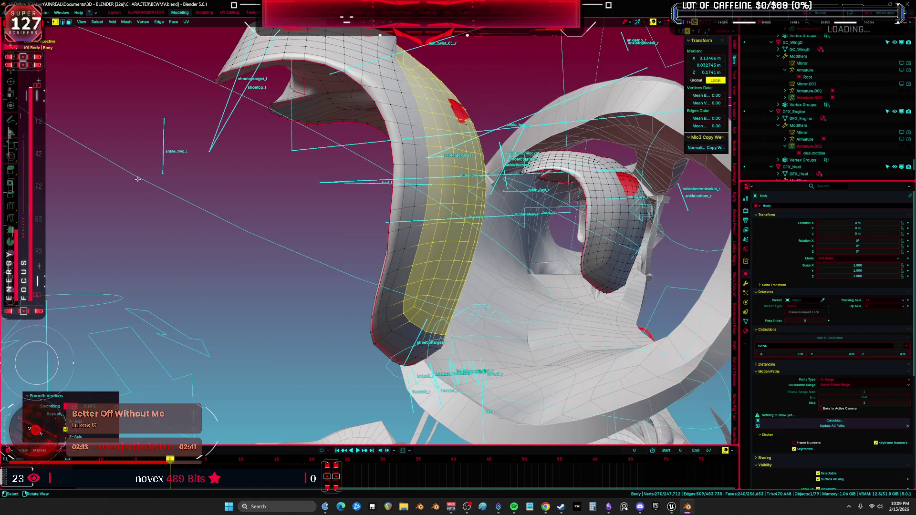
- Circle-deselect stray vertices along the pad edge to trim the selection
mouse_move(138, 179)
middle_down()
mouse_move(230, 258)
mouse_move(238, 250)
middle_up()
key(c)
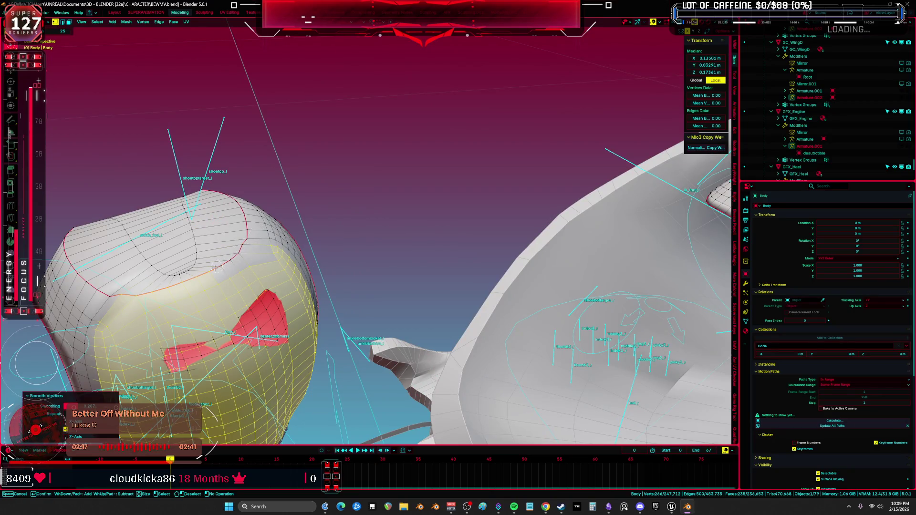
mouse_move(152, 292)
middle_down()
mouse_move(111, 292)
mouse_move(304, 287)
middle_up()
key(Escape)
click(303, 287)
scroll(300, 285, up, 5)
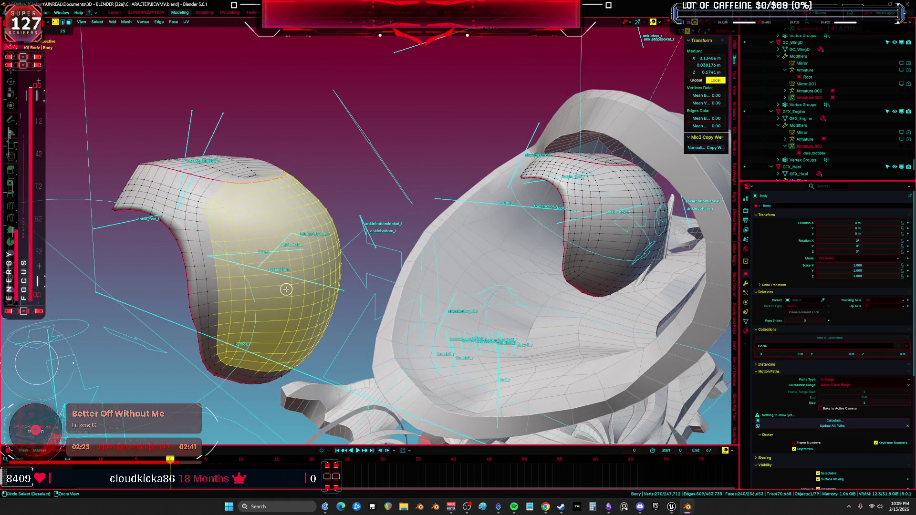
mouse_move(288, 281)
middle_down()
mouse_move(253, 214)
mouse_move(225, 275)
middle_up()
key(c)
mouse_move(189, 298)
middle_down()
mouse_move(124, 310)
mouse_move(181, 286)
mouse_move(363, 247)
middle_up()
key(Escape)
- Smooth the pad vertices, fine-tune smoothing and shrink/fatten, then deselect all
right_click(362, 247)
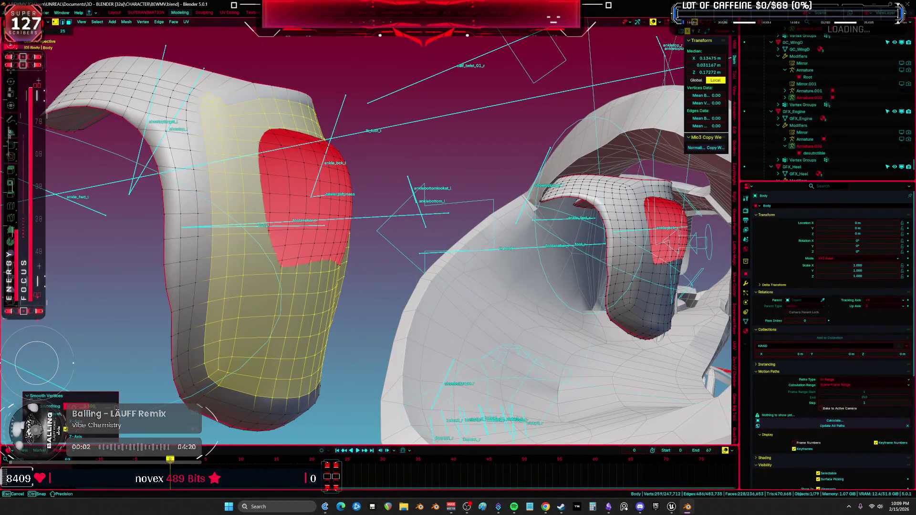
mouse_move(88, 406)
mouse_down()
mouse_move(71, 406)
mouse_move(94, 398)
mouse_move(66, 408)
mouse_move(91, 407)
mouse_up()
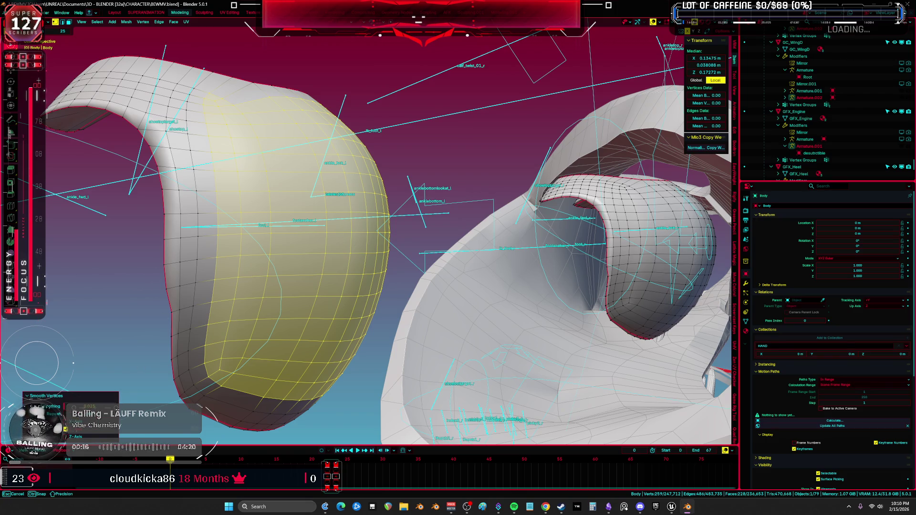
drag(90, 407, 96, 406)
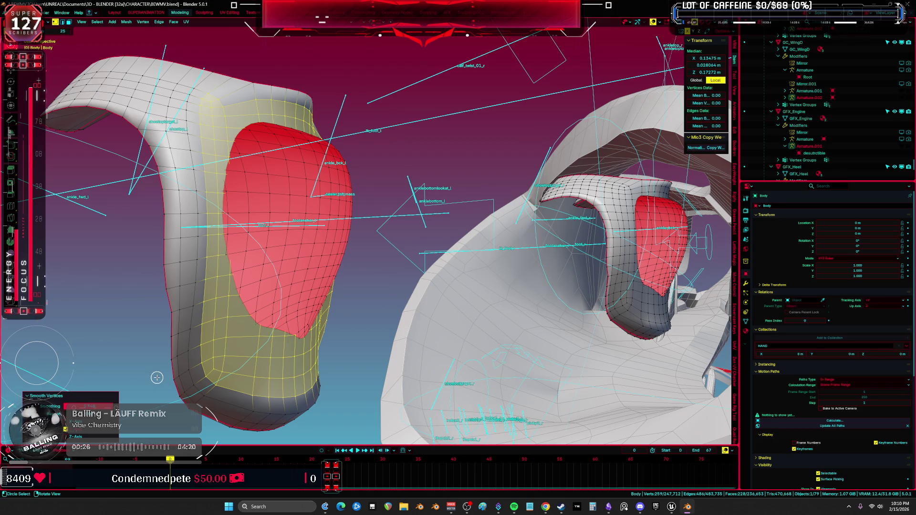
click(89, 406)
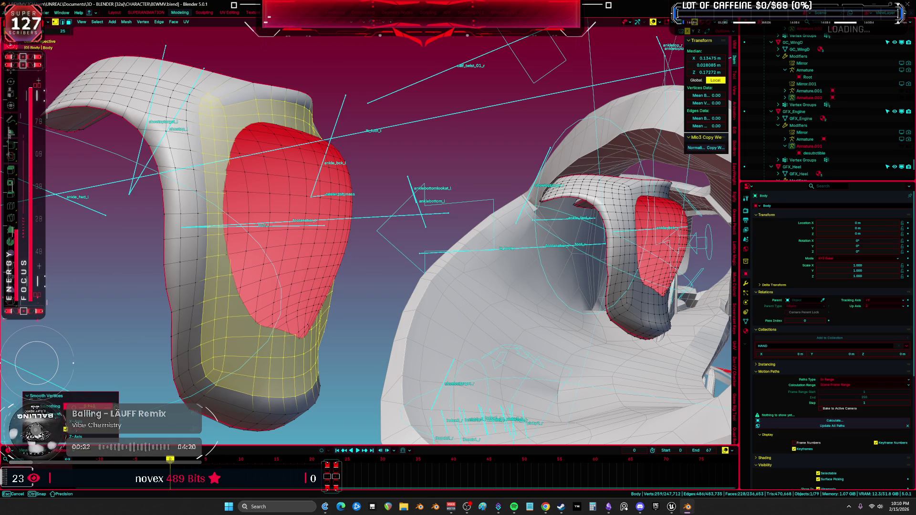
drag(89, 407, 98, 409)
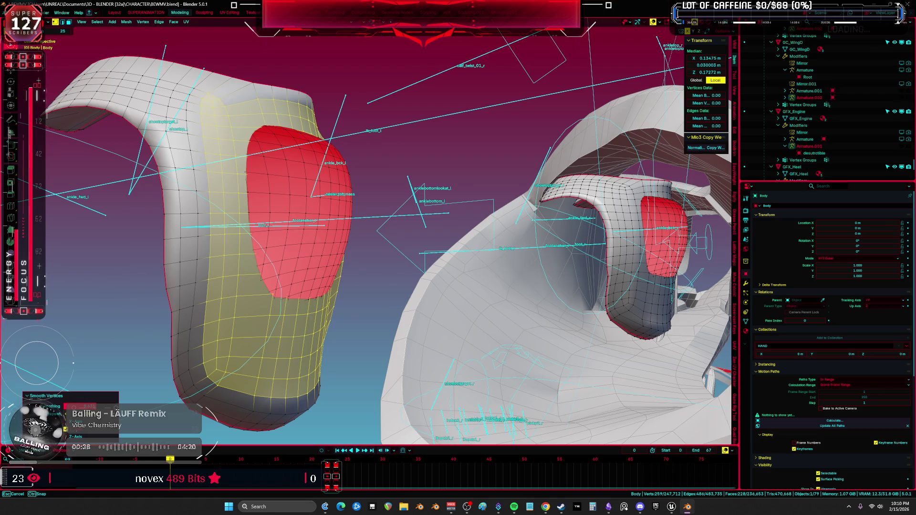
drag(91, 406, 95, 406)
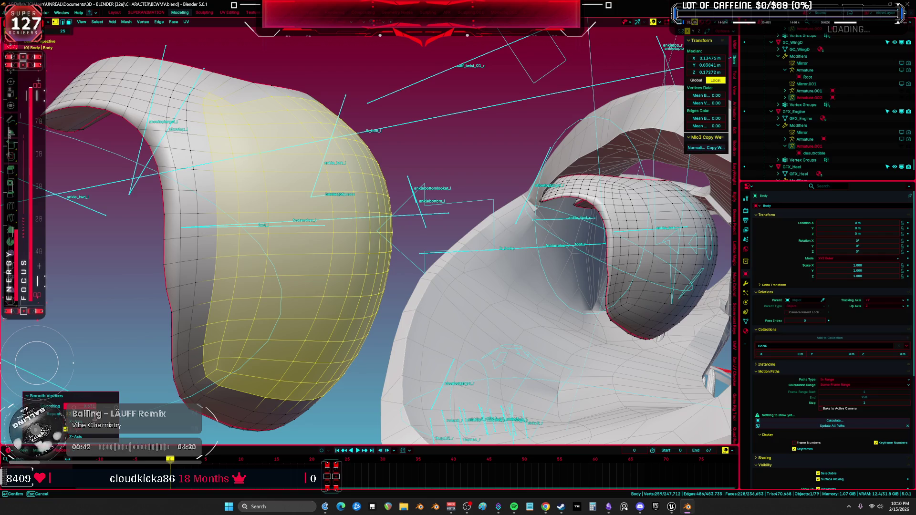
drag(96, 406, 93, 407)
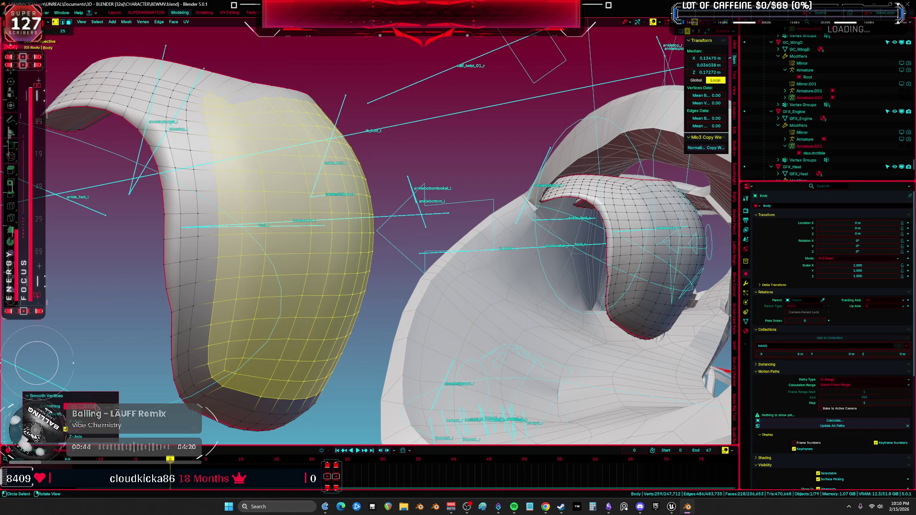
key(alt+a)
scroll(259, 245, down, 5)
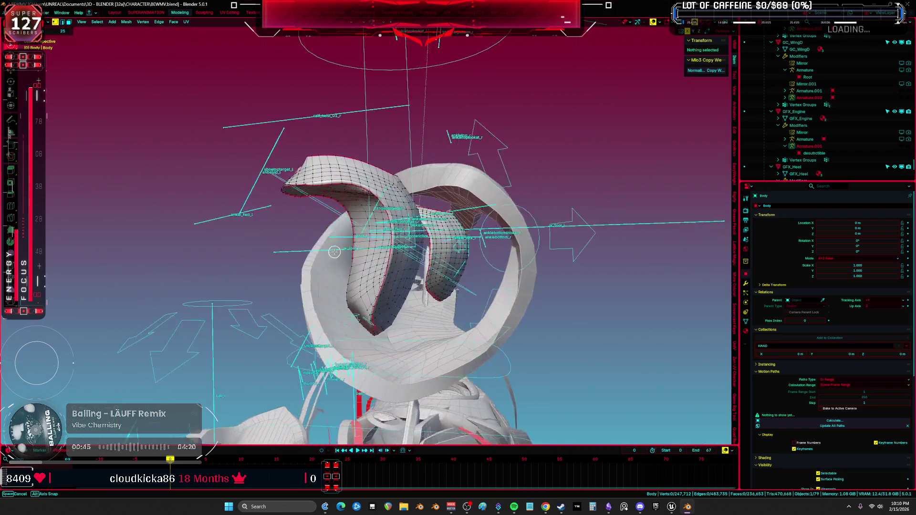
- Hide the overlays, return to Object Mode and select the character
middle_drag(260, 245, 321, 251)
key(shift+alt+z)
alt+middle_click(323, 253)
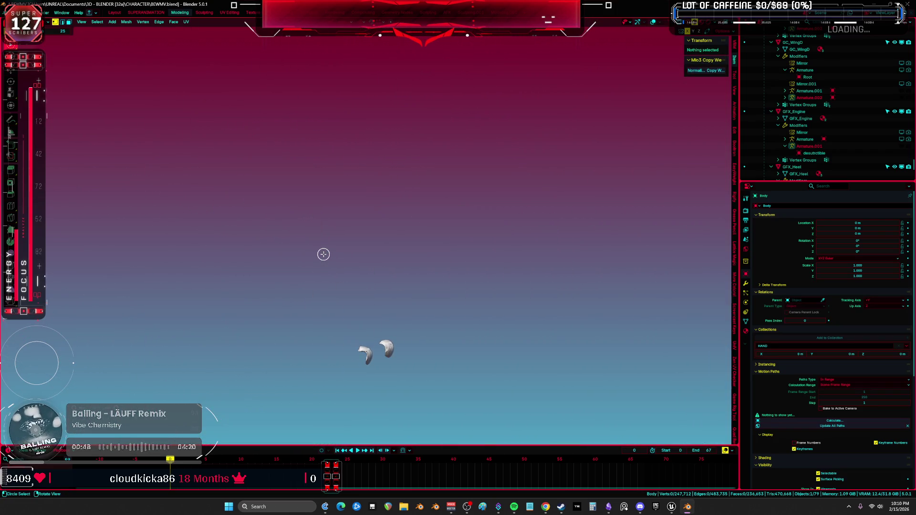
key(Tab)
click(410, 370)
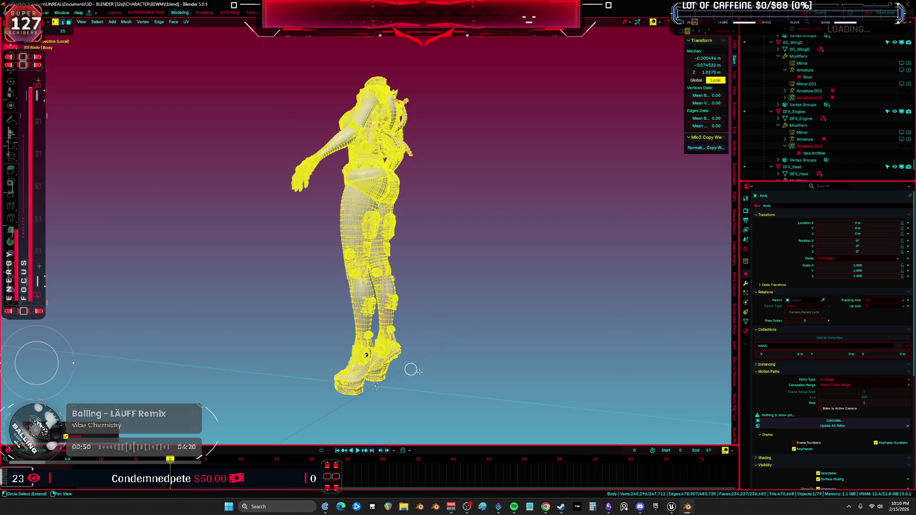
- Zoom and orbit beneath the boots, then select the left heel IK control bone
scroll(440, 280, up, 5)
mouse_move(440, 280)
shift+middle_down()
mouse_move(344, 315)
mouse_move(239, 282)
mouse_move(267, 272)
shift+middle_up()
scroll(343, 315, up, 6)
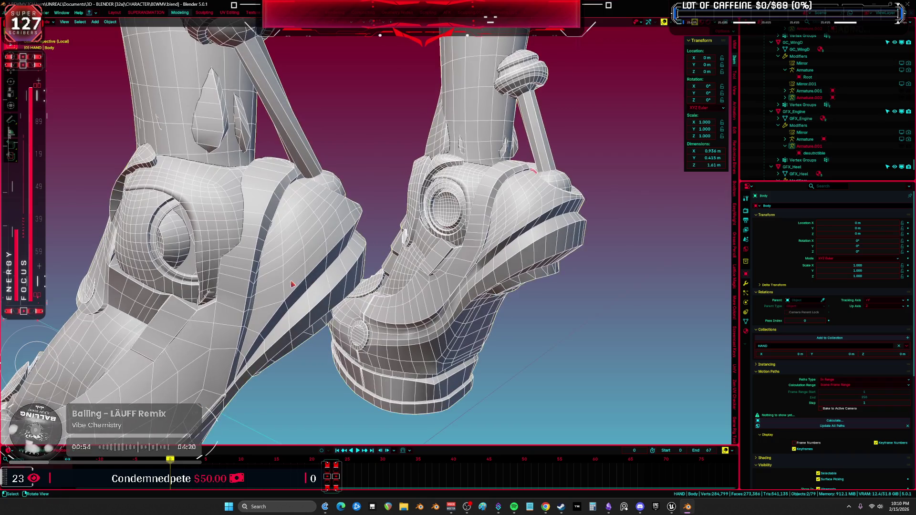
scroll(320, 258, up, 4)
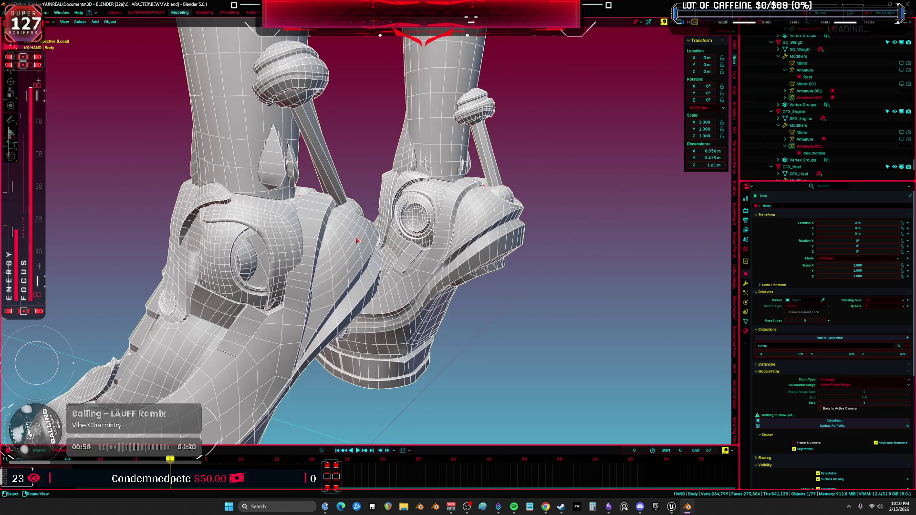
scroll(357, 239, down, 3)
scroll(358, 238, up, 4)
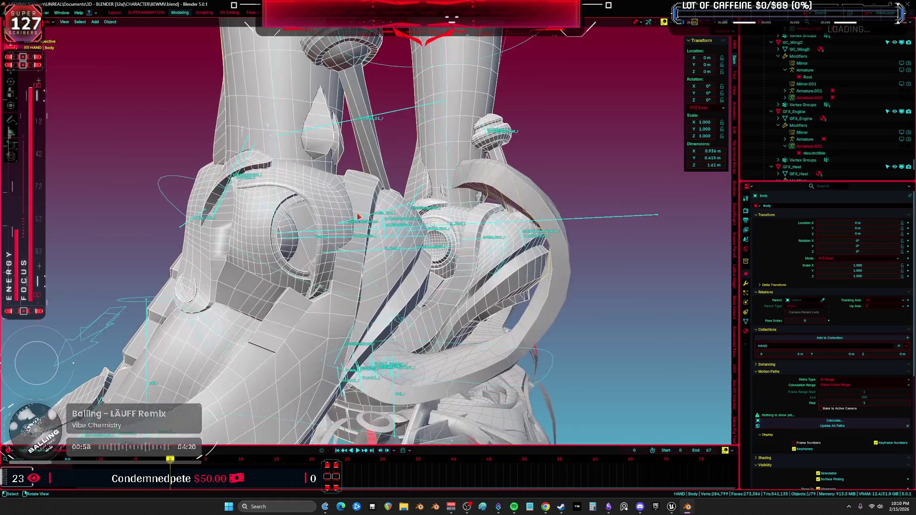
mouse_move(358, 239)
middle_down()
mouse_move(291, 233)
mouse_move(443, 166)
mouse_move(503, 154)
mouse_move(550, 162)
mouse_move(525, 190)
mouse_move(486, 185)
mouse_move(522, 202)
mouse_move(493, 207)
mouse_move(517, 256)
mouse_move(561, 237)
mouse_move(601, 235)
mouse_move(579, 237)
middle_up()
click(550, 161)
- Select only the left heel IK bone in Pose Mode with overlays hidden
right_click(538, 195)
click(538, 191)
click(485, 185)
key(shift+alt+z)
- Rotate the left heel IK control 37.1° and inspect how the boot bends
scroll(562, 236, down, 5)
key(r)
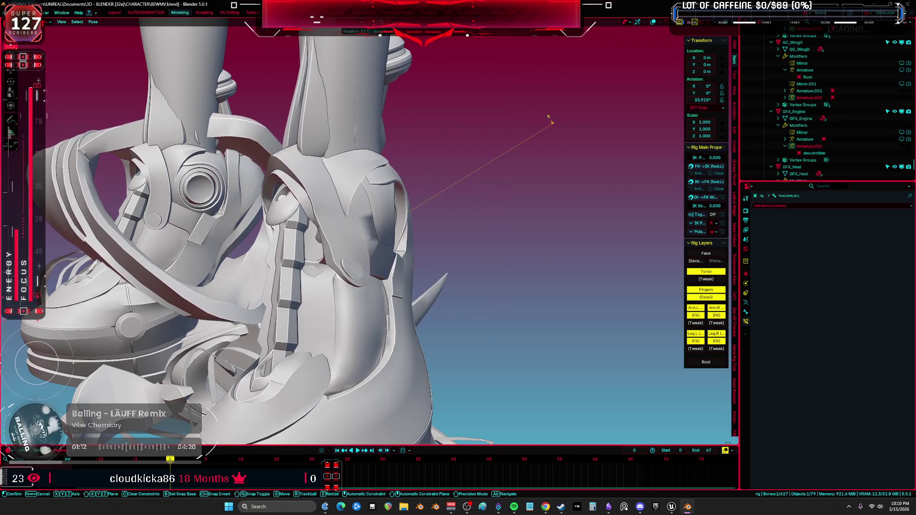
click(549, 117)
mouse_move(548, 117)
middle_down()
mouse_move(501, 133)
mouse_move(503, 150)
middle_up()
key(r)
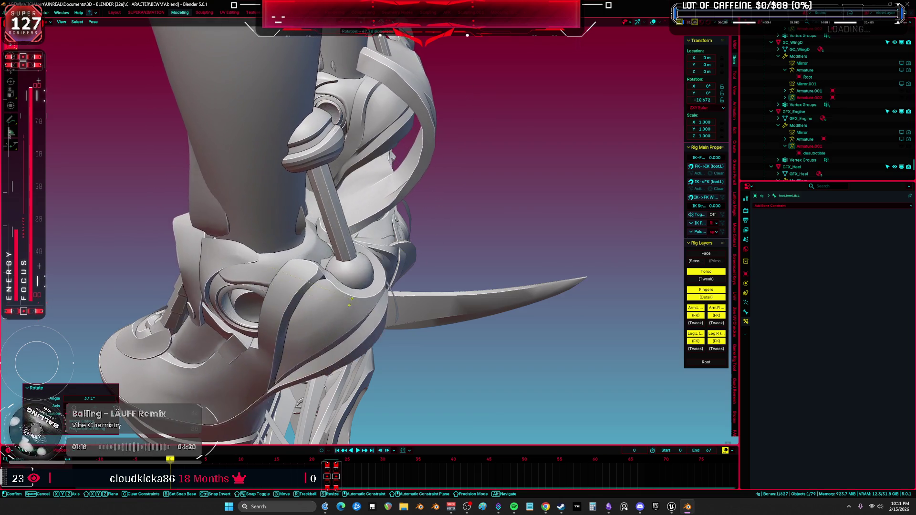
key(Escape)
middle_drag(434, 206, 396, 217)
- Enter Edit Mode on the Body mesh and hide the obstructing linked boot part
key(ctrl+Tab)
key(Tab)
scroll(373, 228, up, 3)
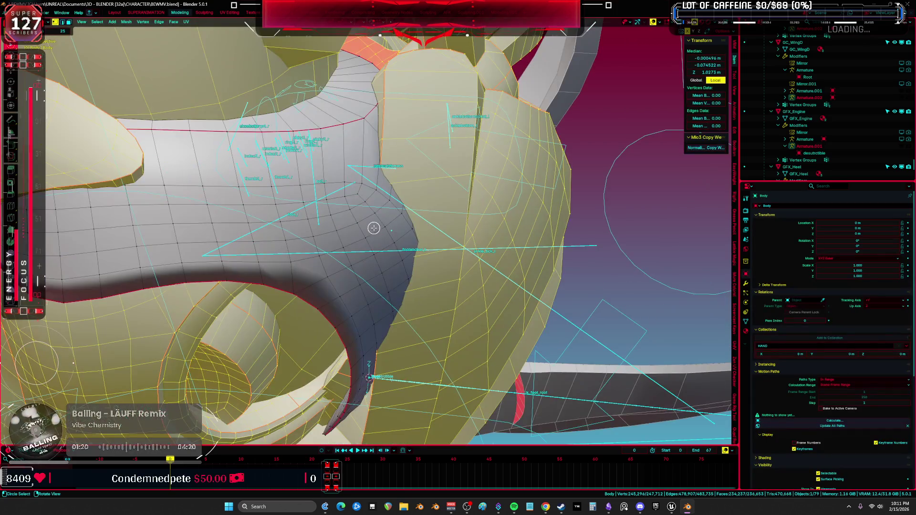
click(358, 195)
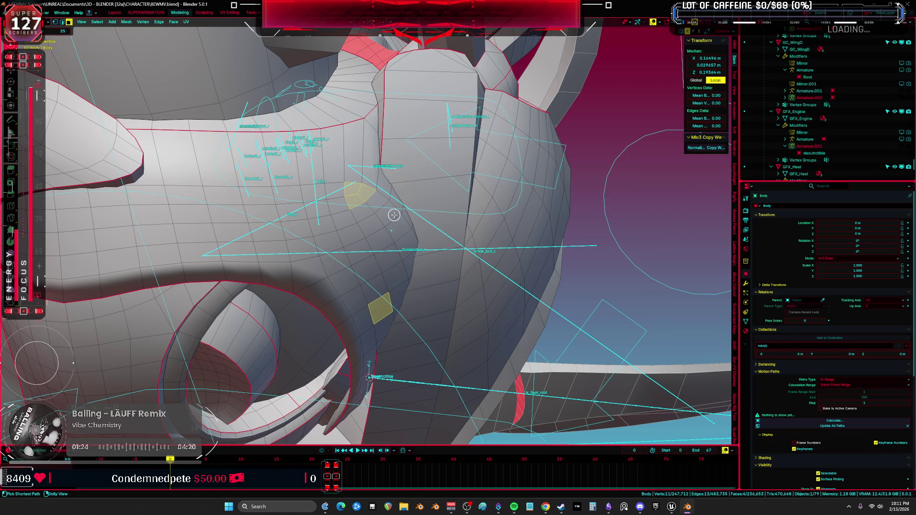
ctrl+click(410, 242)
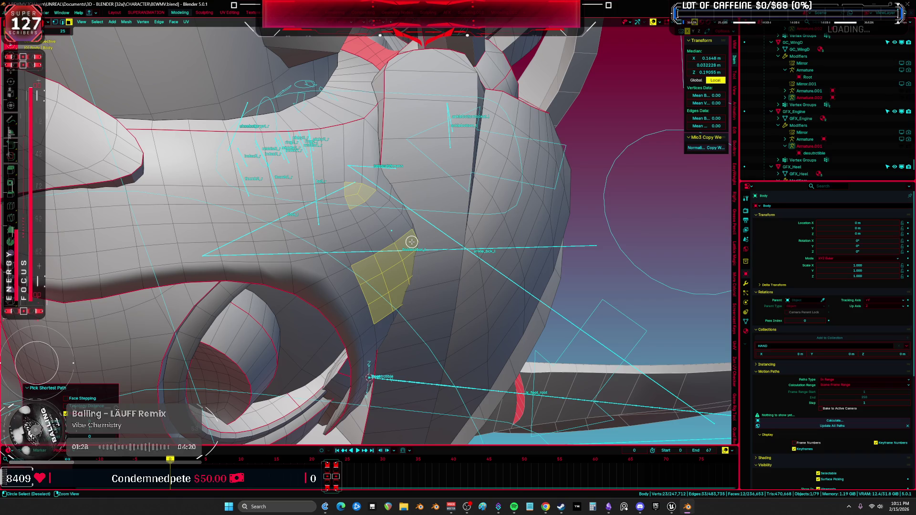
key(1)
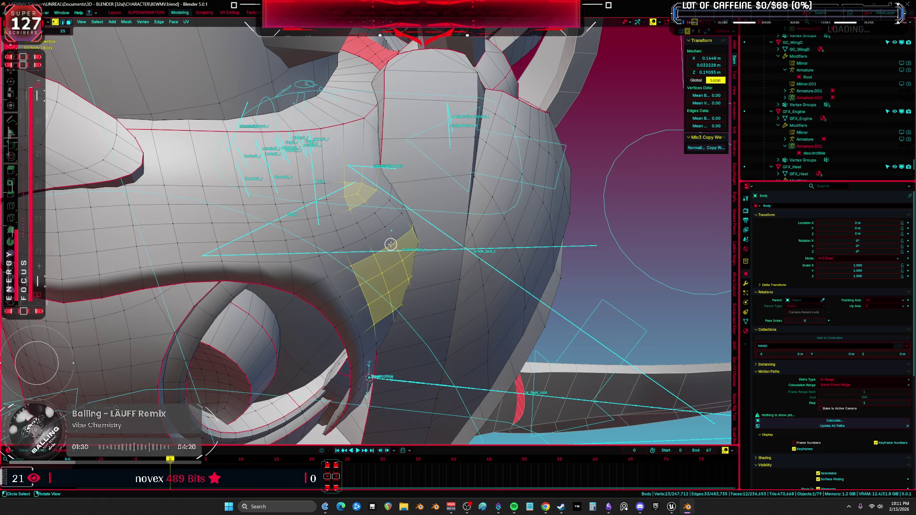
key(l)
key(ctrl+l)
key(h)
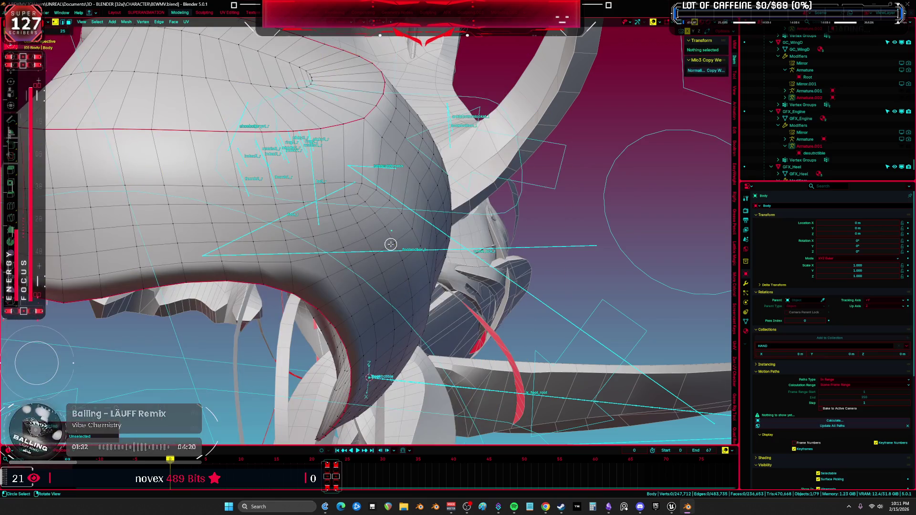
- Mark a shortest-path strip of faces across the inner pad
key(3)
click(365, 200)
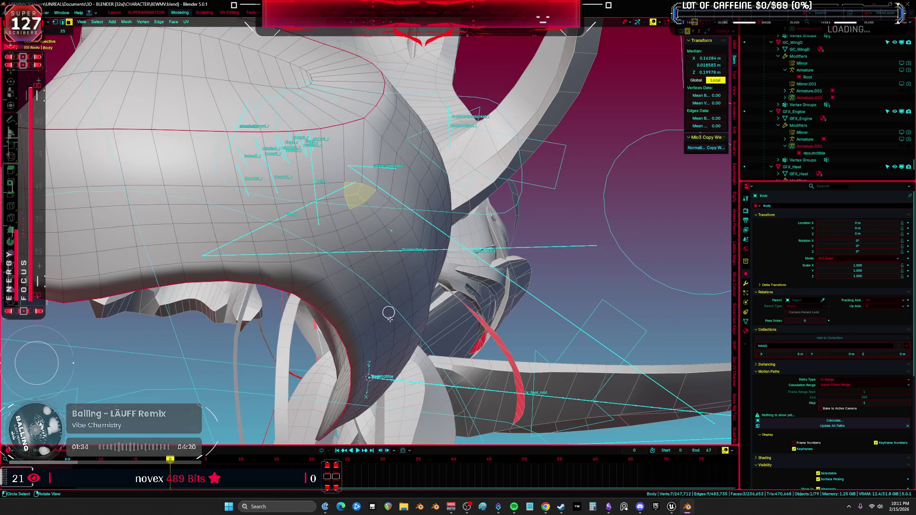
middle_drag(384, 369, 220, 144)
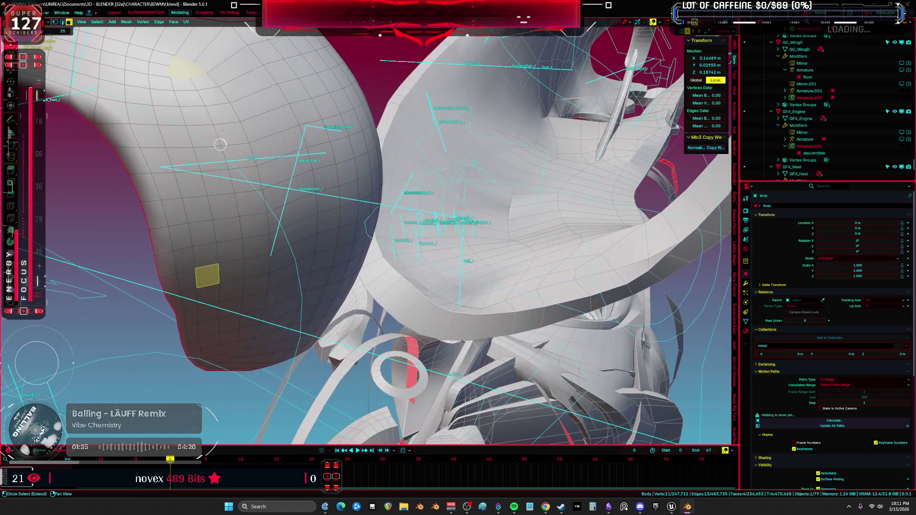
ctrl+click(215, 76)
mouse_move(223, 89)
middle_down()
mouse_move(276, 217)
mouse_move(295, 224)
mouse_move(271, 187)
middle_up()
shift+click(264, 215)
shift+click(310, 141)
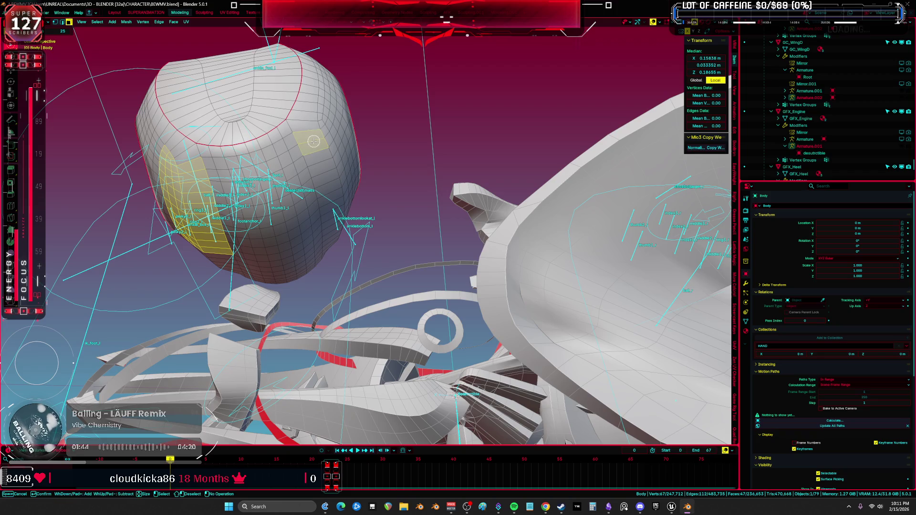
- Circle-select the faces down the pad's sides and across its lower strip
middle_drag(311, 141, 336, 195)
scroll(336, 195, up, 3)
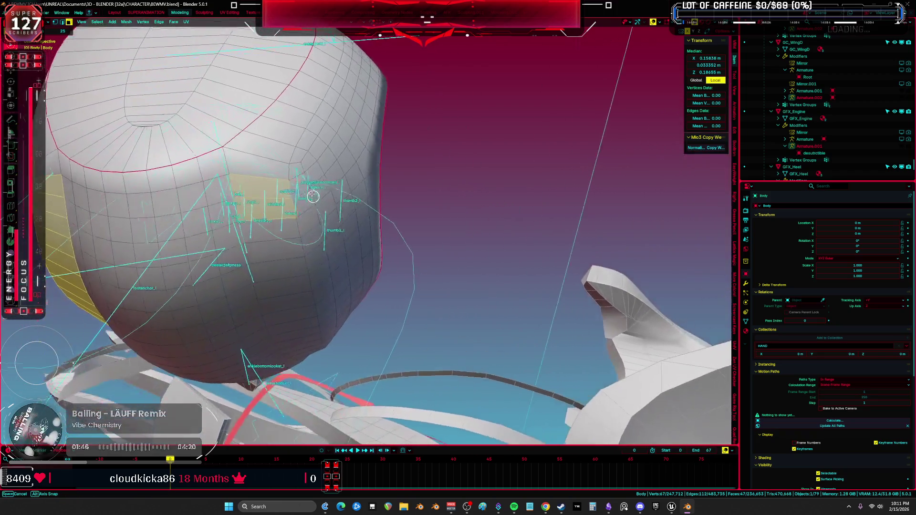
key(c)
click(301, 169)
mouse_move(306, 153)
middle_down()
mouse_move(333, 165)
mouse_move(311, 147)
middle_up()
key(c)
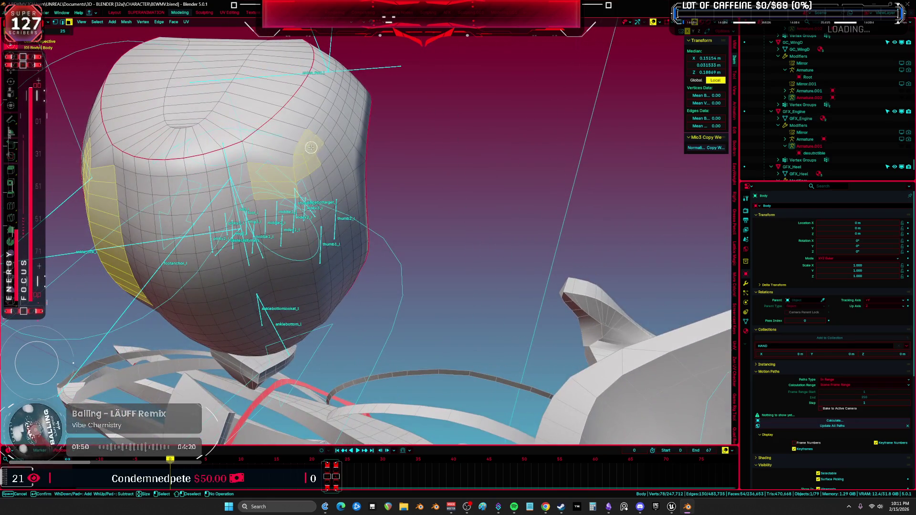
middle_drag(310, 185, 303, 174)
click(303, 174)
drag(302, 174, 309, 226)
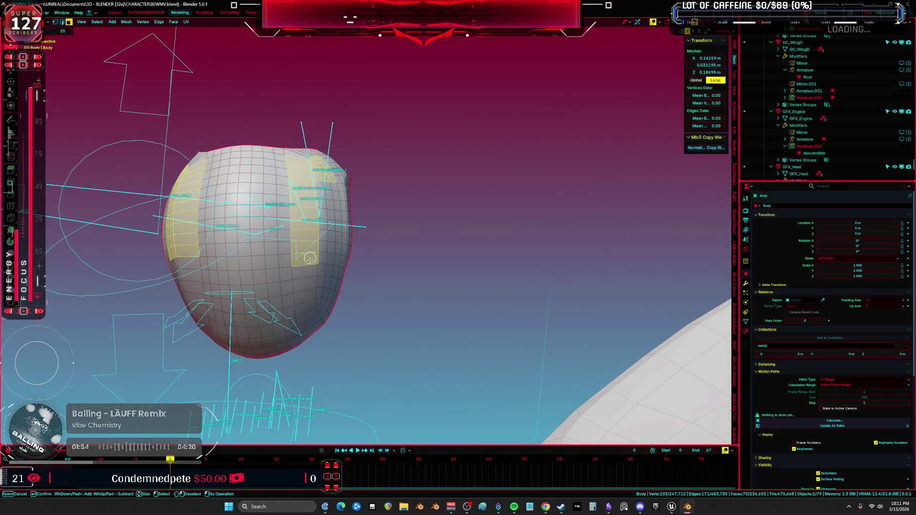
click(317, 287)
middle_drag(317, 287, 318, 262)
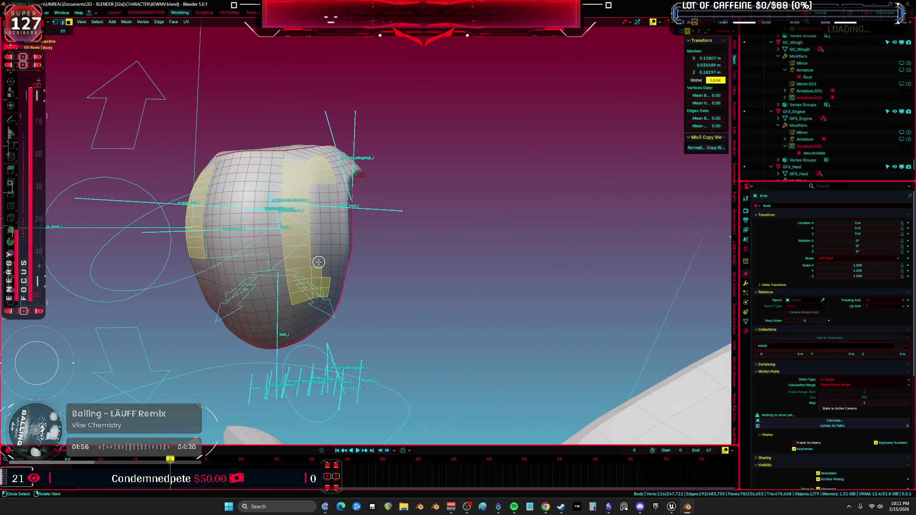
drag(325, 281, 326, 284)
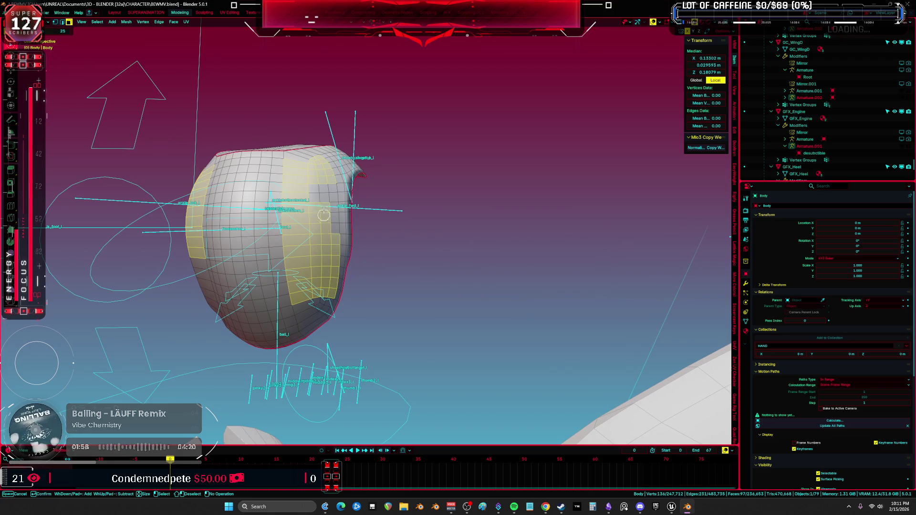
drag(325, 194, 312, 235)
mouse_move(313, 236)
middle_down()
mouse_move(282, 245)
mouse_move(300, 222)
middle_up()
drag(300, 222, 295, 231)
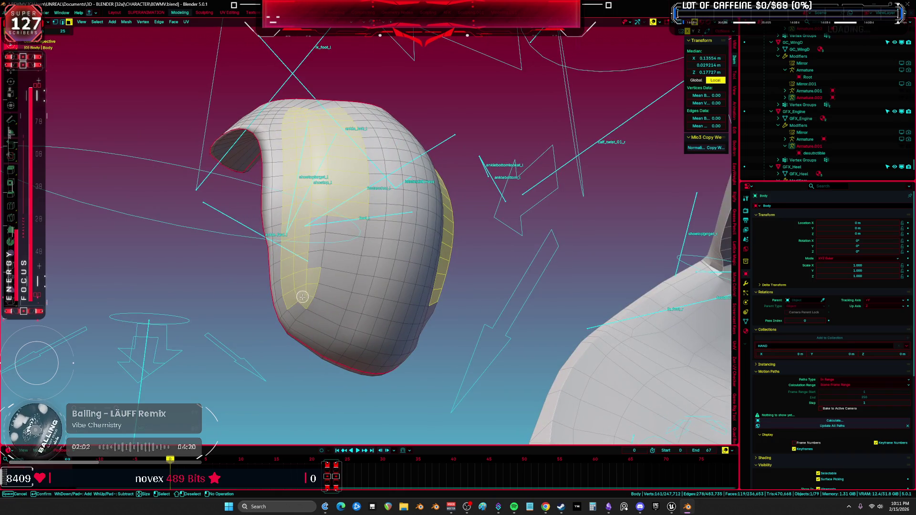
mouse_move(302, 297)
mouse_down()
mouse_move(309, 302)
mouse_move(354, 229)
mouse_up()
mouse_move(354, 229)
middle_down()
mouse_move(373, 250)
mouse_move(311, 327)
middle_up()
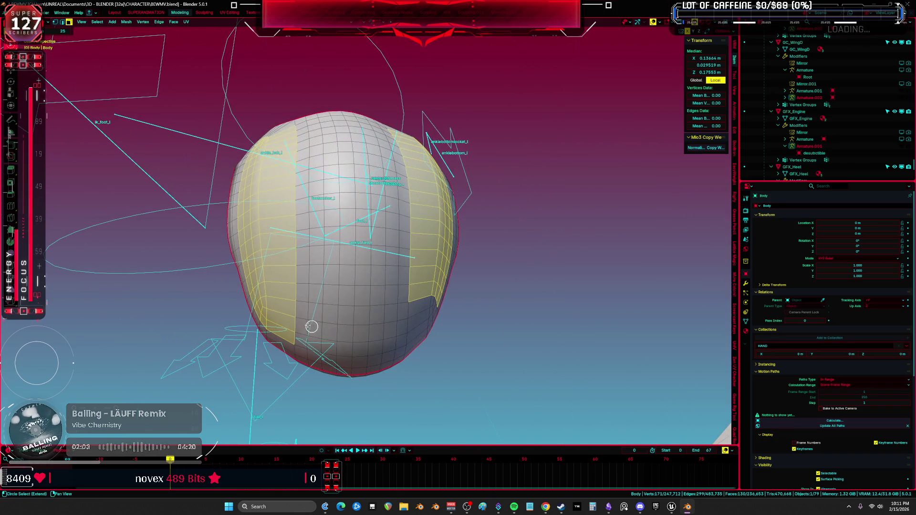
mouse_move(311, 327)
mouse_down()
mouse_move(318, 338)
mouse_move(362, 340)
mouse_move(396, 329)
mouse_up()
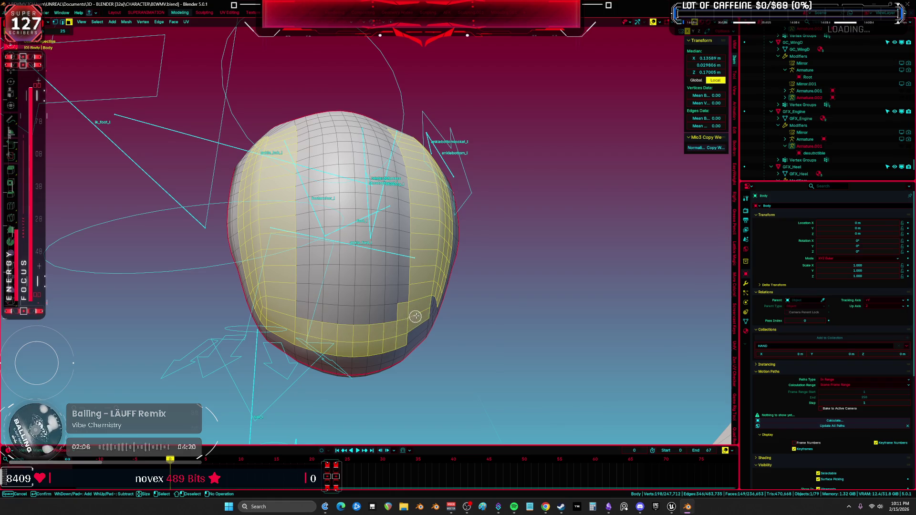
middle_drag(415, 316, 403, 281)
mouse_move(403, 281)
mouse_down()
mouse_move(415, 289)
mouse_move(403, 321)
mouse_up()
- Add the pad's front faces, filling in the grey front patch
middle_drag(403, 321, 313, 311)
mouse_move(313, 311)
mouse_down()
mouse_move(359, 313)
mouse_move(398, 282)
mouse_move(289, 270)
mouse_move(388, 235)
mouse_up()
mouse_move(389, 235)
middle_down()
mouse_move(370, 233)
mouse_move(383, 220)
middle_up()
drag(383, 221, 348, 217)
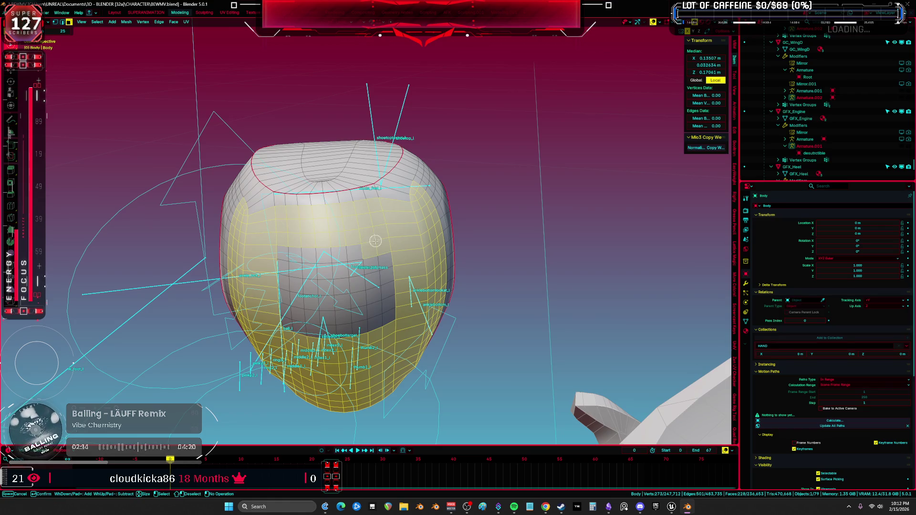
mouse_move(288, 259)
mouse_down()
mouse_move(391, 266)
mouse_move(290, 283)
mouse_move(293, 320)
mouse_up()
mouse_move(293, 320)
middle_down()
mouse_move(307, 302)
mouse_move(423, 275)
middle_up()
- Smooth the selected pad patch with Smooth Vertices, limiting an axis, then deselect
right_click(424, 276)
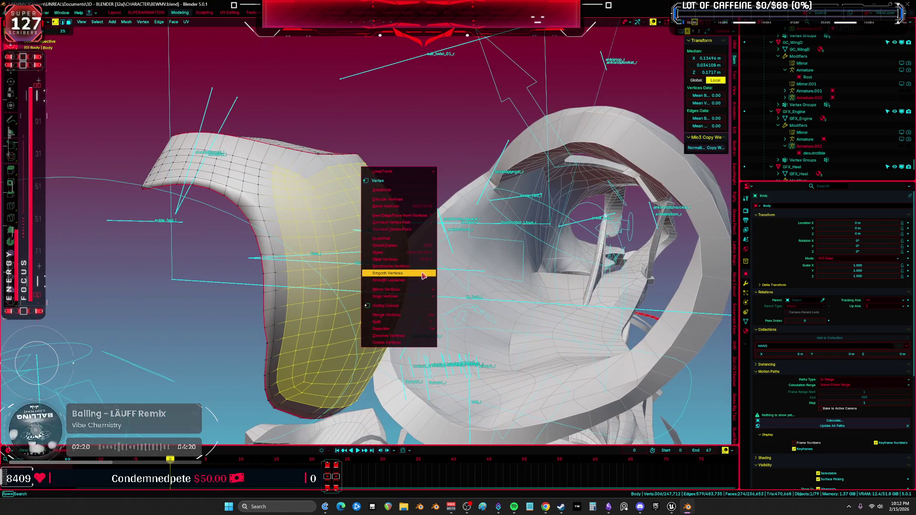
click(423, 275)
middle_drag(192, 329, 109, 386)
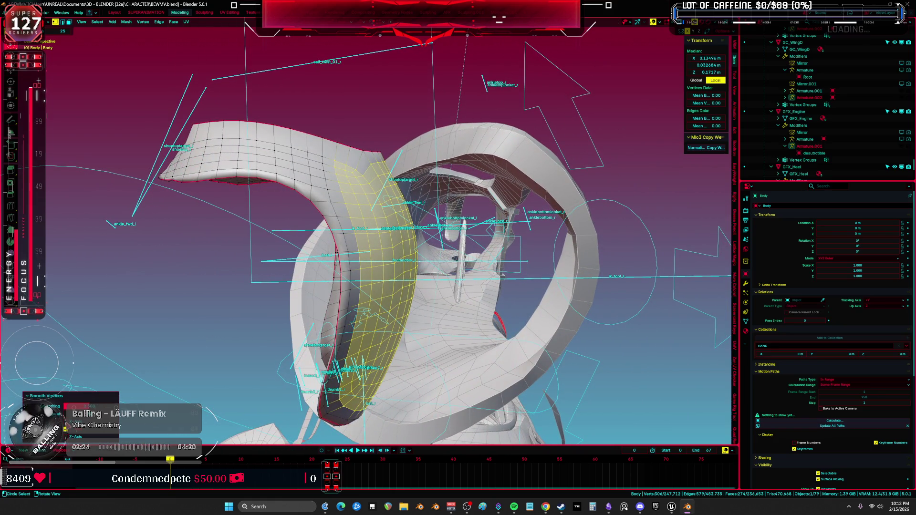
click(75, 435)
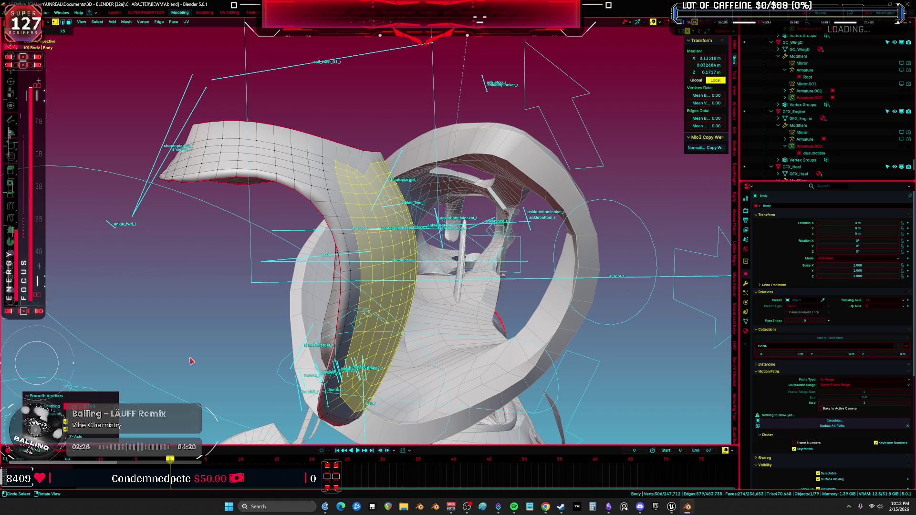
key(alt+a)
- Select the whole linked ankle piece
mouse_move(191, 361)
middle_down()
mouse_move(250, 349)
mouse_move(299, 302)
mouse_move(267, 307)
middle_up()
key(shift+alt+z)
scroll(203, 353, down, 10)
scroll(234, 364, up, 10)
key(shift+alt+z)
key(ctrl+z)
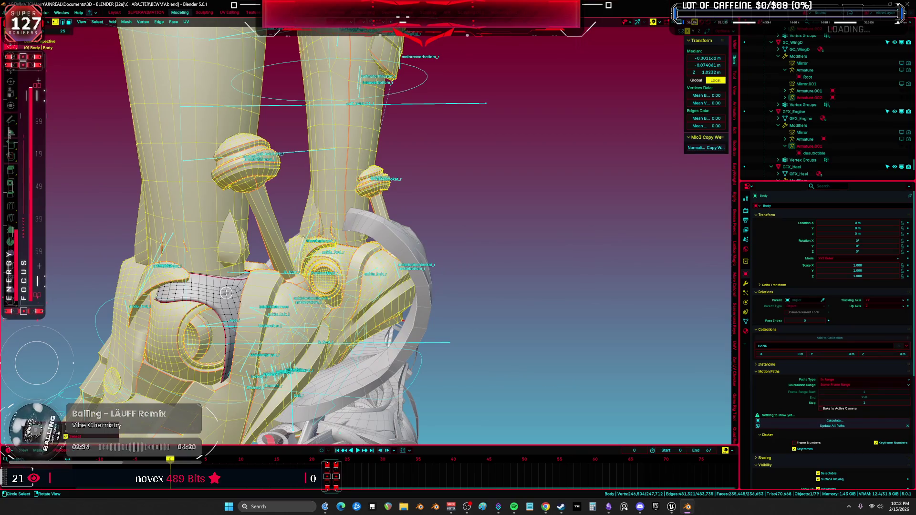
click(226, 292)
key(k)
key(Escape)
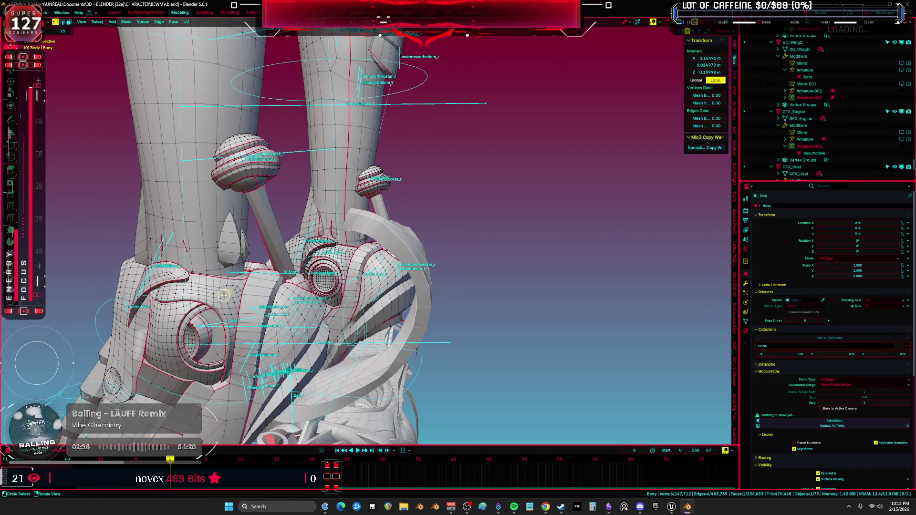
key(l)
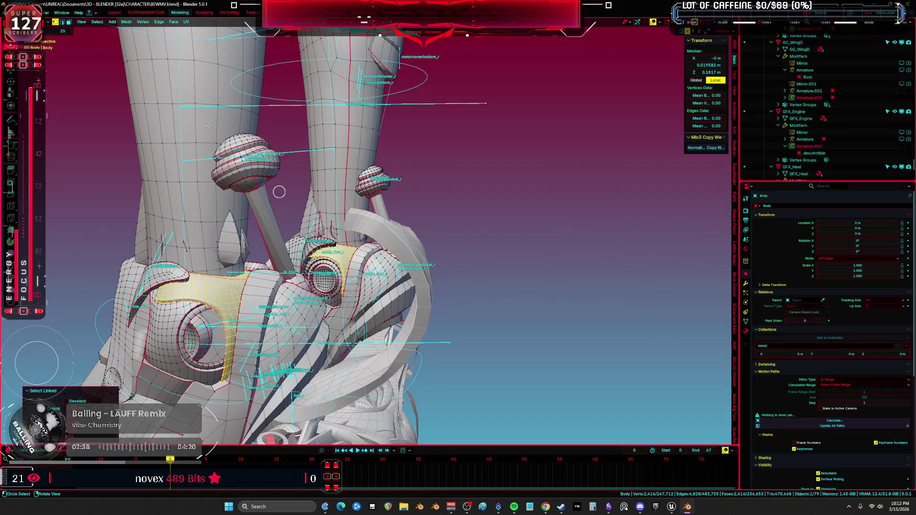
- Run Snap to Symmetry (1208 vertices already symmetrical), then return to Object Mode and select the rig
key(F3)
text(s)
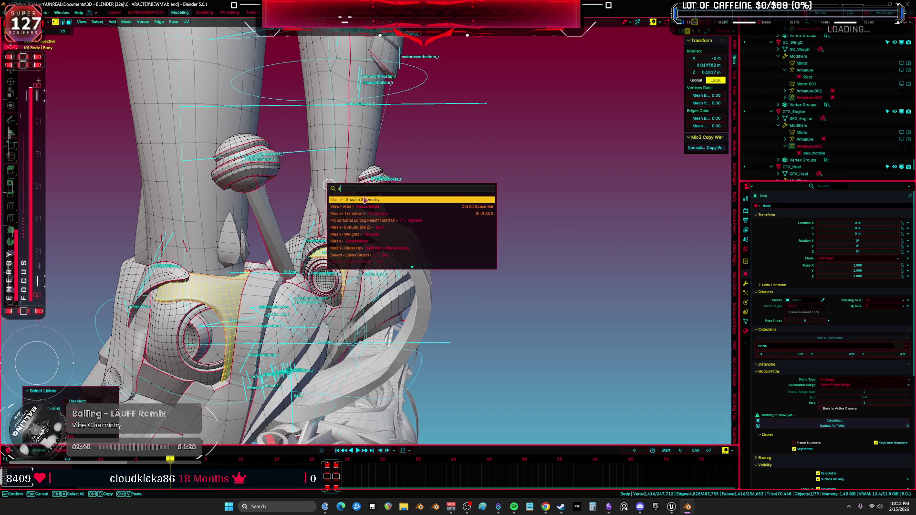
click(364, 200)
mouse_move(538, 288)
middle_down()
mouse_move(288, 280)
mouse_move(393, 273)
middle_up()
key(Tab)
click(500, 242)
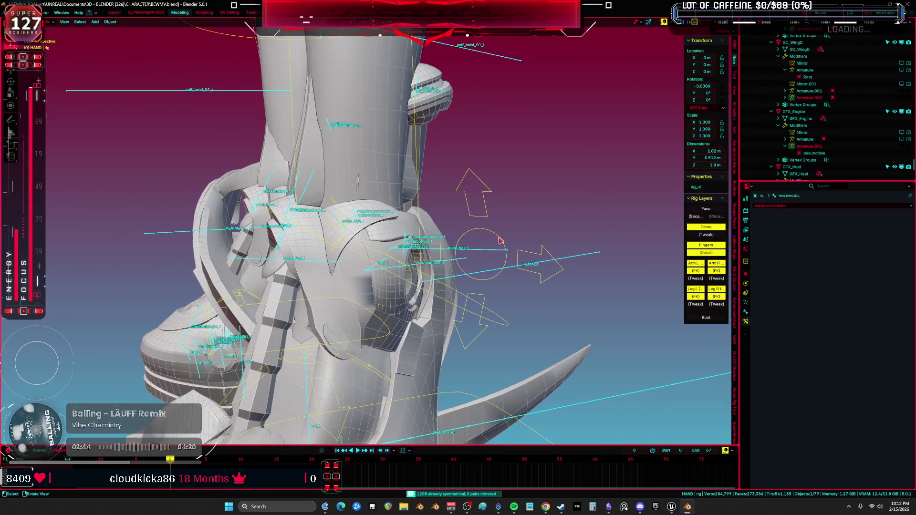
- Clear the left heel IK control's transforms, then test-rotate it on Z and X and cancel
right_click(499, 240)
click(500, 238)
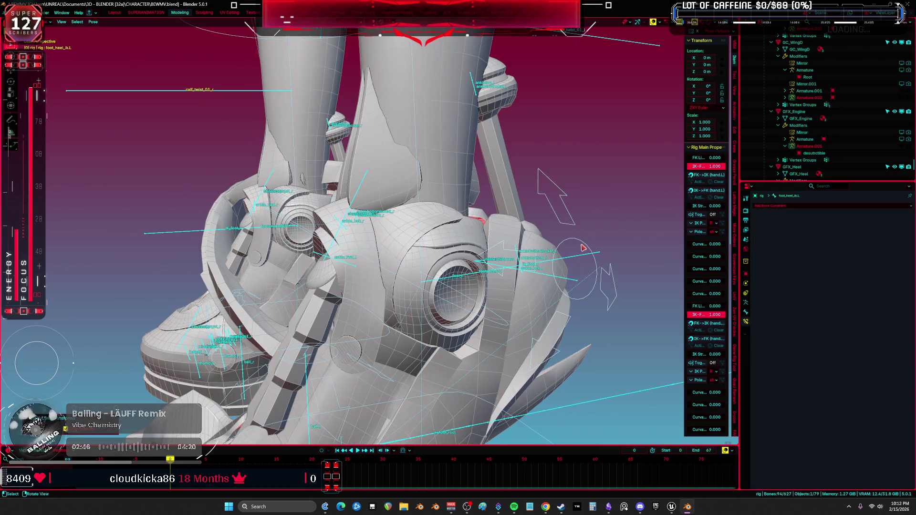
mouse_move(583, 248)
middle_down()
mouse_move(442, 239)
mouse_move(460, 252)
middle_up()
key(shift+alt+z)
key(r)
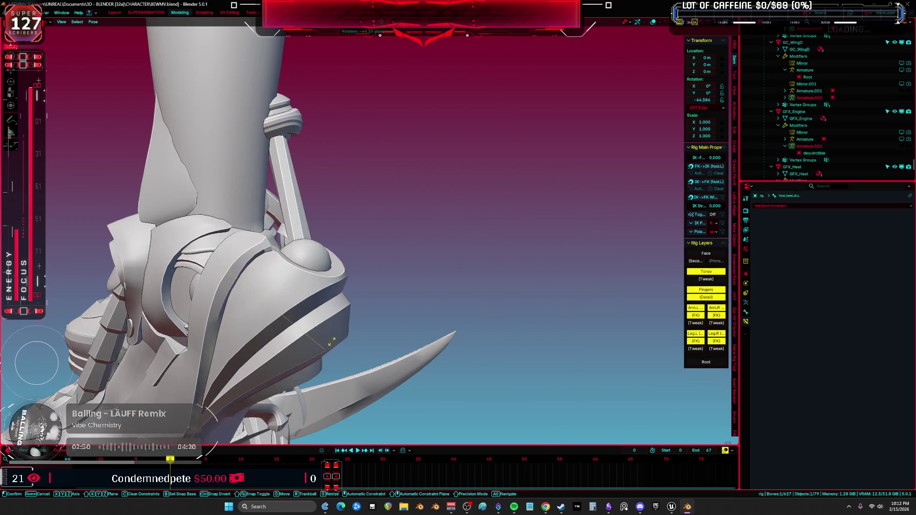
key(x)
key(x)
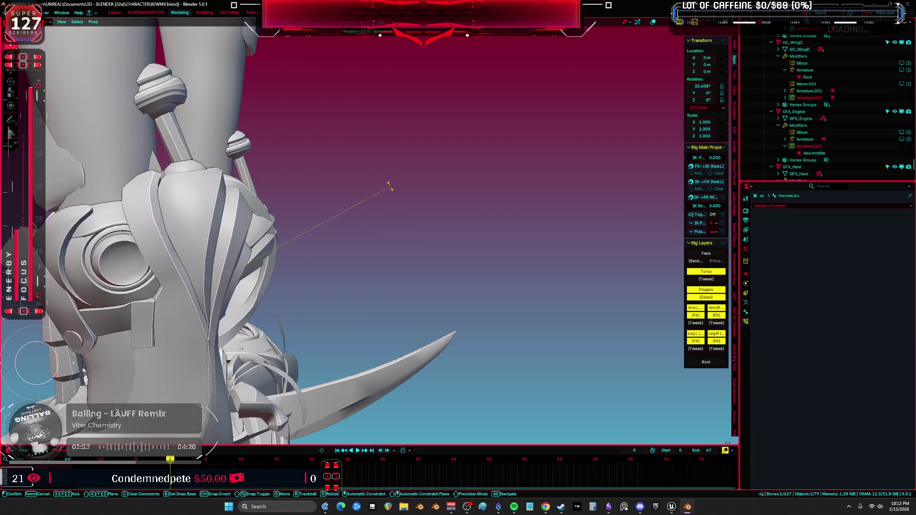
right_click(409, 323)
mouse_move(409, 322)
middle_down()
mouse_move(399, 221)
mouse_move(482, 251)
mouse_move(564, 305)
middle_up()
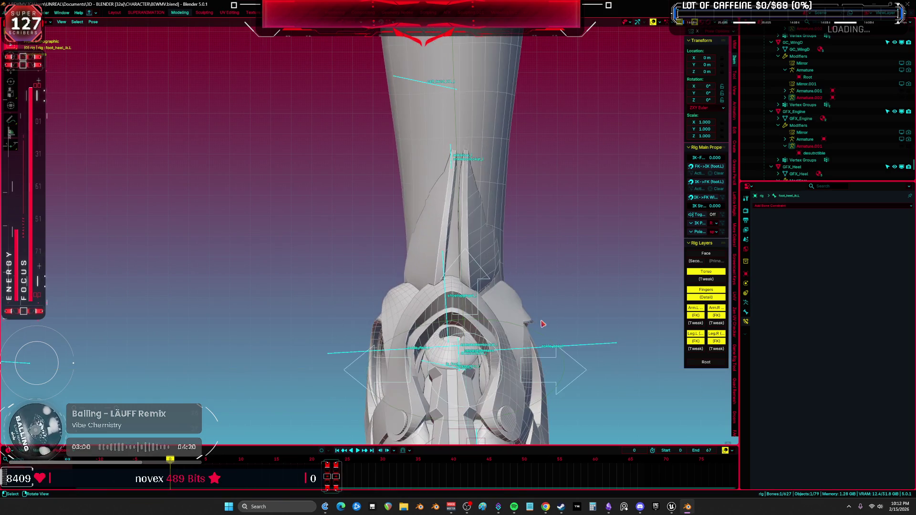
- In Body edit mode, select both ankle pieces and zoom in on the ankle in side view
key(ctrl+z)
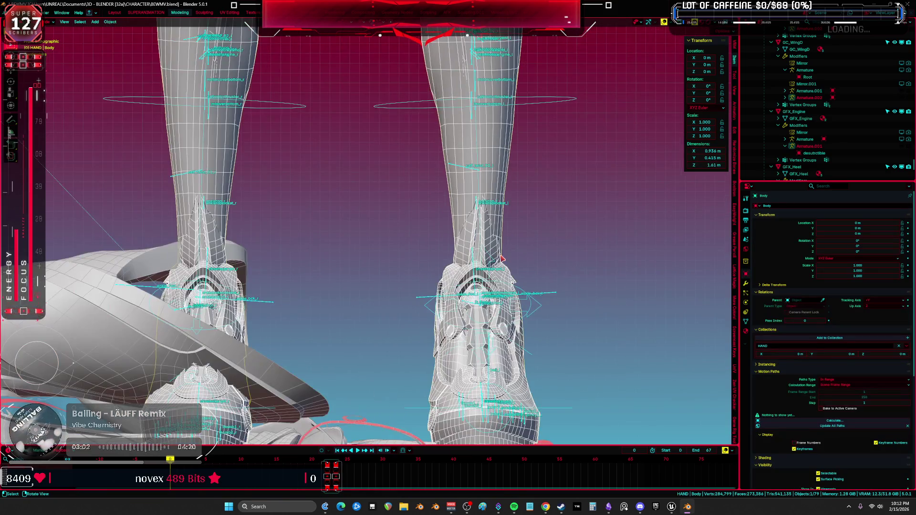
key(c)
key(l)
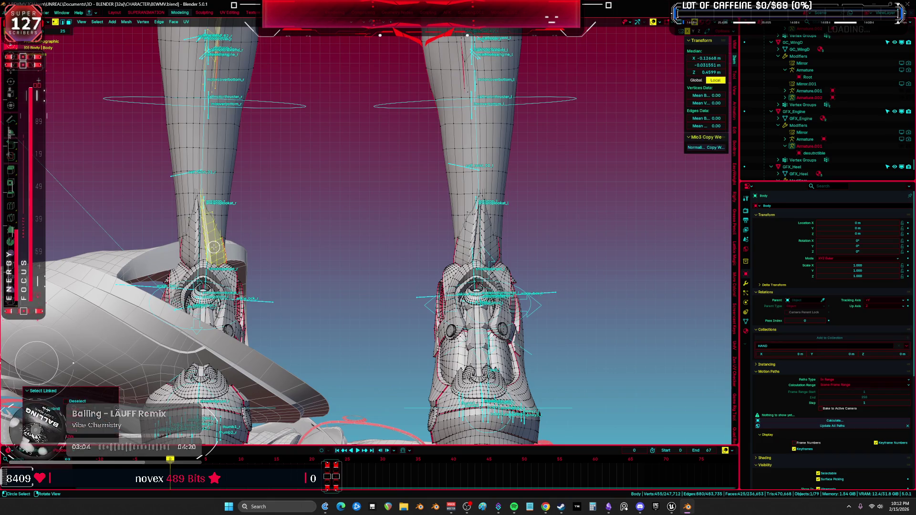
mouse_move(455, 233)
mouse_down()
mouse_move(484, 224)
mouse_move(517, 247)
mouse_up()
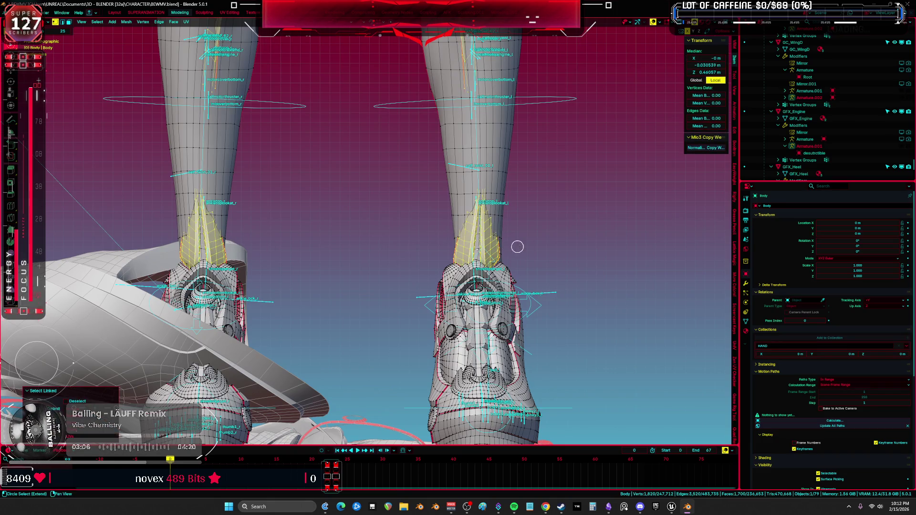
key(alt+z)
key(KP_3)
mouse_move(415, 251)
ctrl+middle_down()
mouse_move(378, 240)
mouse_move(321, 268)
mouse_move(312, 249)
ctrl+middle_up()
- Separate the selected ankle pieces into a new object, Body.001, and select it
key(p)
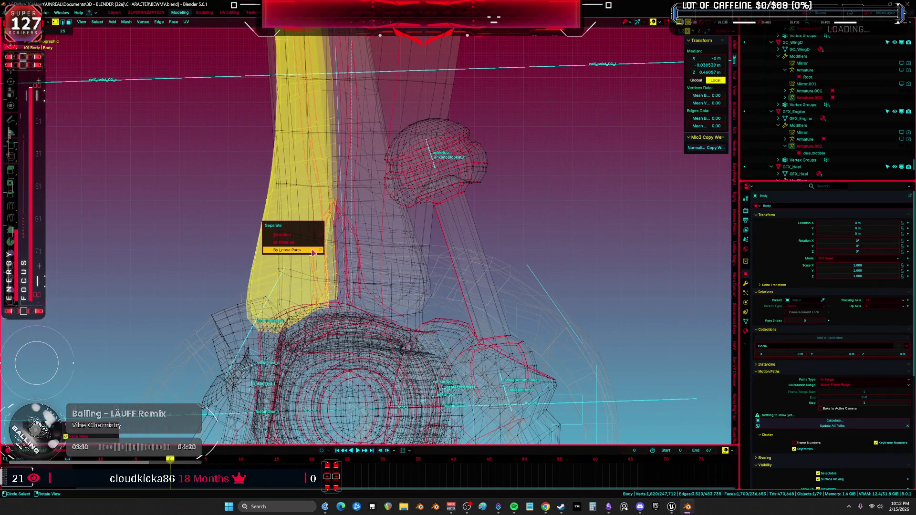
key(l)
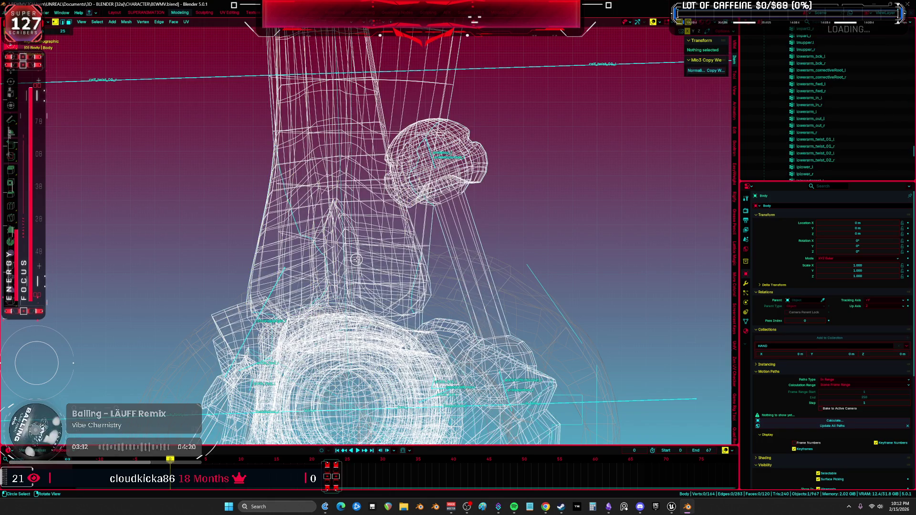
key(ctrl+z)
key(p)
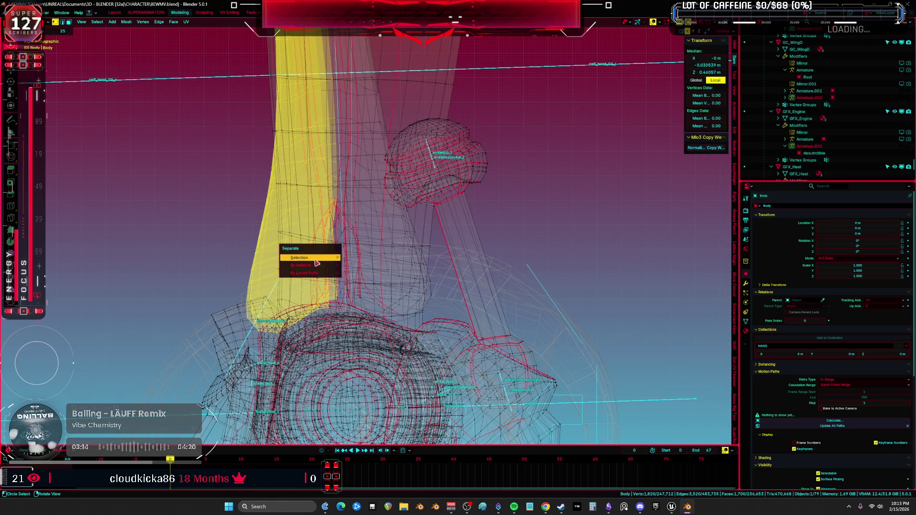
key(s)
key(Tab)
click(264, 294)
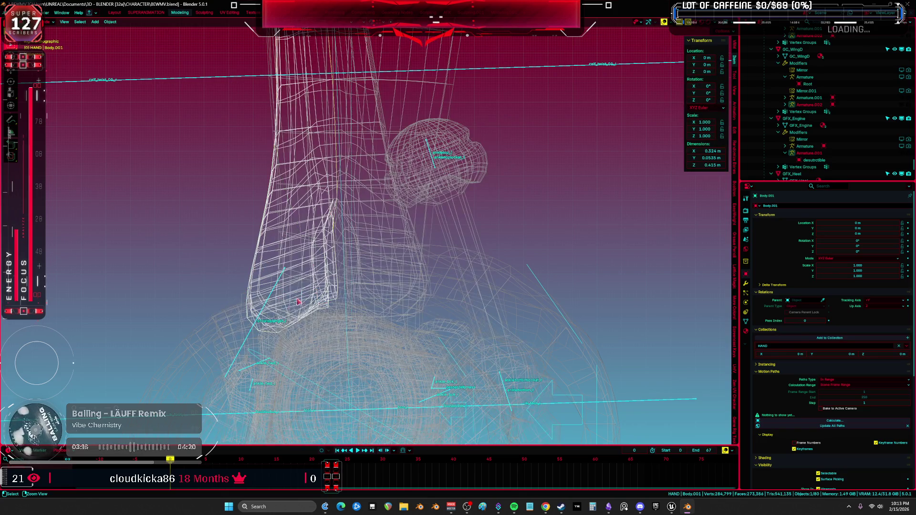
- Inspect Body.001 in edit mode from front and right orthographic views
key(ctrl+Tab)
key(ctrl+Tab)
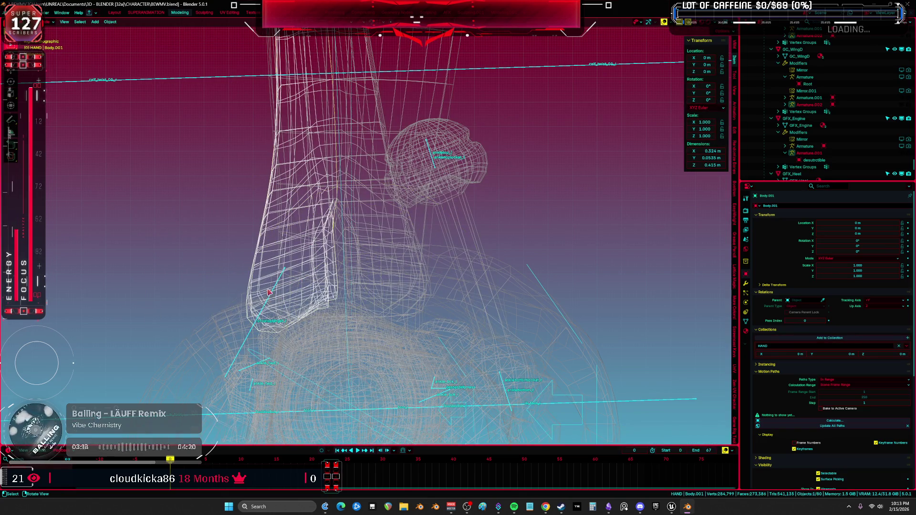
mouse_move(281, 285)
middle_down()
mouse_move(310, 253)
mouse_move(331, 267)
mouse_move(388, 266)
middle_up()
key(Tab)
key(Tab)
key(alt+z)
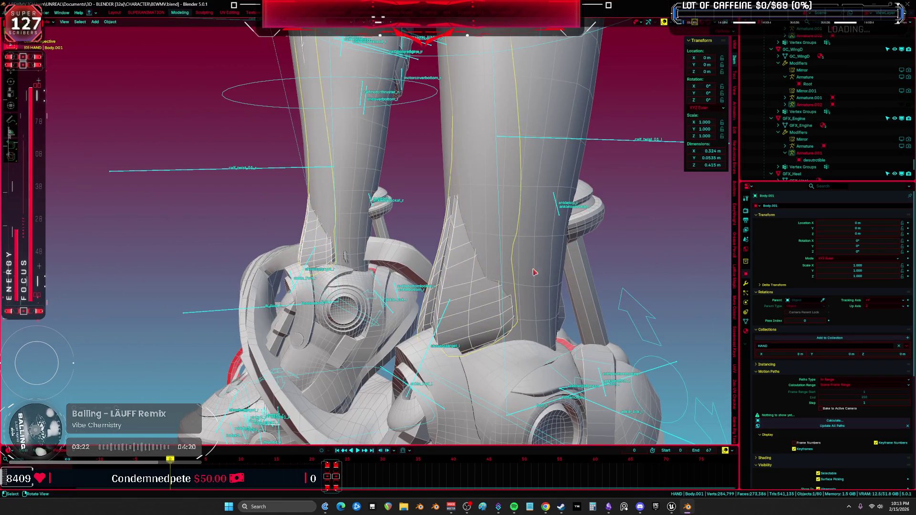
key(Tab)
key(KP_1)
key(KP_3)
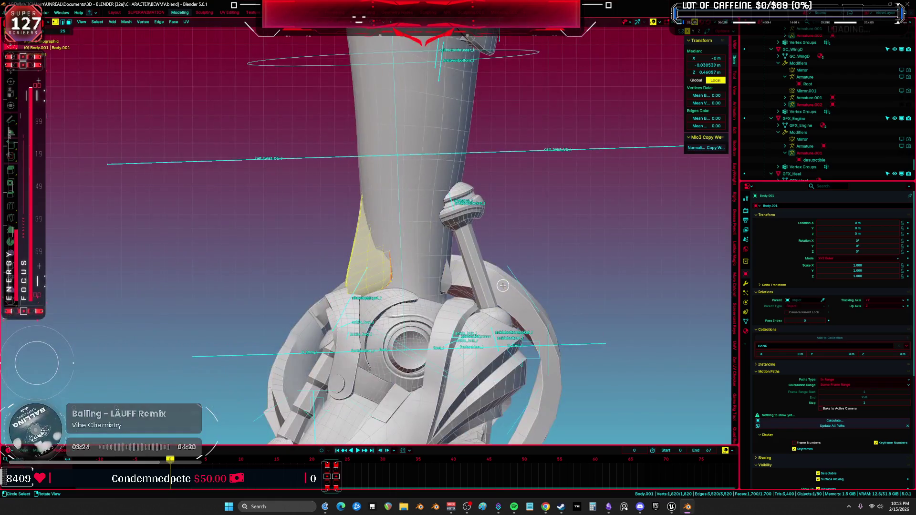
- Revert to the separate step via Undo History, then edit Body with all selected
click(28, 12)
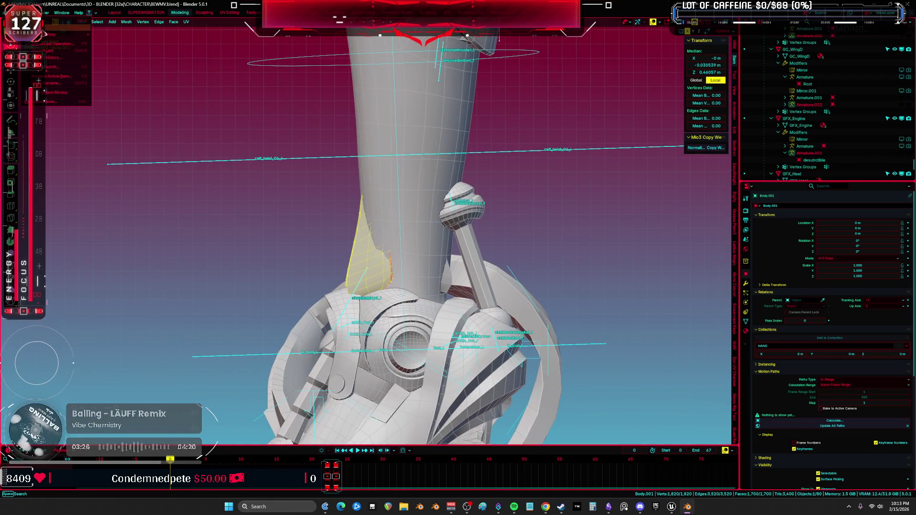
mouse_move(50, 37)
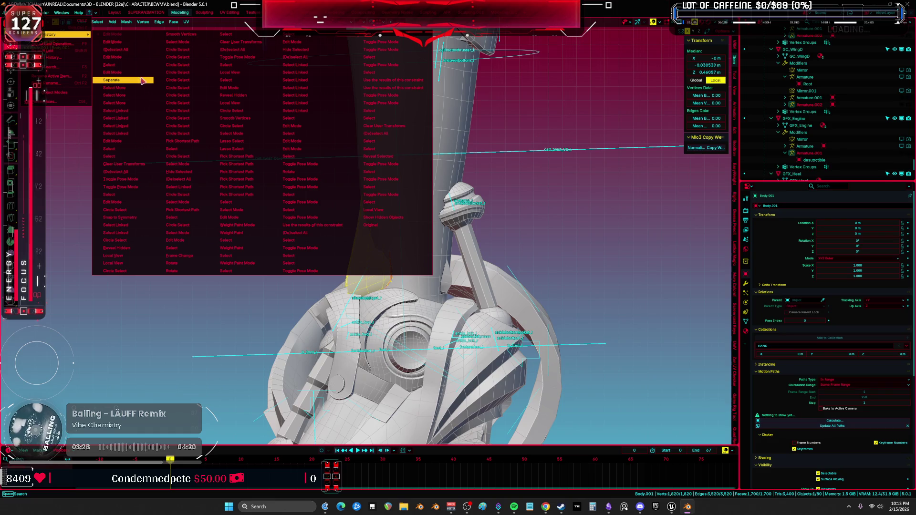
key(Return)
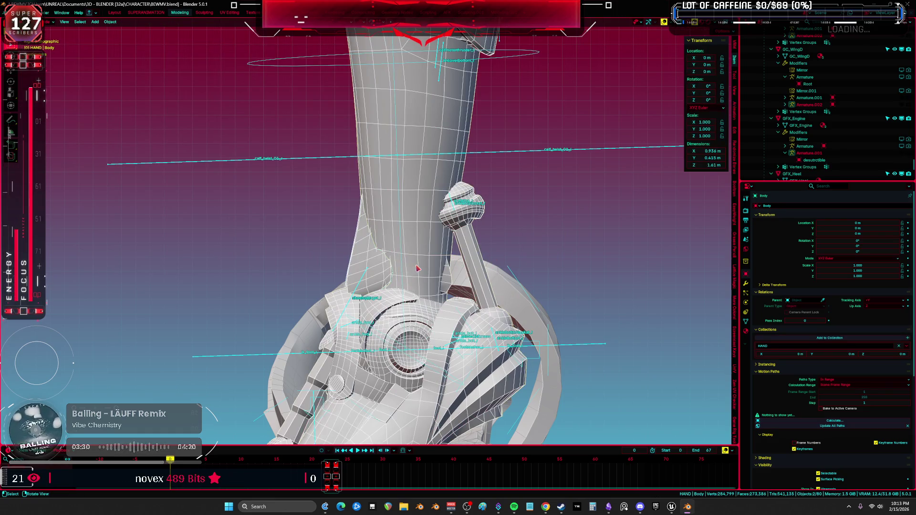
key(ctrl+Tab)
key(Tab)
key(a)
key(ctrl+Tab)
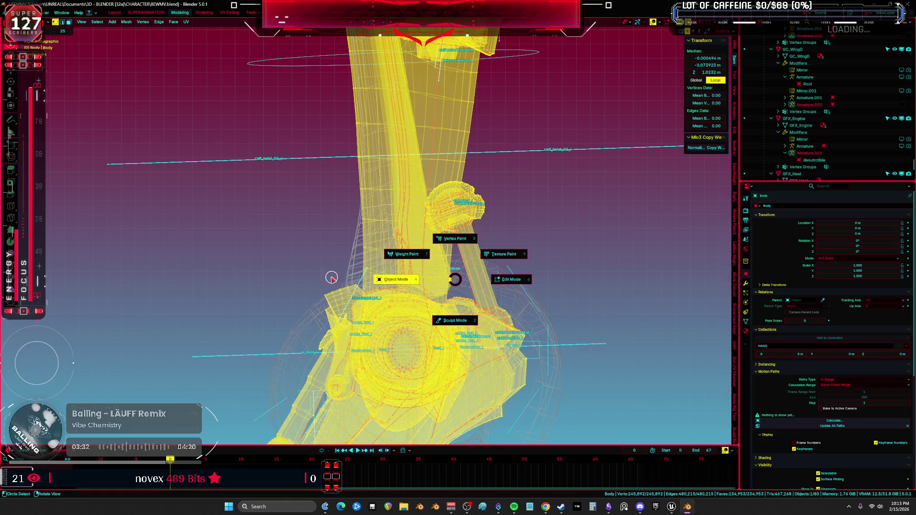
- Back in Body edit mode, pick a couple of vertices on the inner leg pad
click(331, 278)
key(Tab)
scroll(458, 289, up, 2)
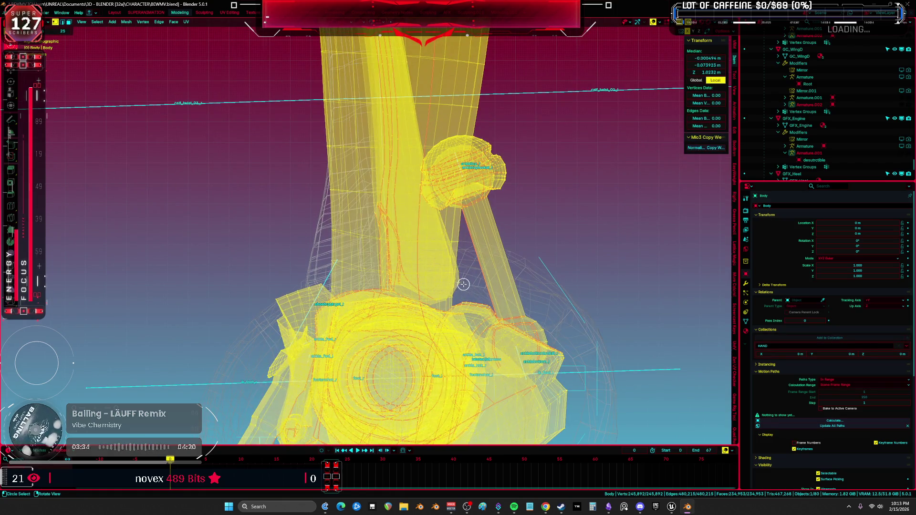
click(463, 284)
mouse_move(463, 285)
middle_down()
mouse_move(511, 318)
mouse_move(60, 299)
mouse_move(114, 301)
mouse_move(108, 304)
middle_up()
key(alt+z)
scroll(510, 318, up, 2)
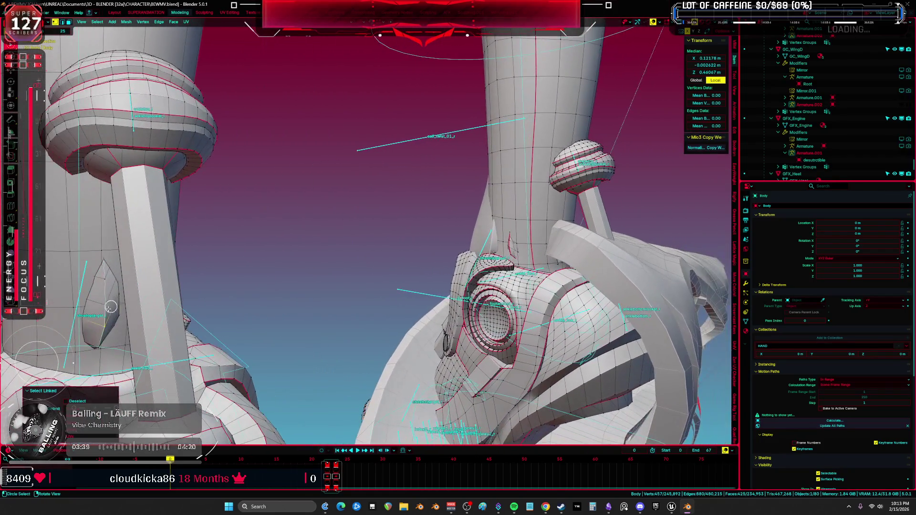
- Select the linked pad geometry around both ankles with X-ray on
key(l)
scroll(572, 245, up, 1)
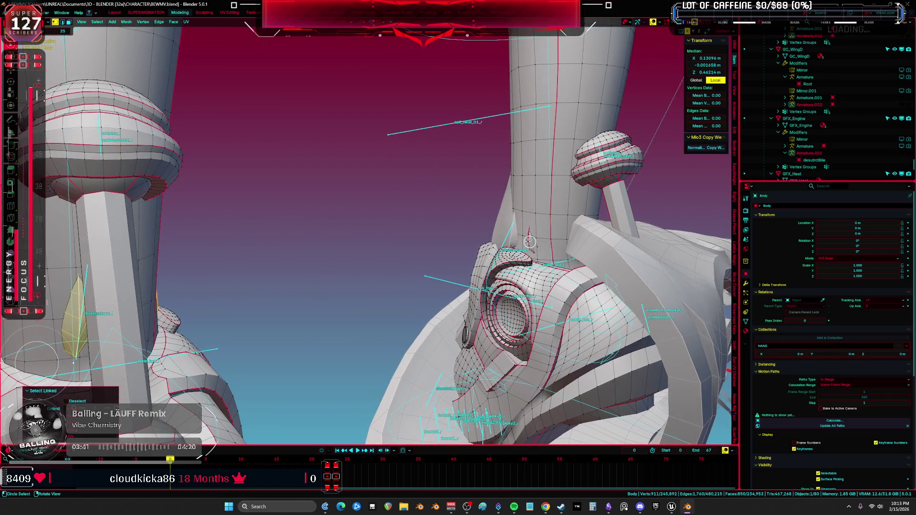
key(l)
mouse_move(529, 242)
middle_down()
mouse_move(561, 249)
mouse_move(515, 251)
mouse_move(536, 245)
middle_up()
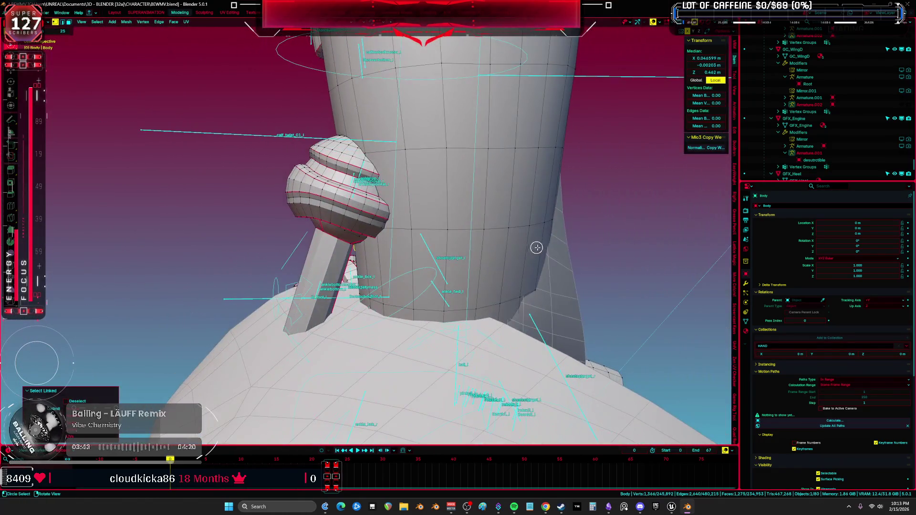
key(alt+z)
mouse_move(429, 238)
middle_down()
mouse_move(403, 240)
mouse_move(429, 249)
mouse_move(258, 264)
mouse_move(320, 246)
mouse_move(381, 205)
mouse_move(417, 238)
middle_up()
scroll(391, 209, down, 3)
- Grow the pad selection, separate it into its own object, and return to object mode
key(ctrl+KP_Add)
key(ctrl+KP_Add)
key(ctrl+KP_Add)
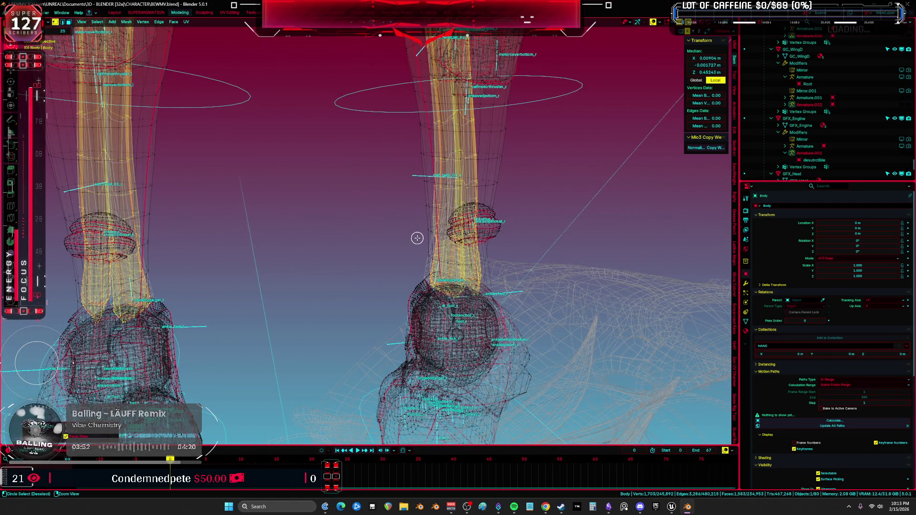
middle_drag(256, 315, 376, 287)
key(p)
click(377, 287)
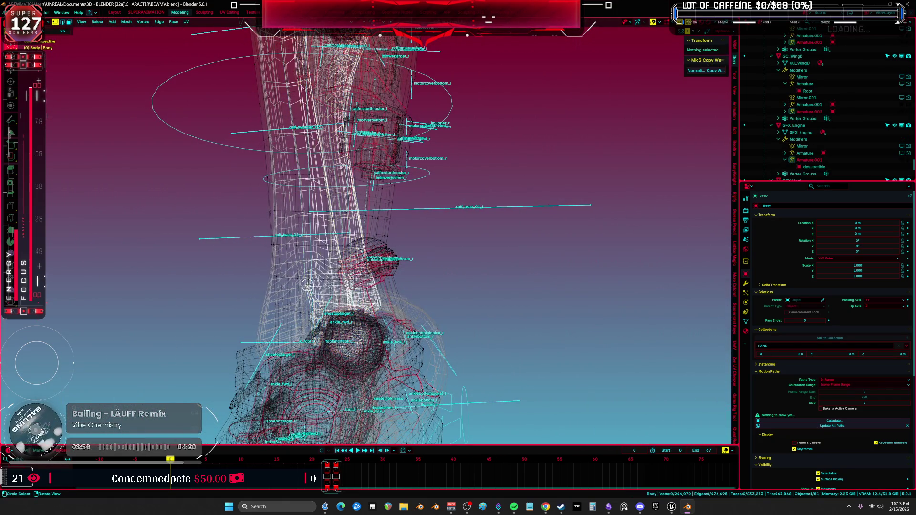
key(alt+z)
key(Tab)
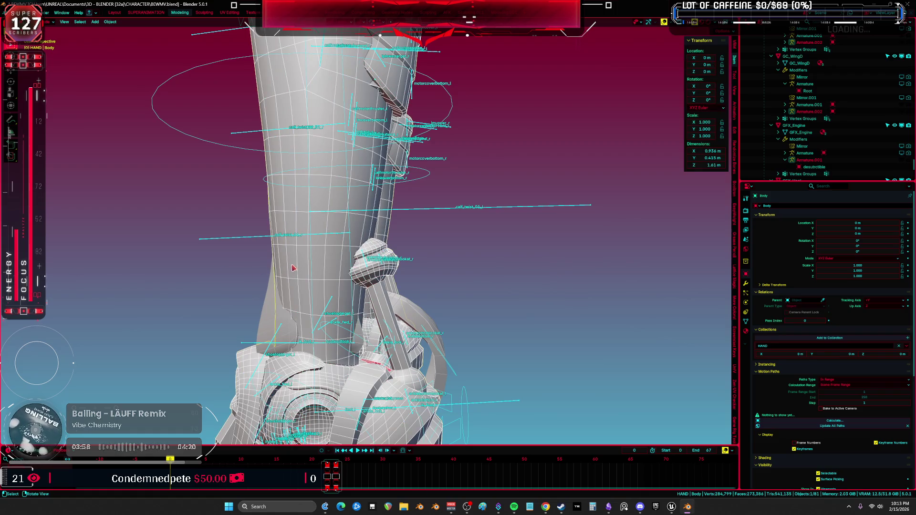
- Hide Body, select both leg pads, and merge by distance, removing 88 duplicate vertices
key(h)
mouse_move(293, 268)
middle_down()
mouse_move(538, 307)
mouse_move(468, 284)
middle_up()
click(468, 284)
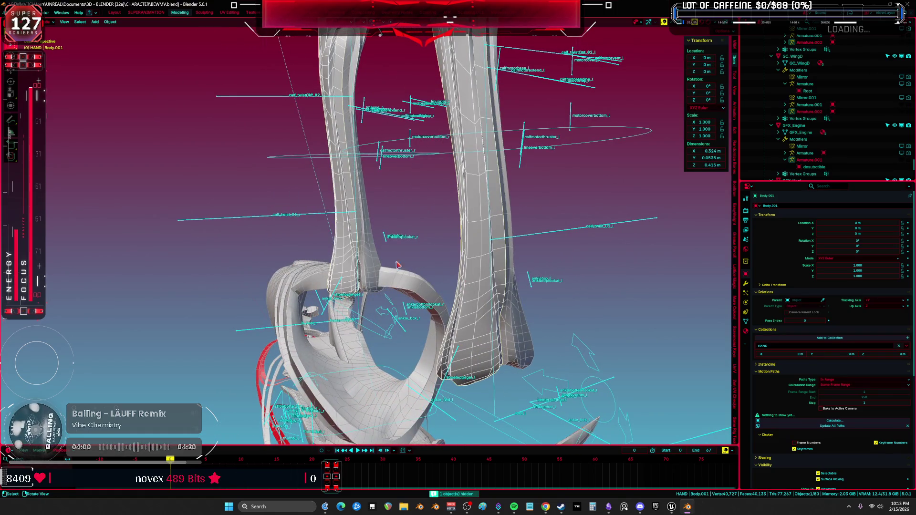
click(376, 260)
shift+click(474, 272)
key(Tab)
key(c)
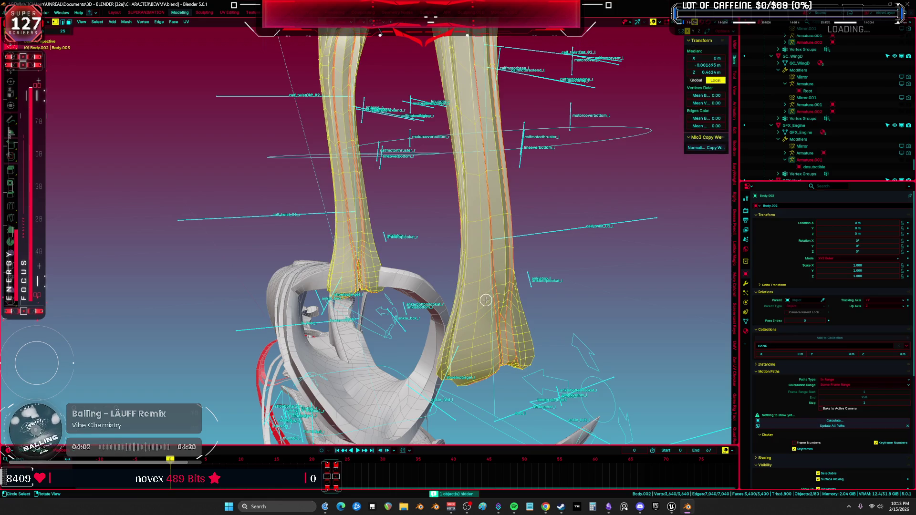
key(m)
click(472, 325)
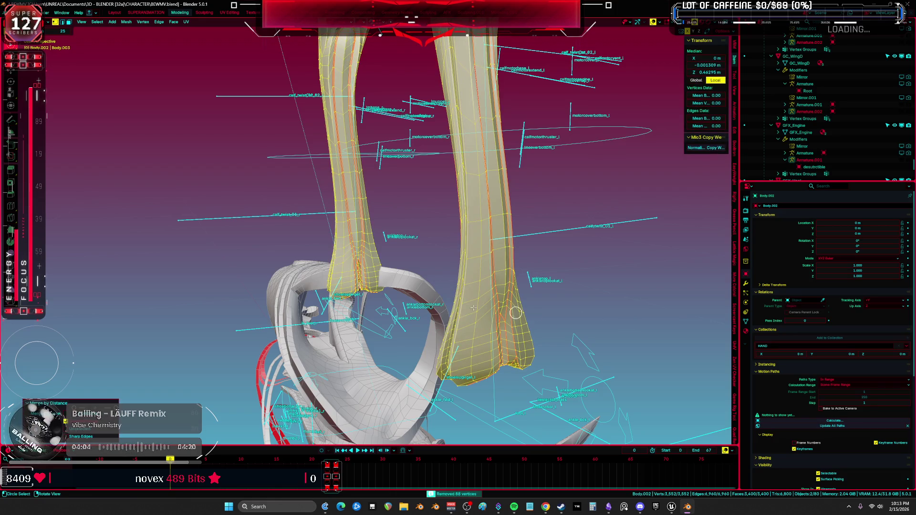
- Check the merged pads in local view from front and side
key(Tab)
key(KP_Divide)
key(KP_1)
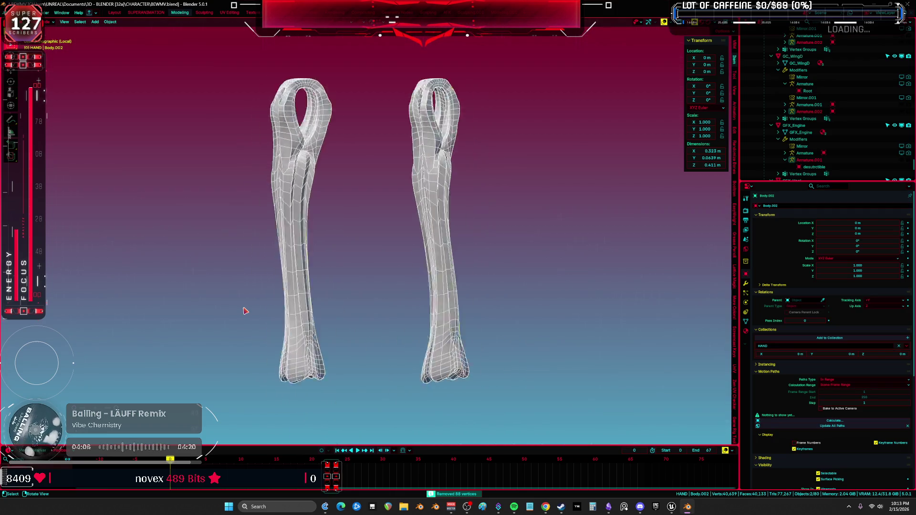
key(KP_3)
key(KP_Divide)
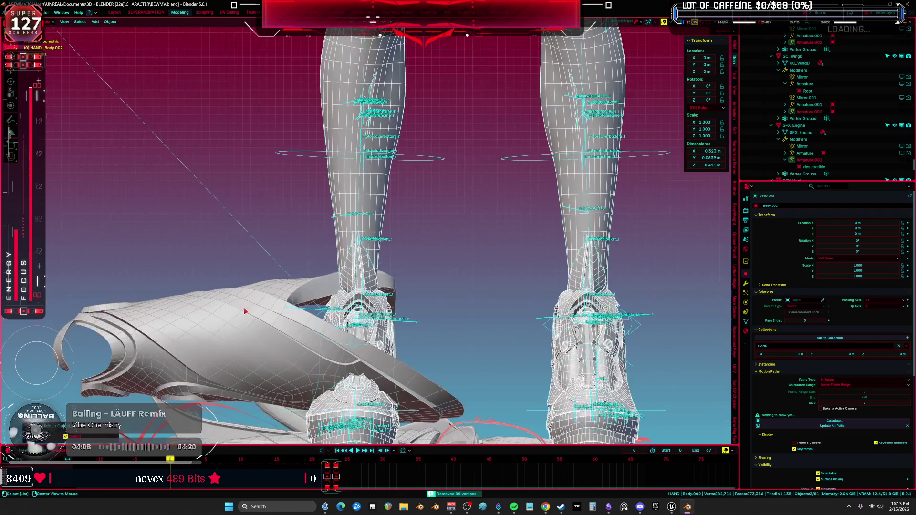
- Enter Sculpt Mode on Body.001, framed on one foot in wireframe display
key(ctrl+Tab)
key(KP_Decimal)
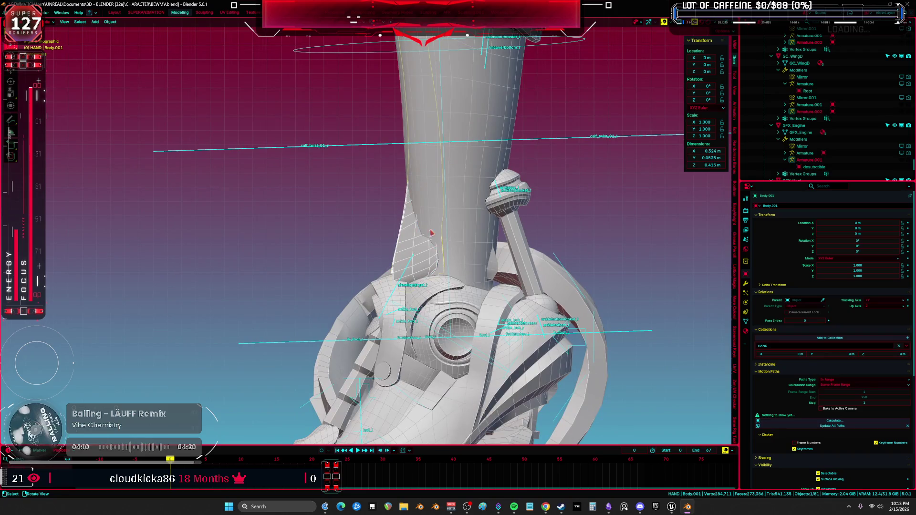
key(shift+z)
mouse_move(481, 315)
middle_down()
mouse_move(326, 256)
mouse_move(312, 327)
mouse_move(337, 325)
middle_up()
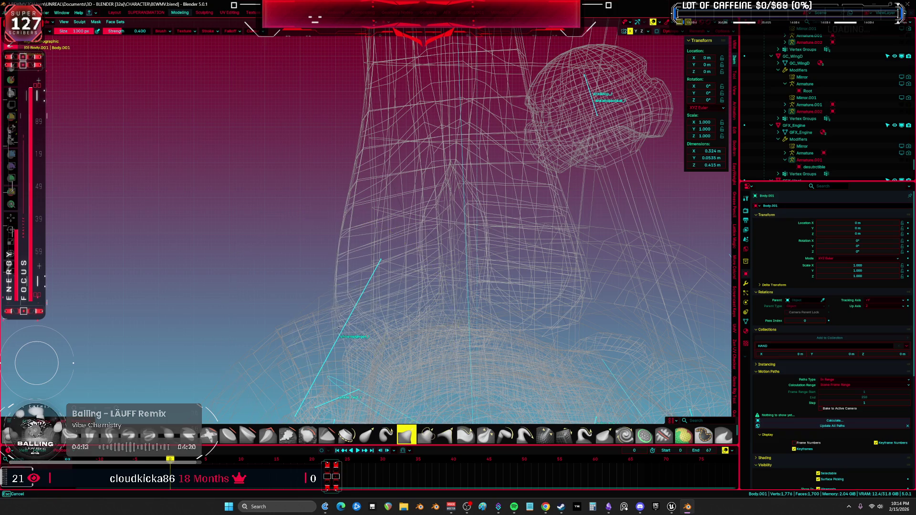
- Sculpt strokes along the pad up the leg, then orbit to check both feet
mouse_move(337, 328)
mouse_down()
mouse_move(341, 239)
mouse_move(361, 219)
mouse_up()
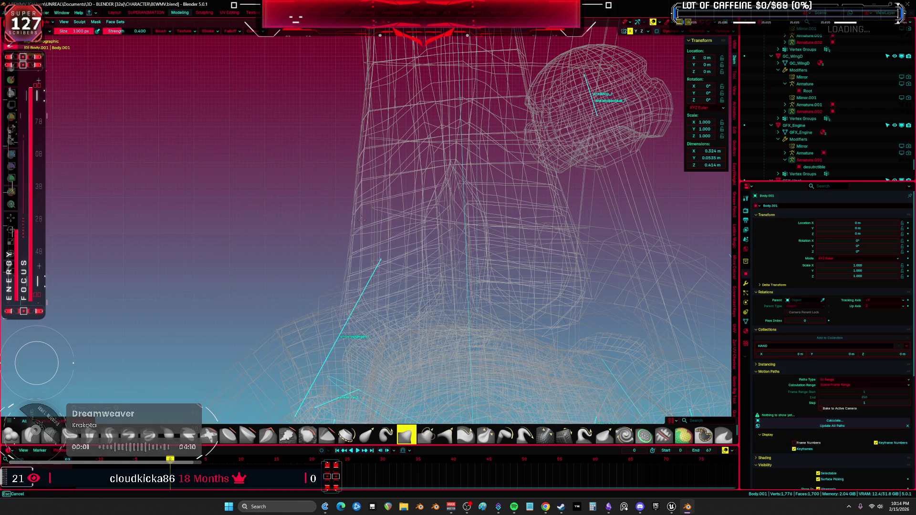
mouse_move(364, 173)
mouse_down()
mouse_move(369, 120)
mouse_move(415, 121)
mouse_move(377, 153)
mouse_up()
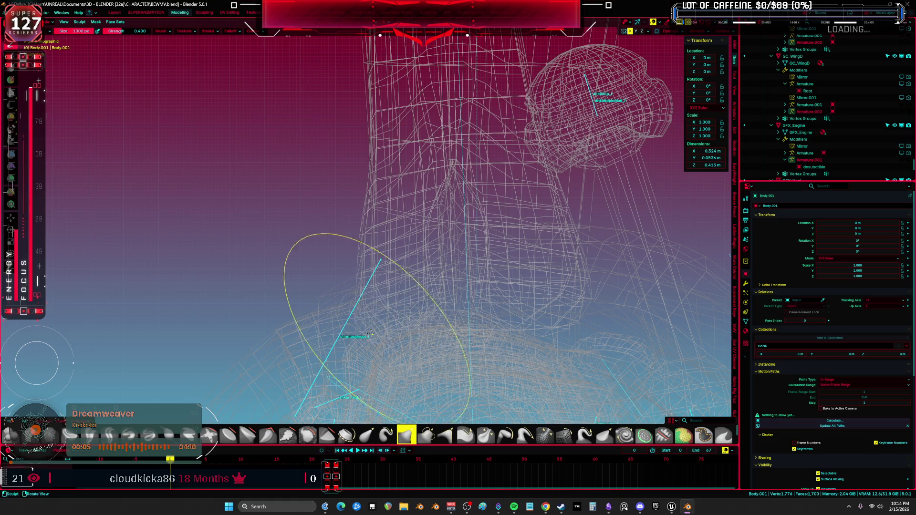
drag(371, 334, 365, 271)
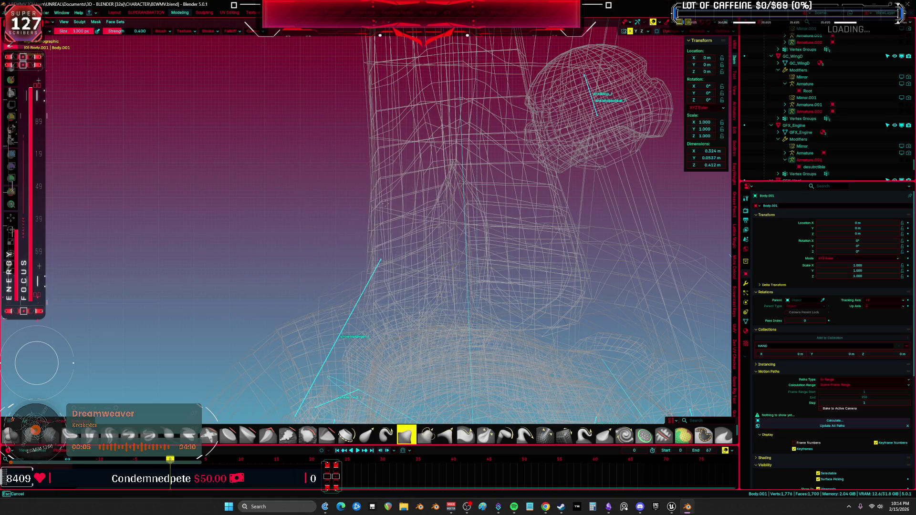
mouse_move(380, 260)
middle_down()
mouse_move(419, 147)
mouse_move(380, 303)
mouse_move(402, 242)
middle_up()
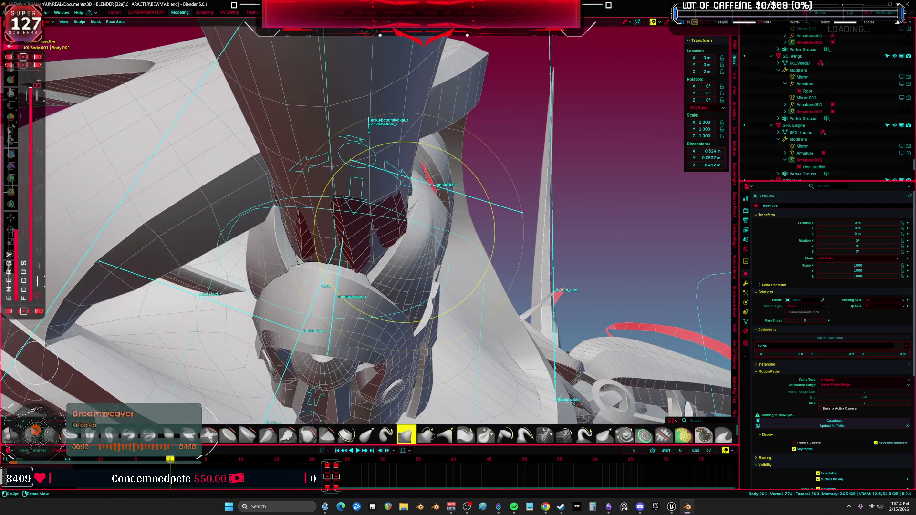
mouse_move(73, 363)
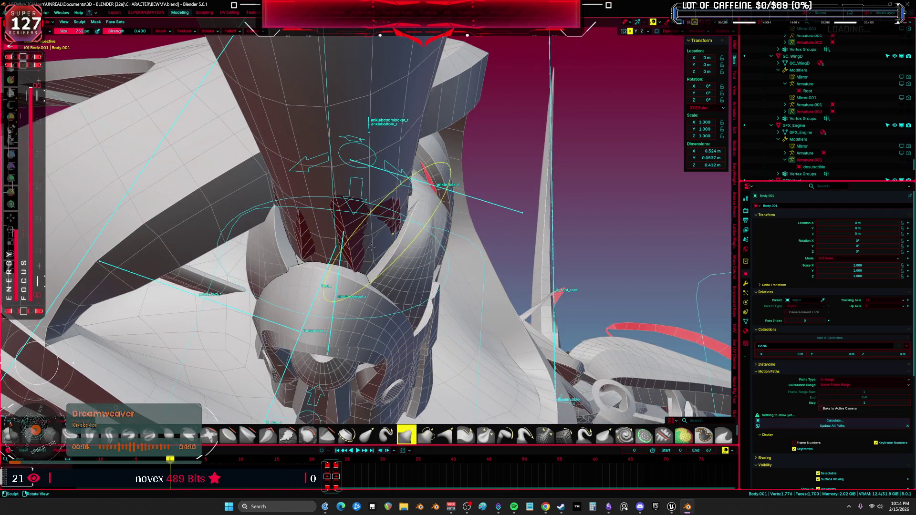
mouse_move(372, 246)
middle_down()
mouse_move(434, 228)
mouse_move(416, 258)
mouse_move(405, 255)
mouse_move(444, 253)
middle_up()
- Resize the sculpt brush to about 400 px, recheck the fit, and return to object mode
key(f)
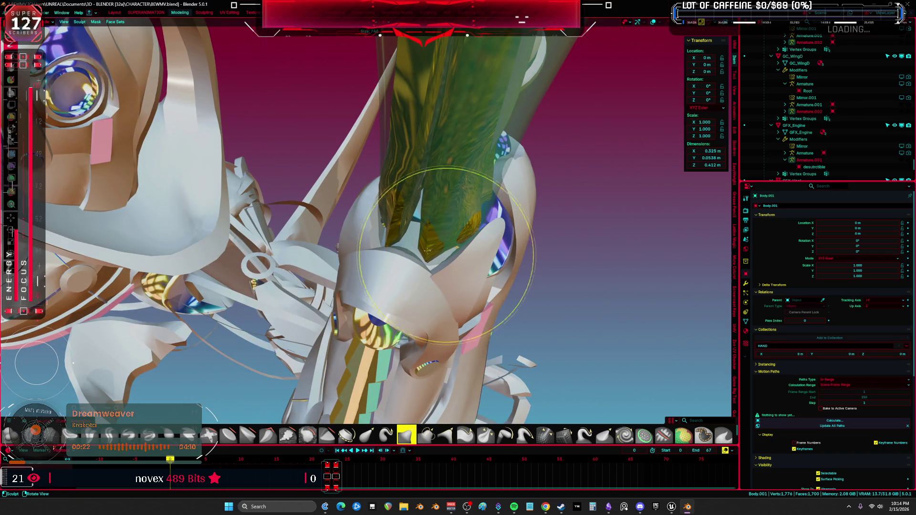
click(446, 254)
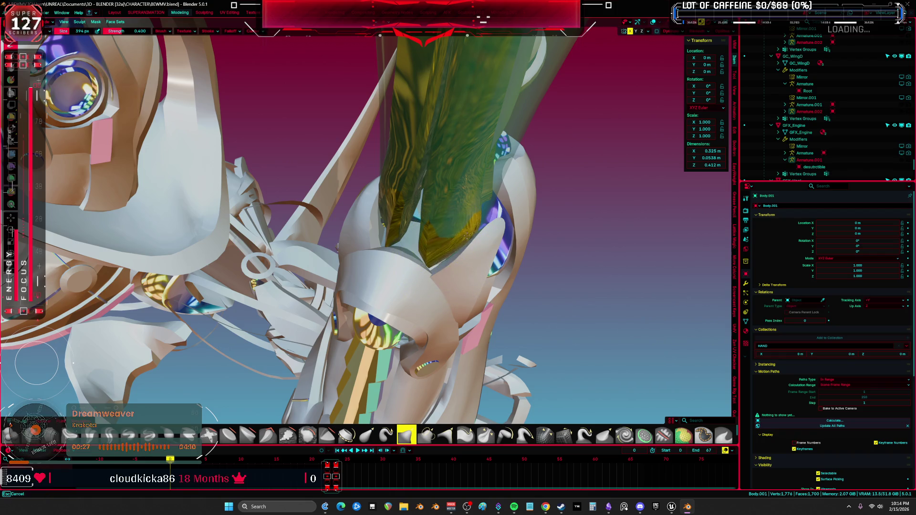
middle_drag(388, 235, 386, 217)
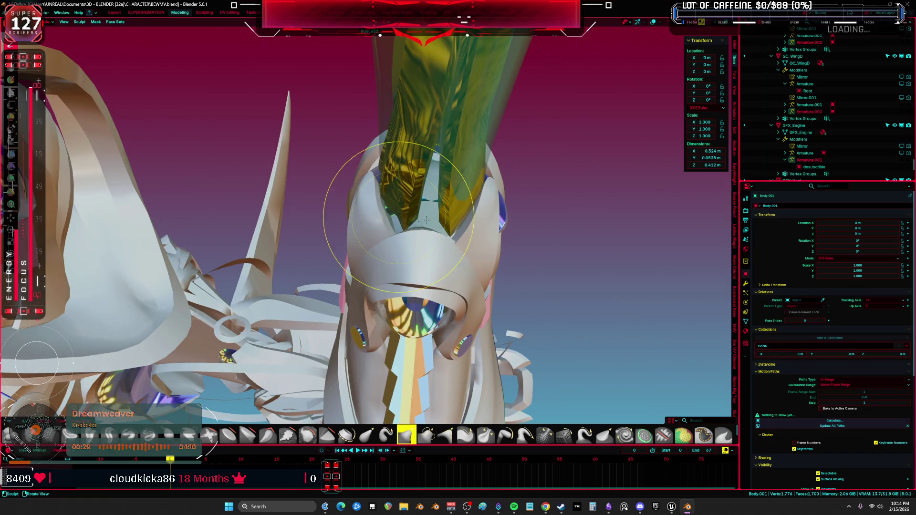
key(bracketright)
key(bracketright)
key(bracketright)
key(bracketleft)
key(bracketleft)
key(bracketleft)
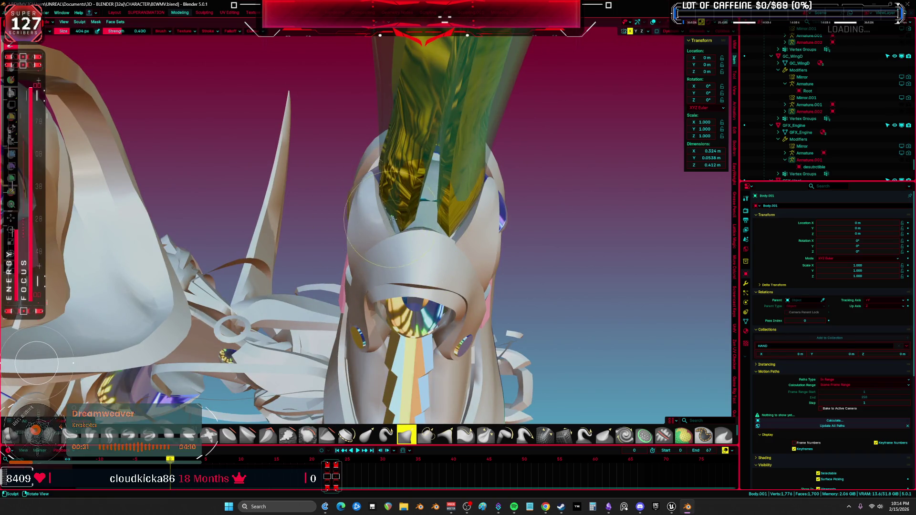
mouse_move(396, 218)
middle_down()
mouse_move(405, 144)
mouse_move(466, 149)
mouse_move(497, 231)
mouse_move(415, 236)
mouse_move(380, 253)
middle_up()
key(ctrl+Tab)
scroll(450, 220, up, 3)
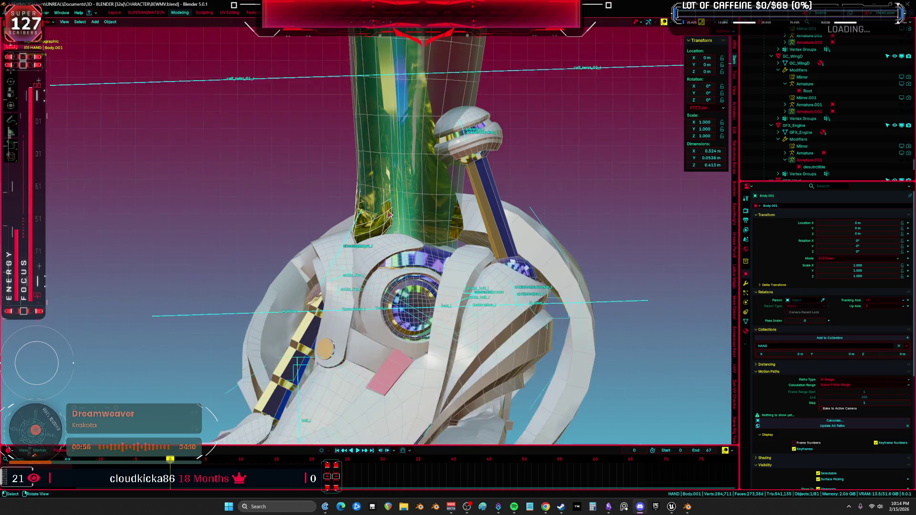
- Select the rig, enter Pose Mode, and pick the foot_heel_ik.L bone
middle_drag(406, 198, 447, 231)
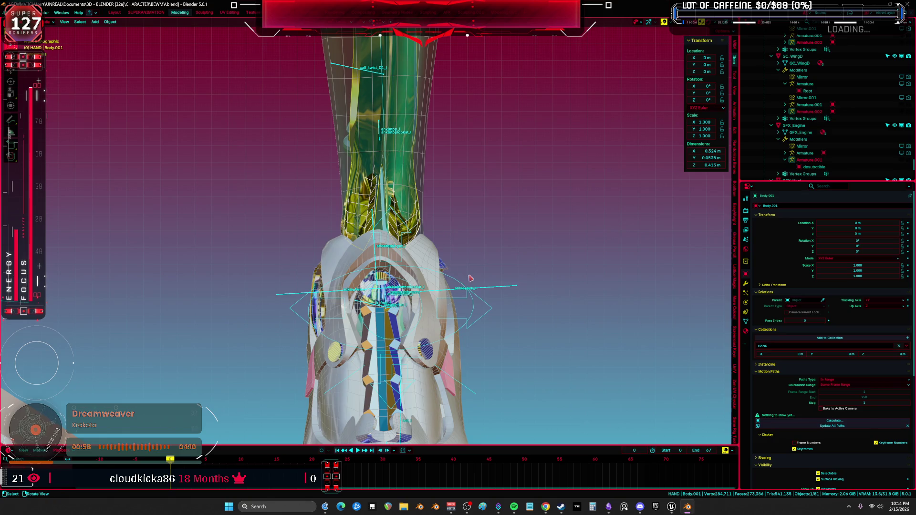
click(483, 317)
alt+click(483, 312)
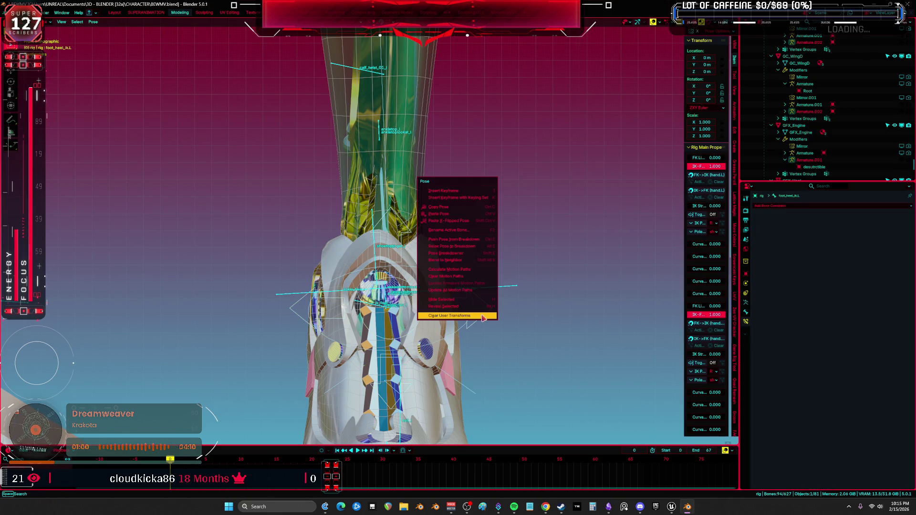
click(483, 309)
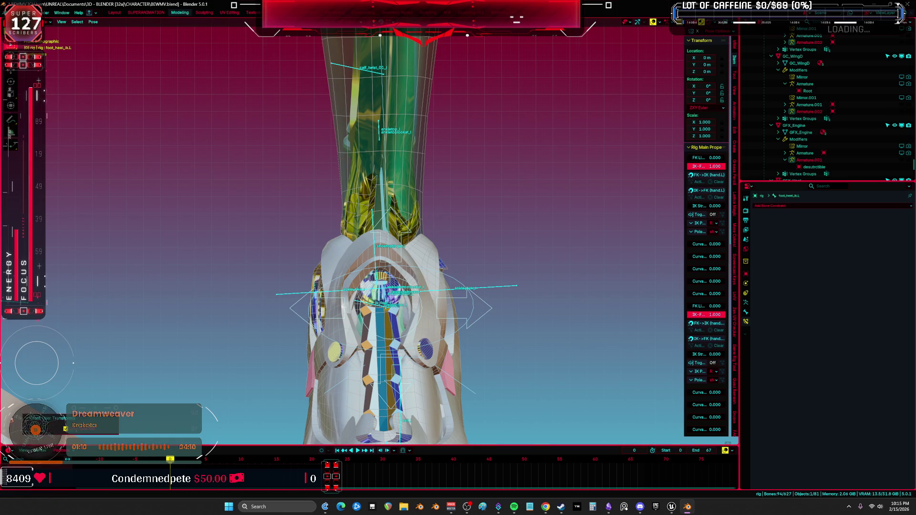
scroll(539, 280, down, 2)
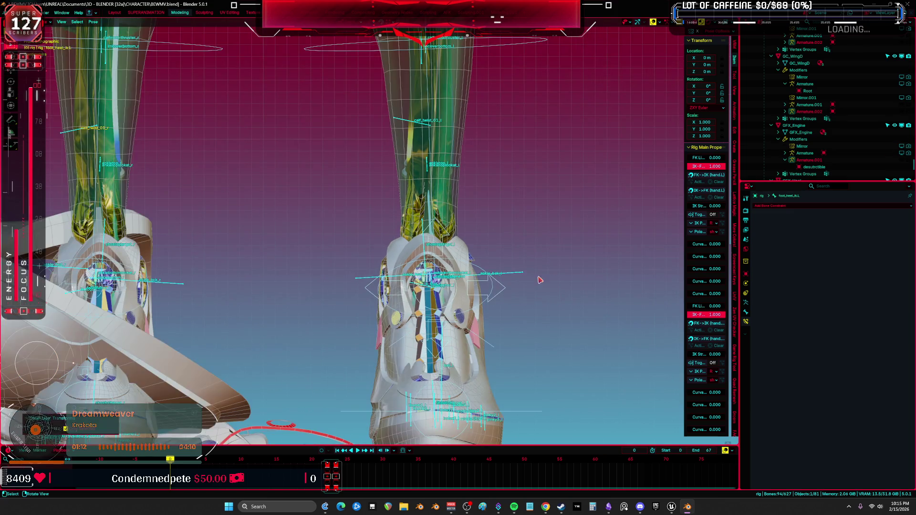
mouse_move(522, 319)
middle_down()
mouse_move(415, 232)
mouse_move(481, 238)
middle_up()
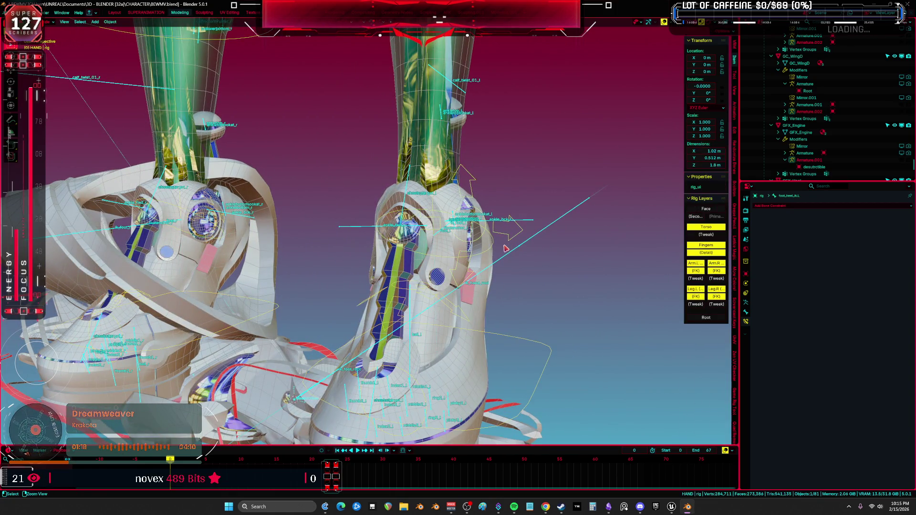
- Clear all user transforms, then select and frame the foot.L bone in front view
right_click(504, 249)
click(504, 247)
key(KP_1)
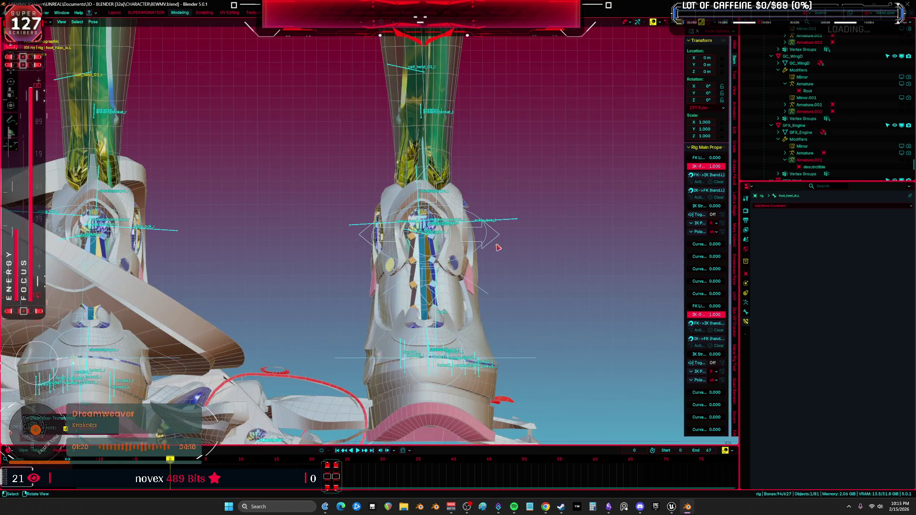
click(499, 248)
key(KP_Decimal)
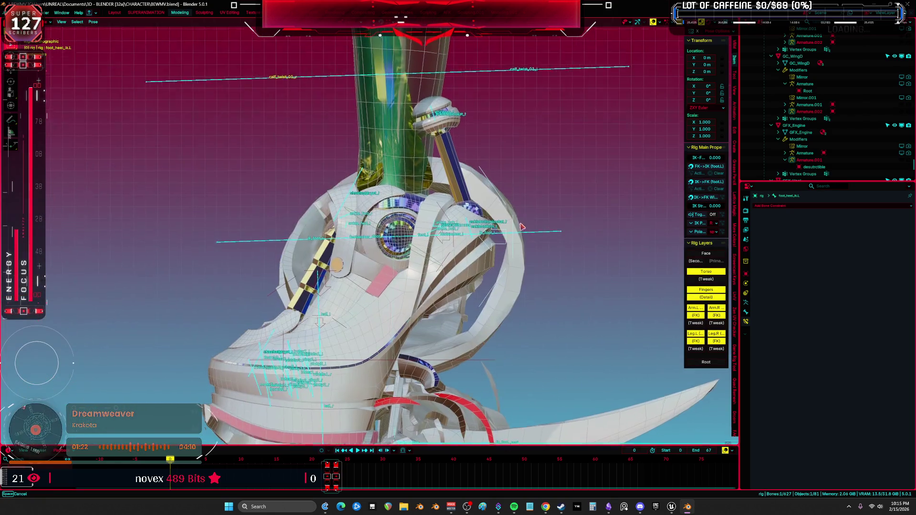
- Rotate the left foot bone about 30 degrees and inspect how the boot follows
key(shift+alt+z)
key(r)
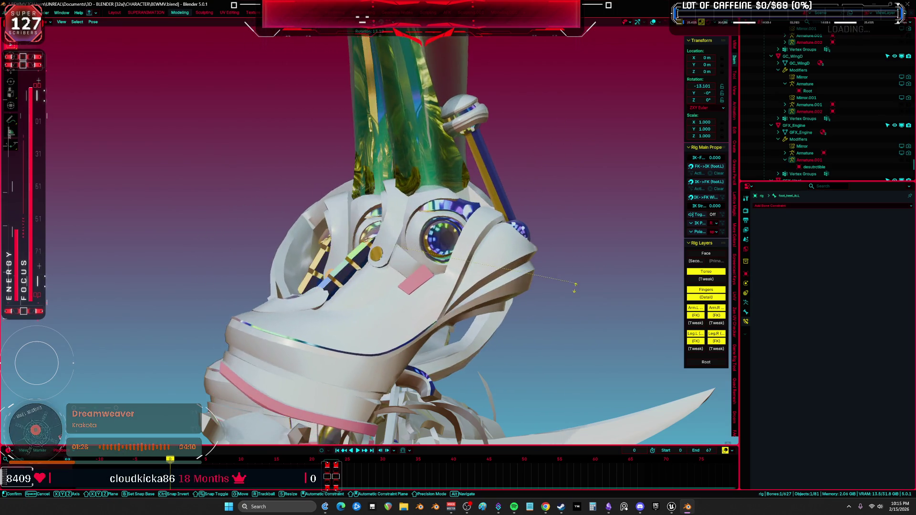
click(548, 180)
mouse_move(547, 180)
middle_down()
mouse_move(536, 157)
mouse_move(428, 196)
mouse_move(469, 162)
middle_up()
key(r)
key(r)
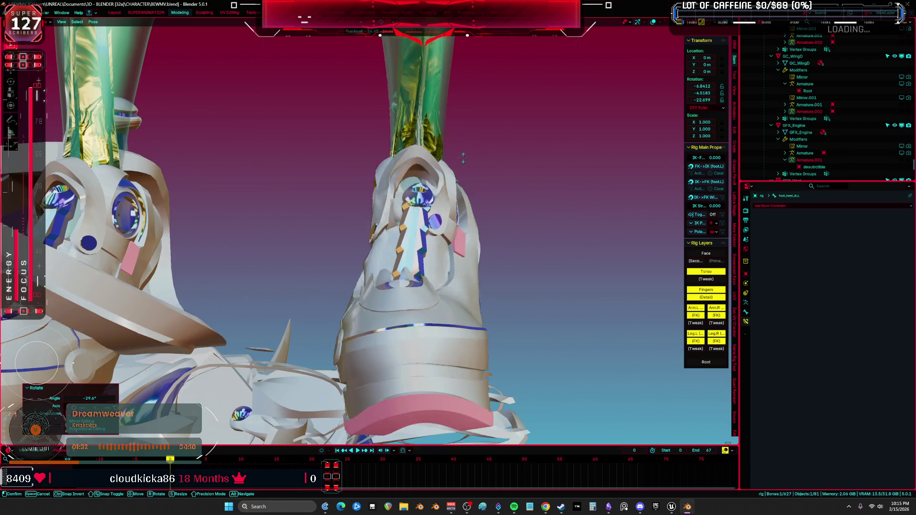
click(458, 153)
mouse_move(459, 154)
middle_down()
mouse_move(444, 190)
mouse_move(473, 224)
mouse_move(477, 255)
mouse_move(521, 212)
middle_up()
right_click(477, 256)
key(ctrl+Tab)
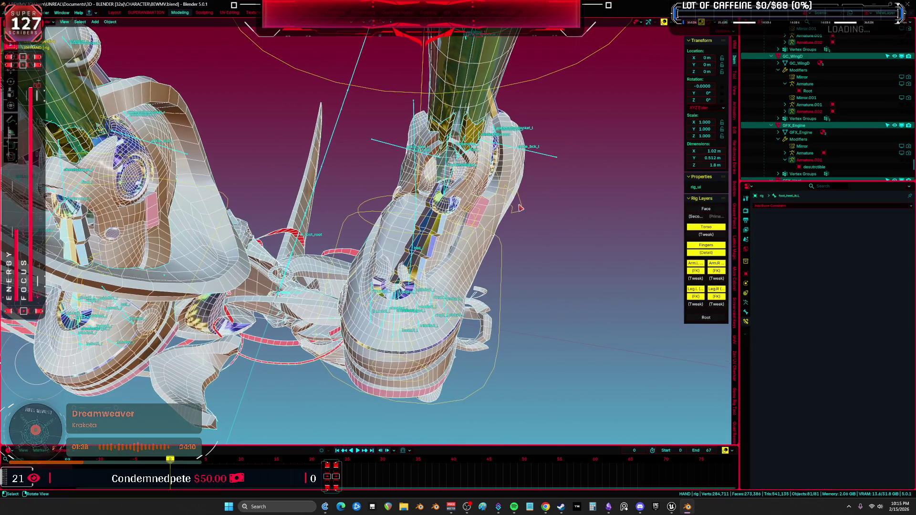
- Back in Pose Mode, rotate foot_heel_ik.L around its local X axis and check the boot
key(ctrl+Tab)
alt+click(523, 211)
click(522, 210)
mouse_move(522, 210)
middle_down()
mouse_move(485, 161)
mouse_move(491, 266)
mouse_move(550, 258)
middle_up()
key(alt+z)
key(r)
key(x)
key(x)
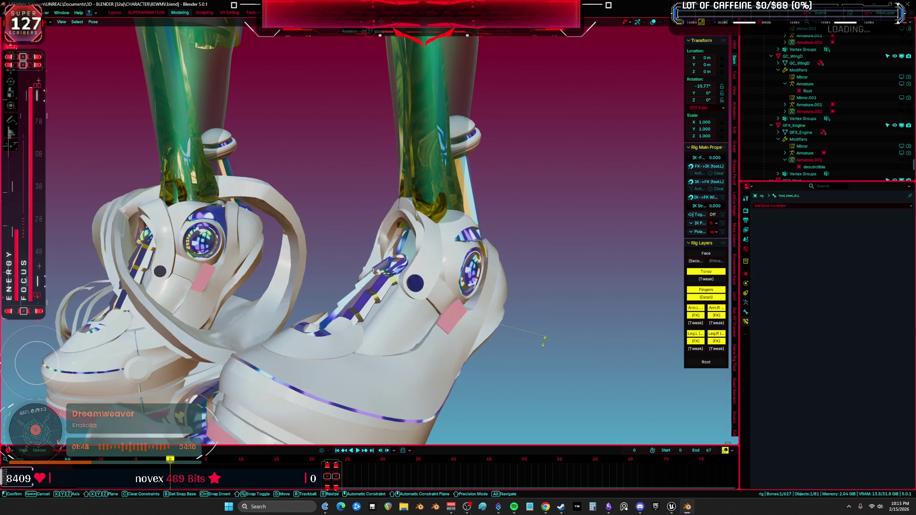
click(535, 352)
middle_drag(535, 352, 537, 300)
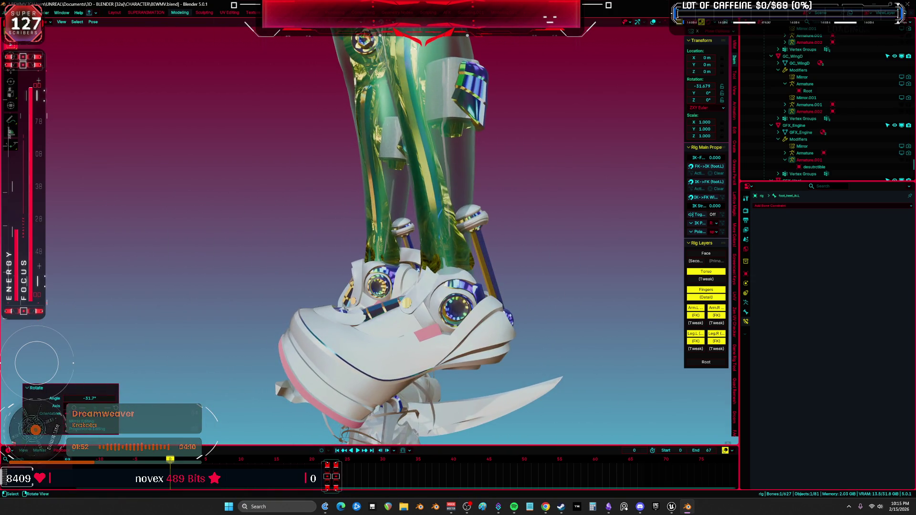
key(r)
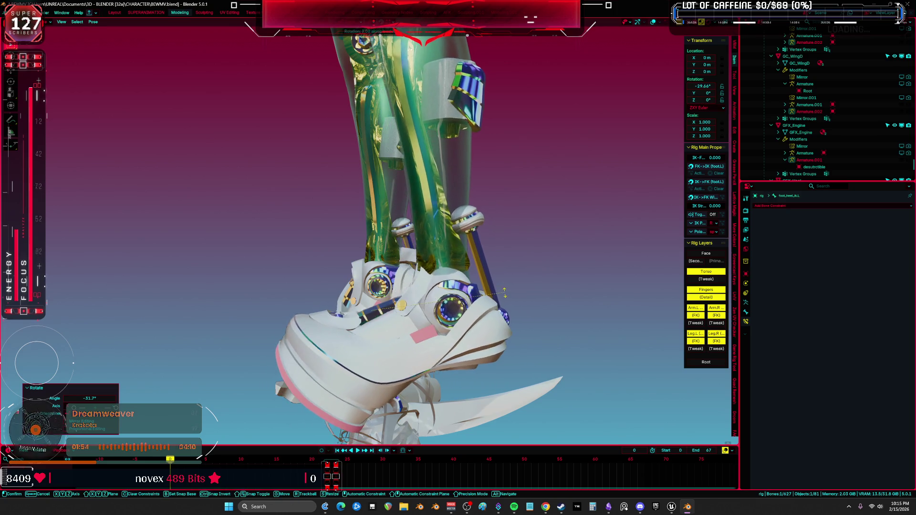
click(501, 272)
middle_drag(501, 273, 492, 263)
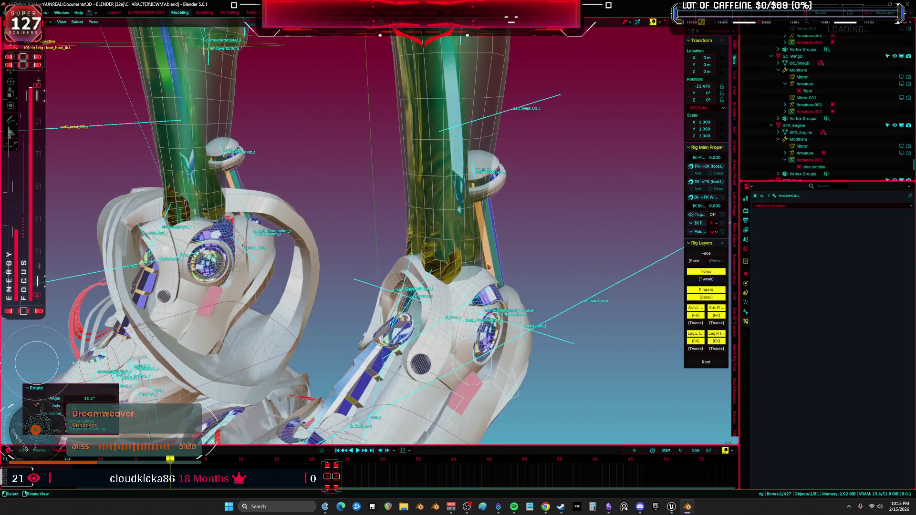
- Clear rotation on all bones, then select and frame the foot control bone
key(a)
key(alt+r)
middle_drag(551, 269, 551, 220)
click(567, 209)
key(KP_Decimal)
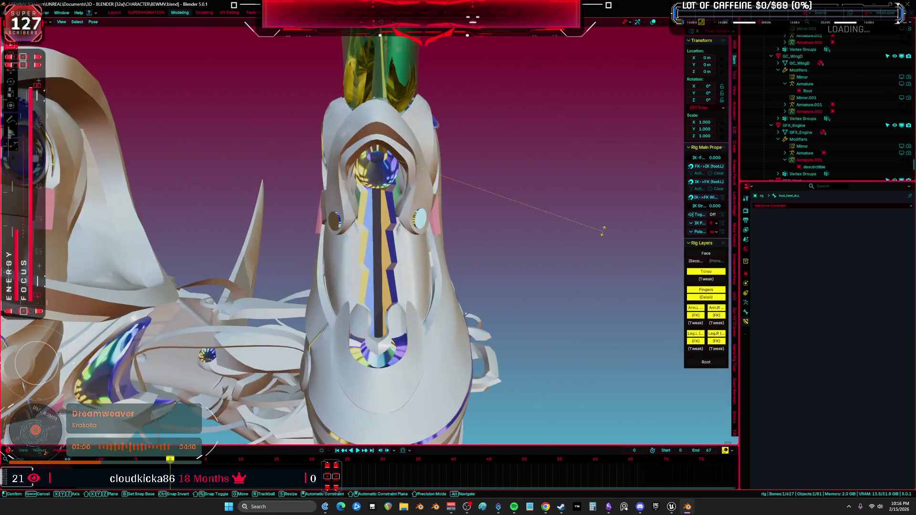
- Rotate the foot control bone around Z to -15.2°
key(r)
key(z)
key(z)
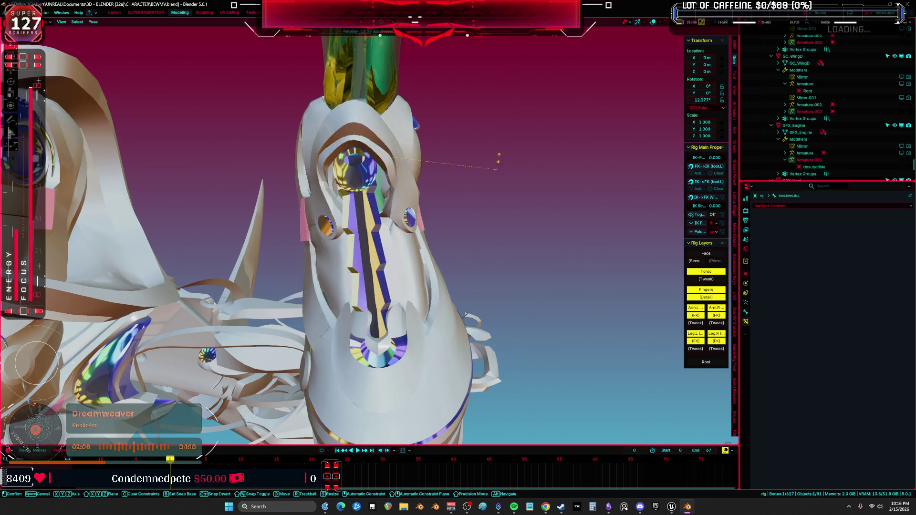
right_click(505, 251)
mouse_move(505, 251)
middle_down()
mouse_move(497, 204)
mouse_move(524, 256)
mouse_move(549, 254)
mouse_move(547, 200)
middle_up()
key(r)
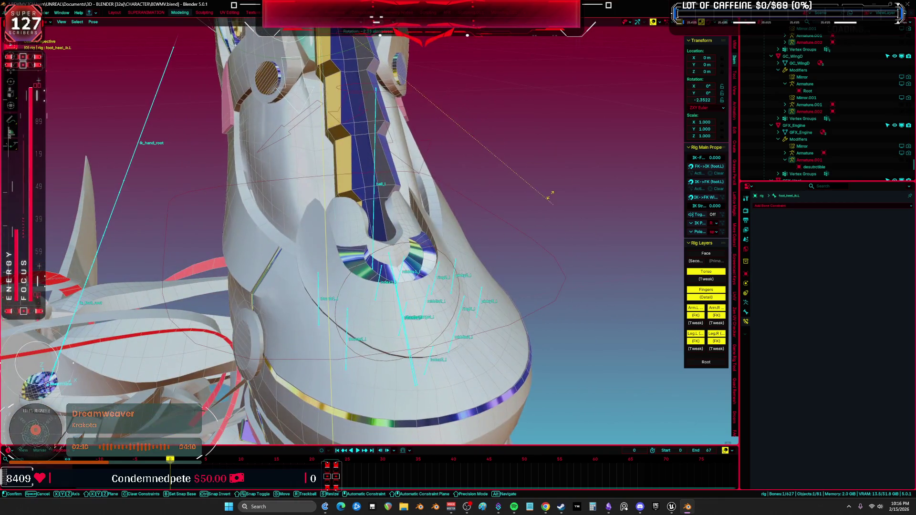
click(505, 111)
middle_drag(504, 111, 510, 146)
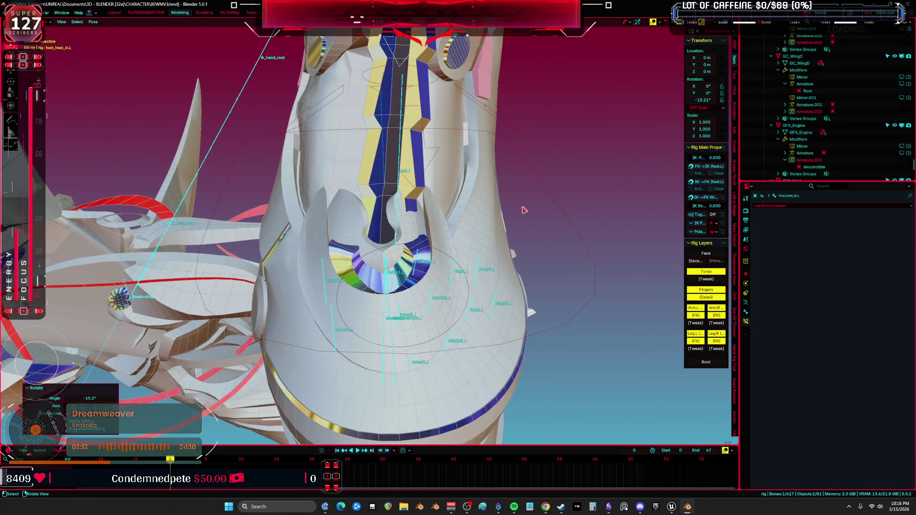
- Rotate the heel further to about 35°, then select the Body mesh in object mode
key(r)
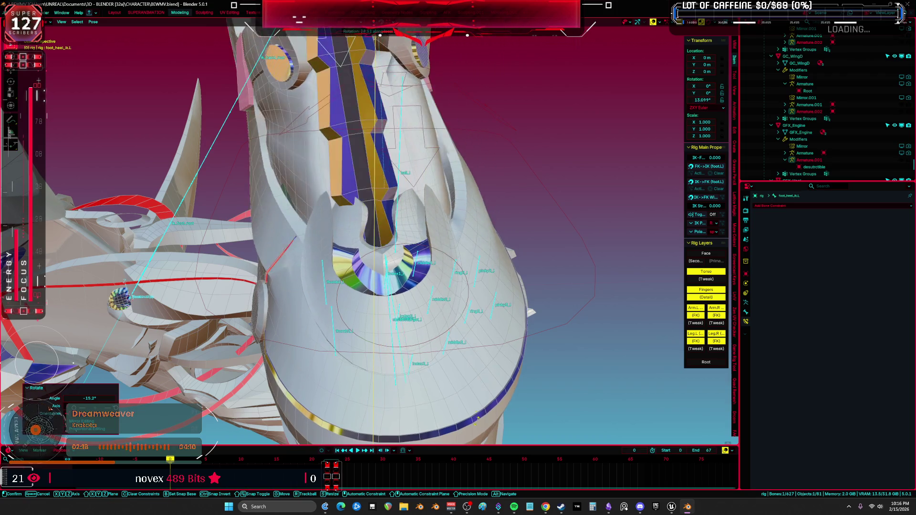
click(480, 410)
mouse_move(480, 411)
middle_down()
mouse_move(509, 325)
mouse_move(394, 294)
middle_up()
key(shift+alt+z)
key(shift+alt+z)
key(ctrl+Tab)
click(390, 300)
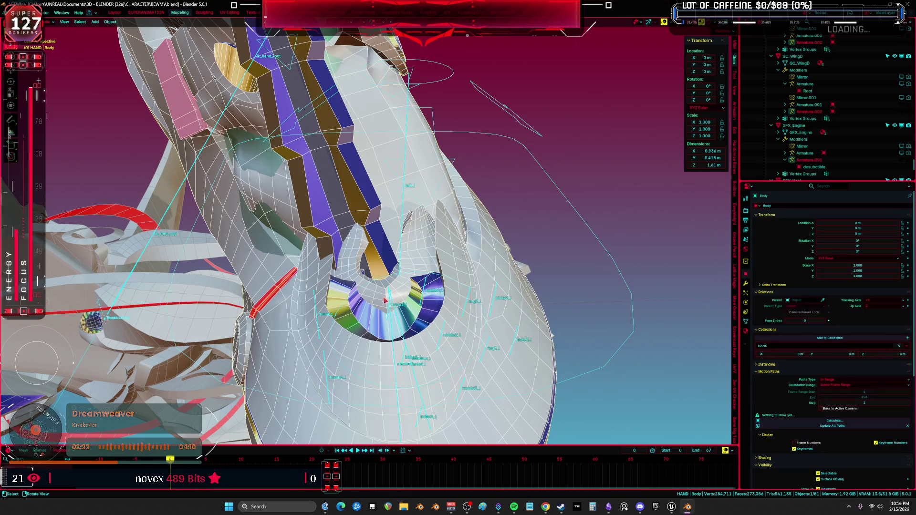
- In Edit Mode, select the connected pad pieces on both feet with L
key(Tab)
key(c)
key(l)
middle_drag(398, 288, 159, 314)
key(l)
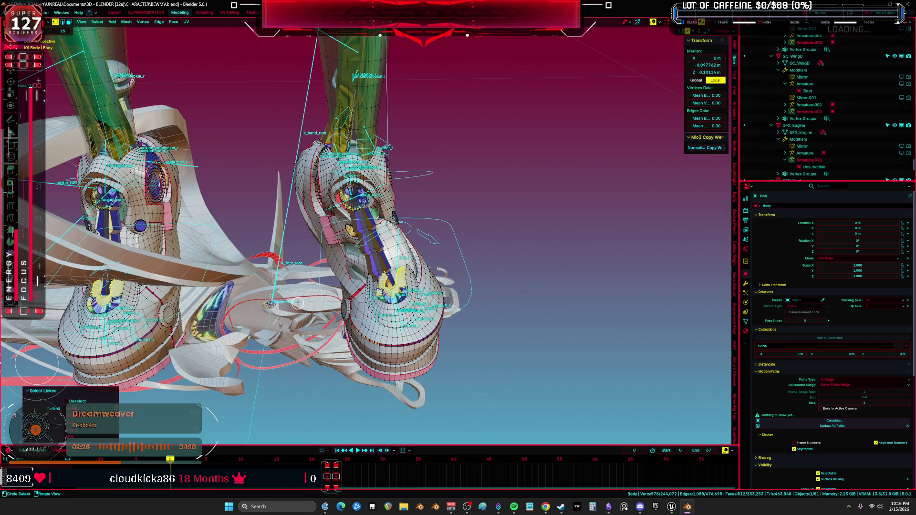
key(Tab)
- Put Body.003 into Weight Paint mode with the rig and show the shoebot_l weights
key(grave)
click(388, 317)
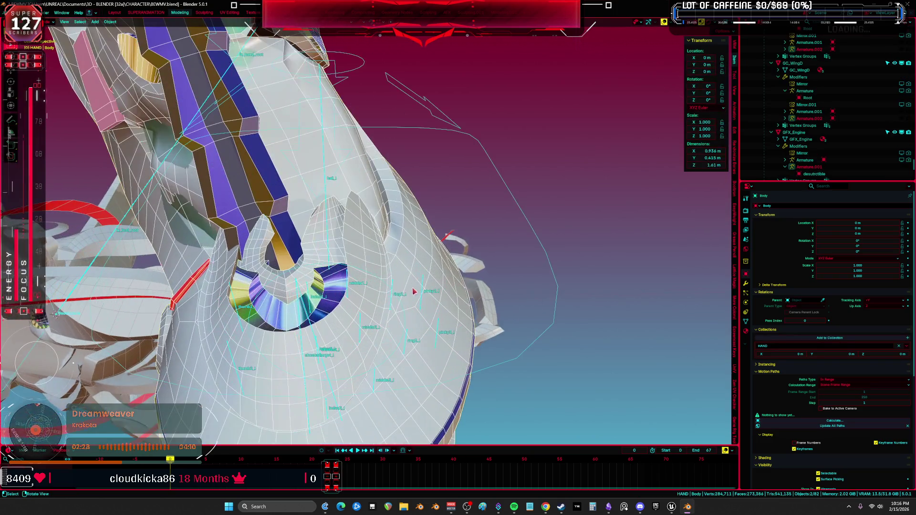
click(316, 298)
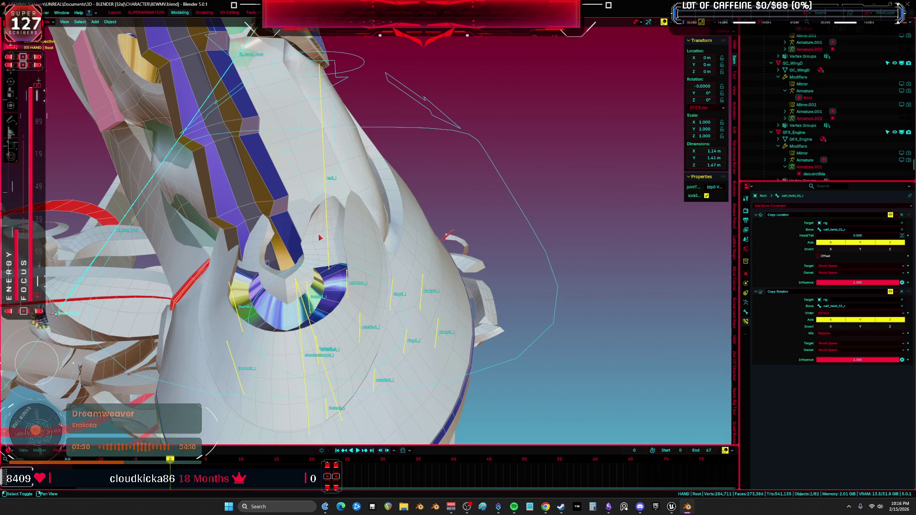
ctrl+click(319, 237)
mouse_move(320, 238)
middle_down()
mouse_move(391, 301)
mouse_move(394, 239)
mouse_move(396, 295)
middle_up()
key(ctrl+Tab)
ctrl+click(397, 315)
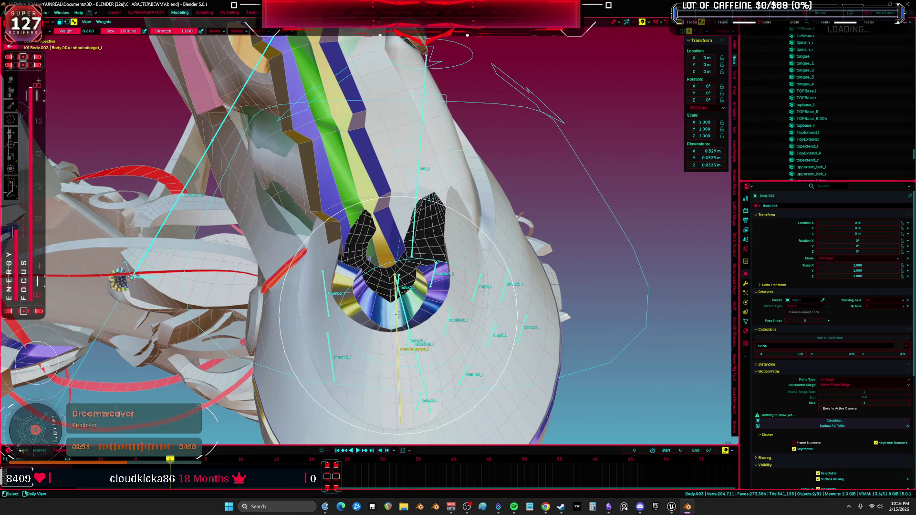
ctrl+click(397, 315)
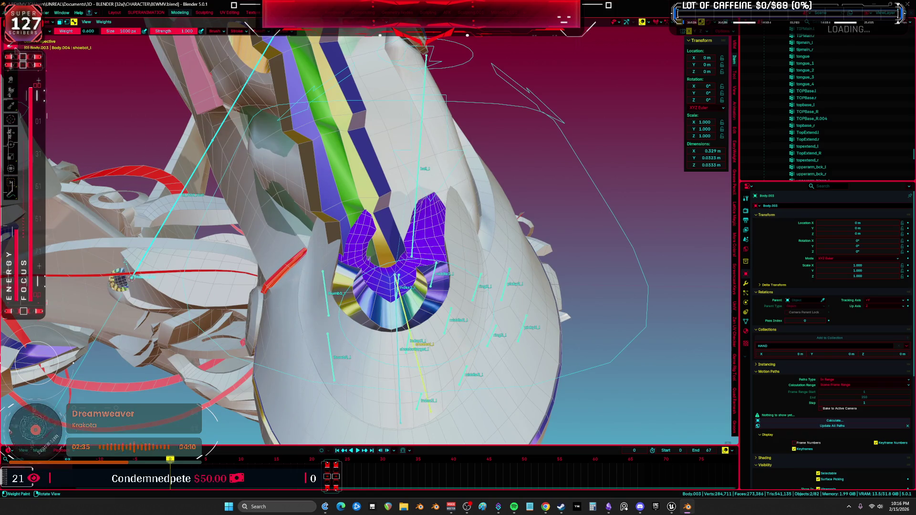
- Set the brush size to 478 px and paint weight onto both pad tips
key(f)
click(334, 153)
middle_drag(333, 152, 313, 151)
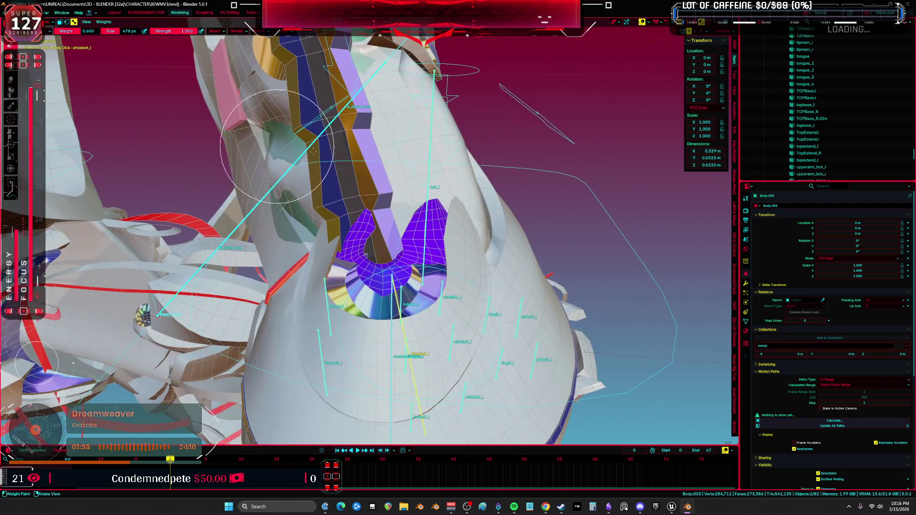
mouse_move(313, 152)
mouse_down()
mouse_move(353, 209)
mouse_move(415, 200)
mouse_move(440, 186)
mouse_up()
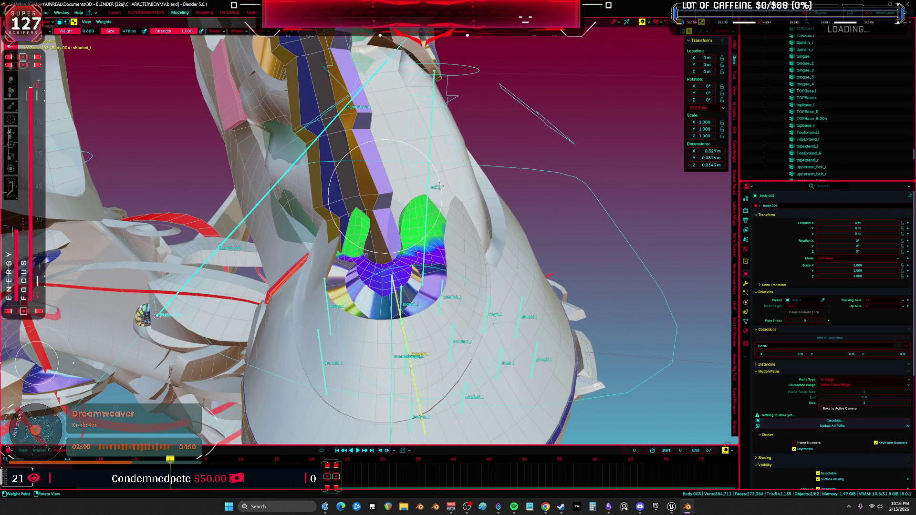
drag(314, 196, 355, 205)
- Raise the brush weight to 1.000 and paint full weight down both pad tips
right_click(301, 169)
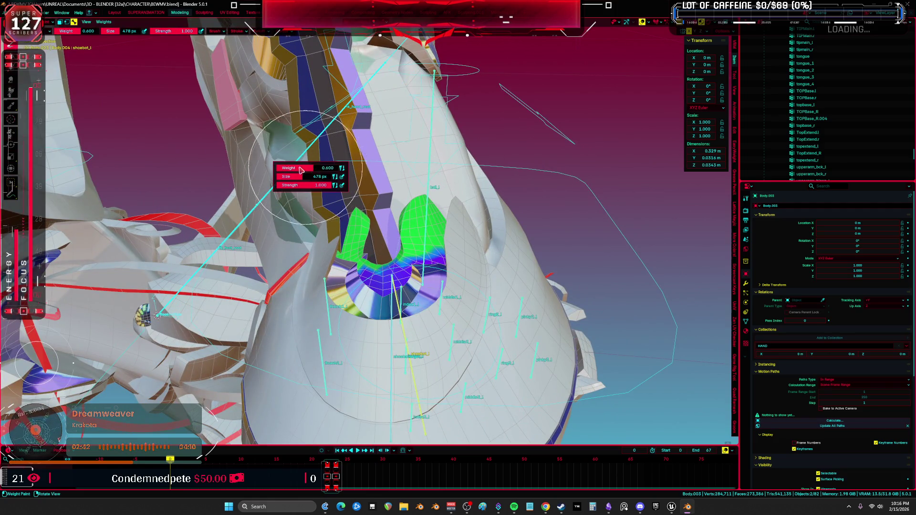
drag(300, 168, 341, 168)
drag(424, 201, 353, 224)
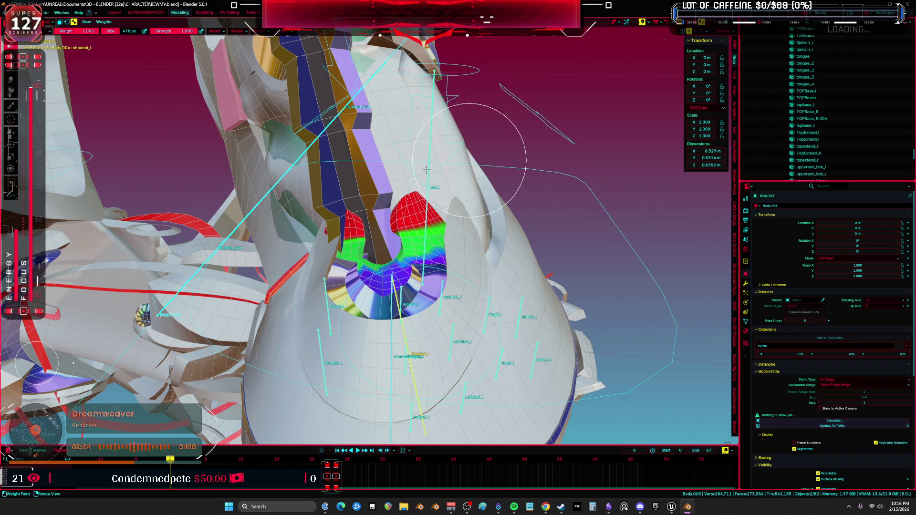
drag(468, 162, 418, 225)
drag(351, 215, 384, 265)
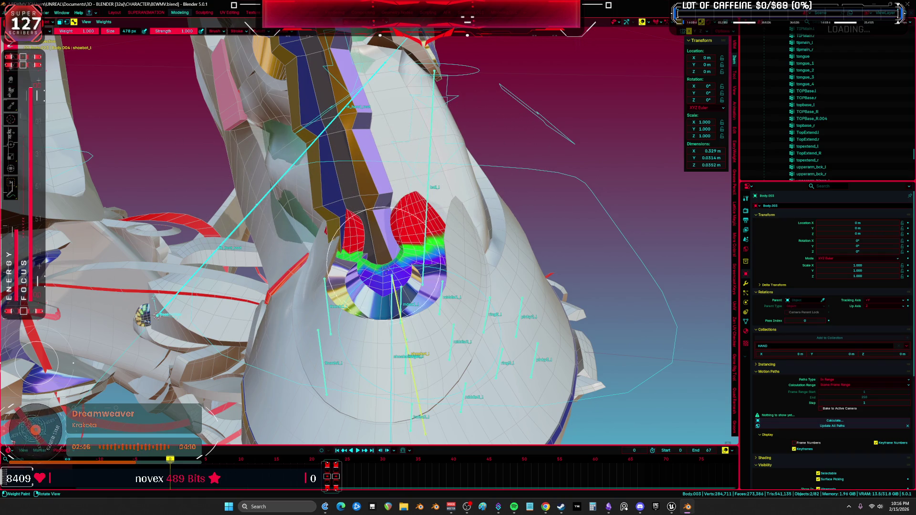
- Compare the shoebottarget_l and shoebot_l weights, then return to Object Mode
ctrl+click(391, 286)
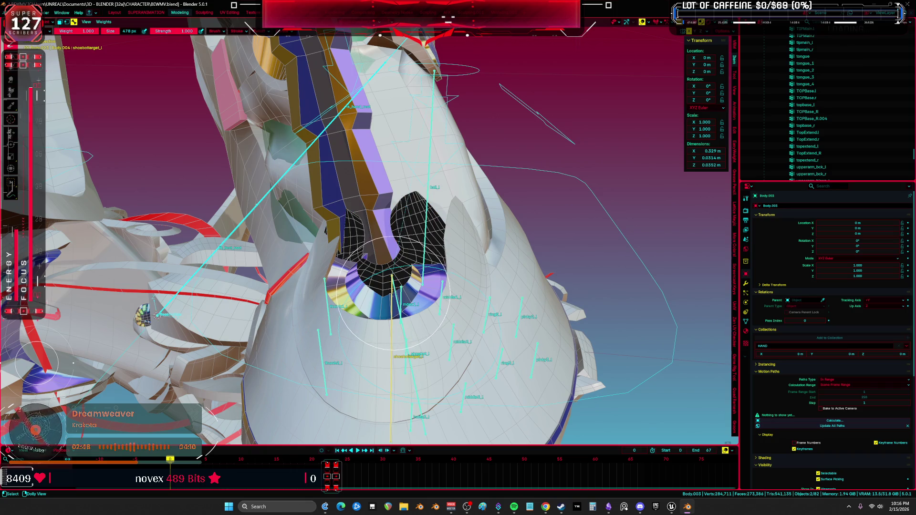
ctrl+click(410, 358)
mouse_move(387, 267)
middle_down()
mouse_move(386, 240)
mouse_move(418, 274)
middle_up()
key(ctrl+Tab)
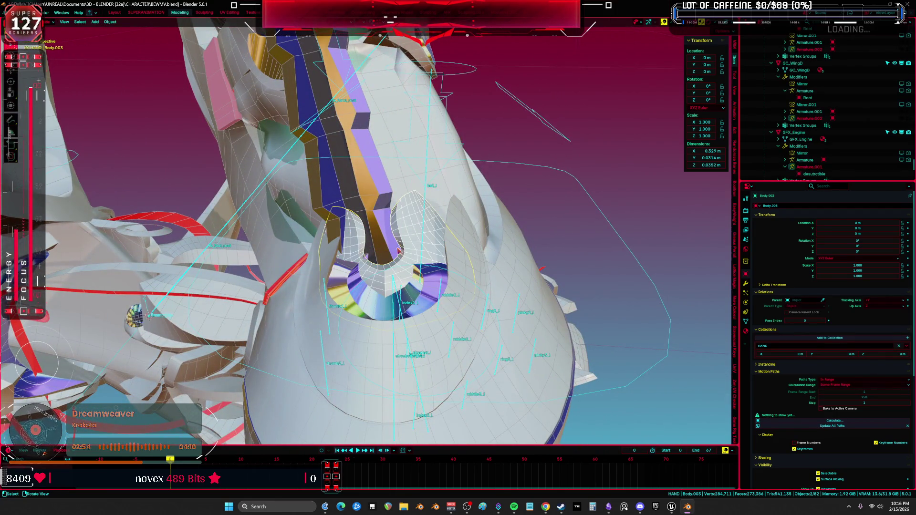
- Edit the Body mesh and widen the side panel to browse its View, Tool and Item tabs
click(377, 209)
key(Tab)
scroll(377, 210, up, 2)
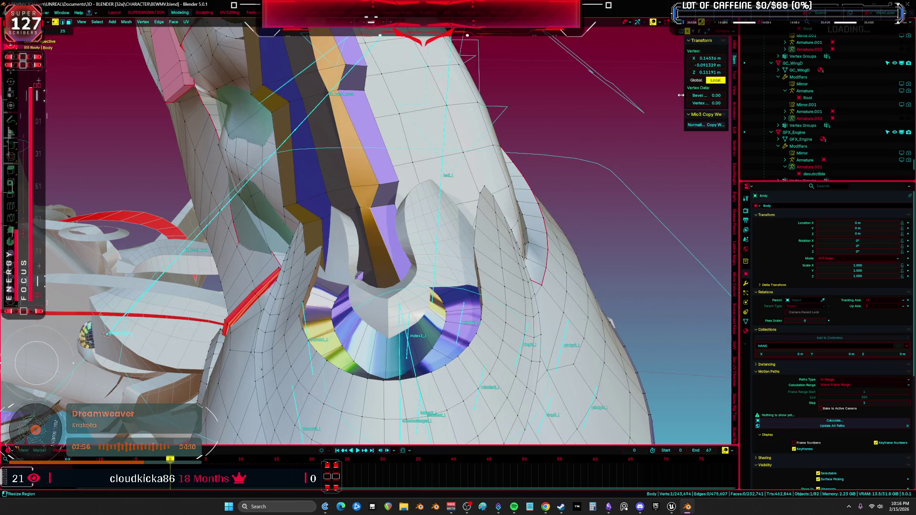
drag(685, 134, 607, 138)
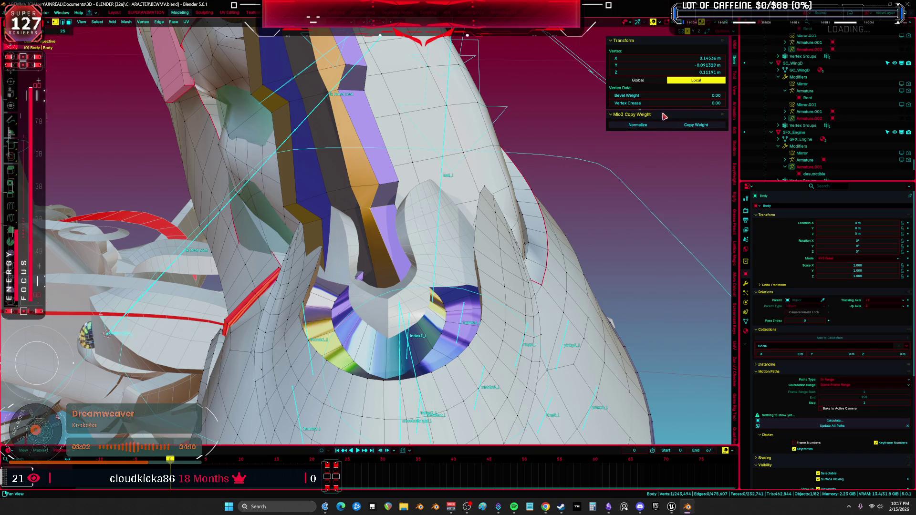
click(735, 92)
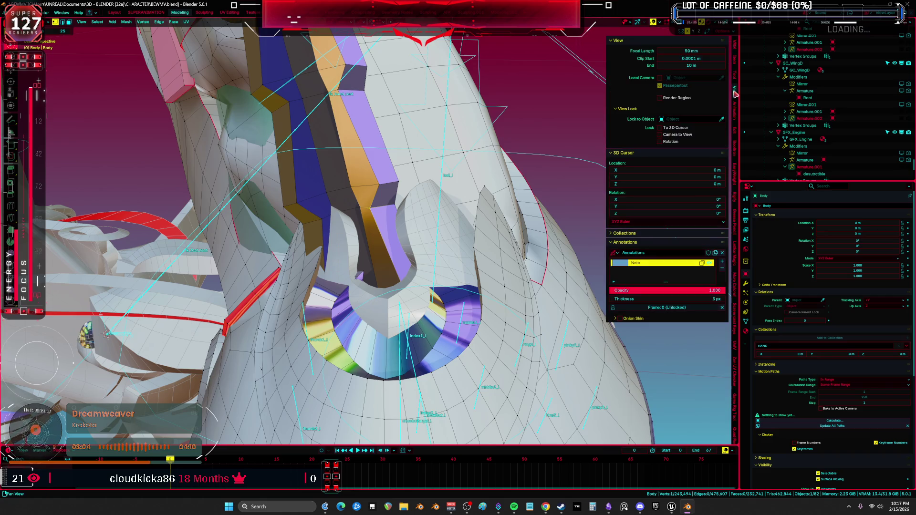
click(735, 76)
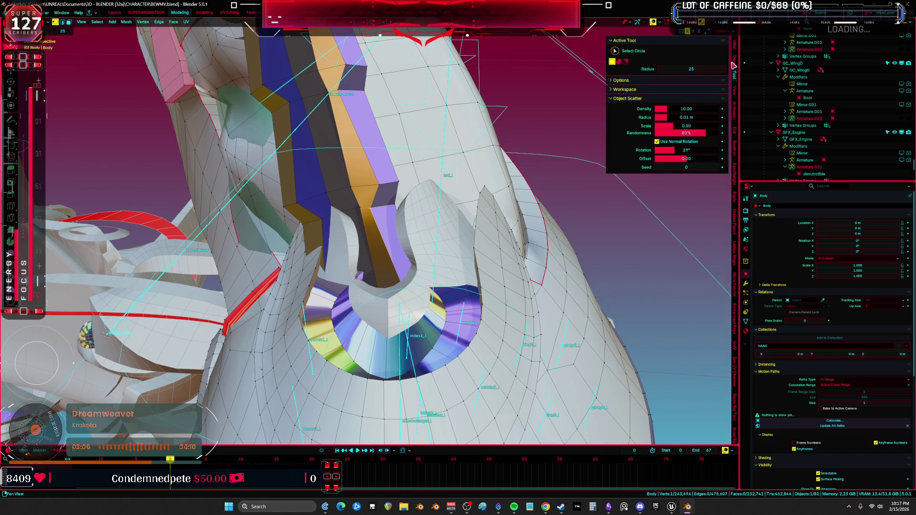
click(733, 65)
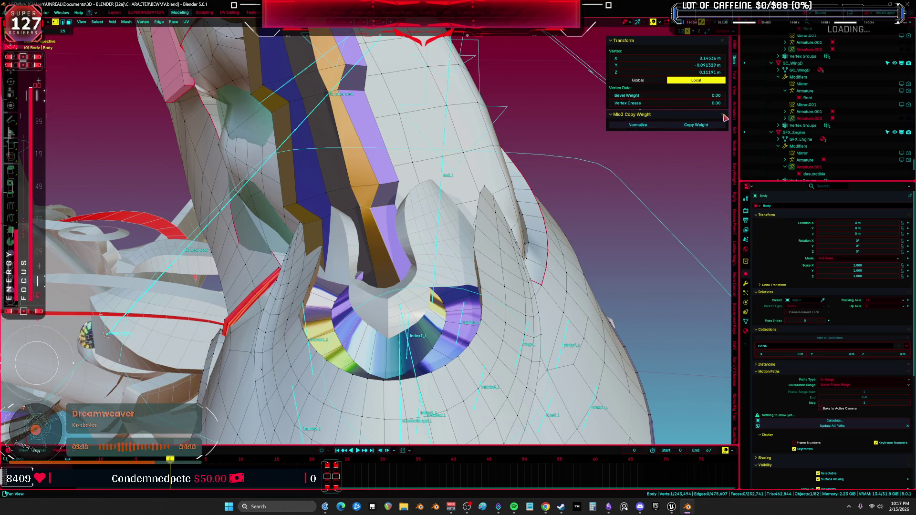
mouse_move(725, 117)
mouse_down()
mouse_move(720, 141)
mouse_move(710, 115)
mouse_up()
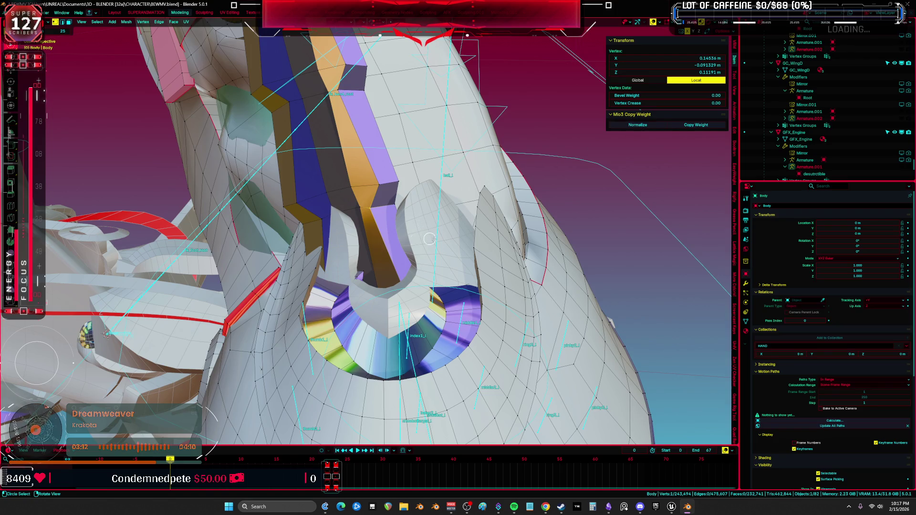
- Leave Edit Mode on Body and orbit toward the boot opening
key(Tab)
key(Tab)
scroll(422, 254, up, 2)
key(Tab)
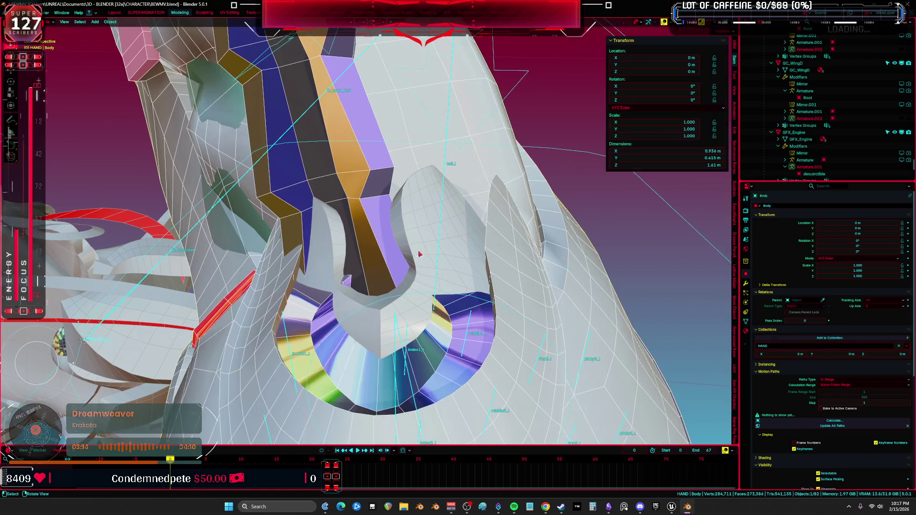
key(Tab)
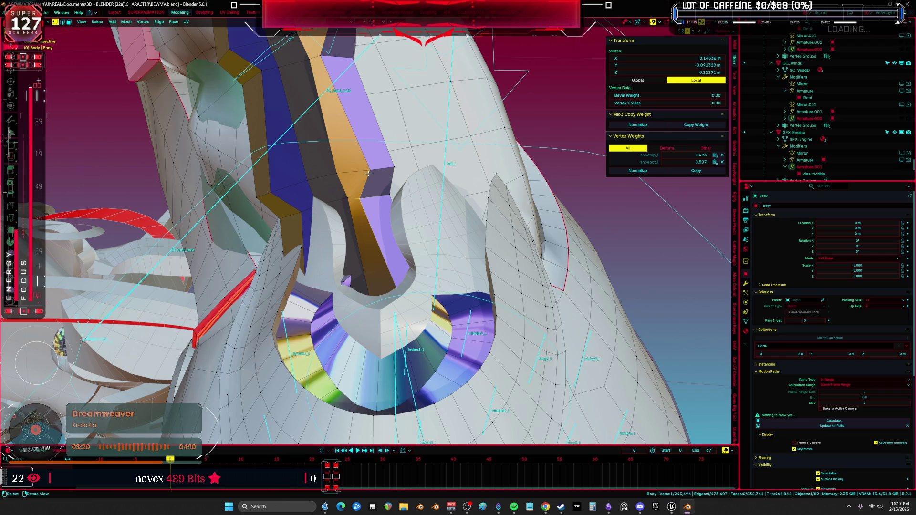
middle_drag(377, 208, 454, 297)
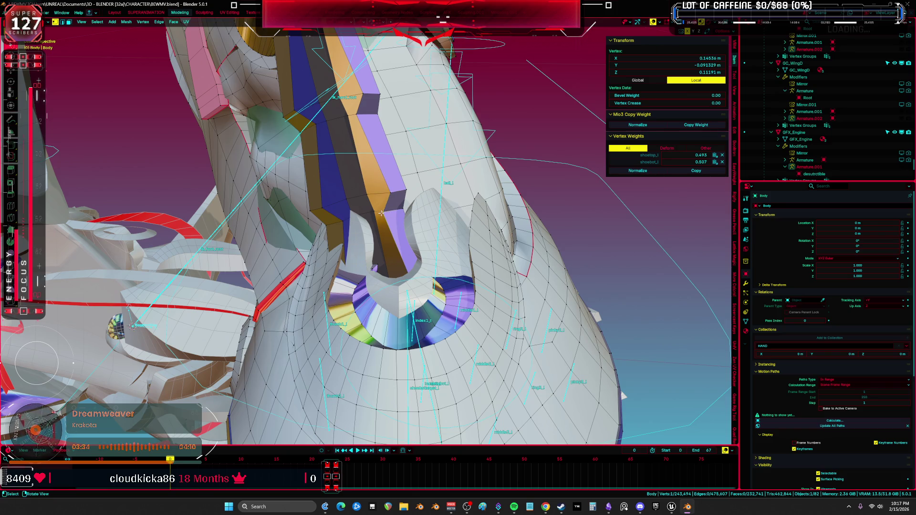
middle_drag(381, 213, 449, 256)
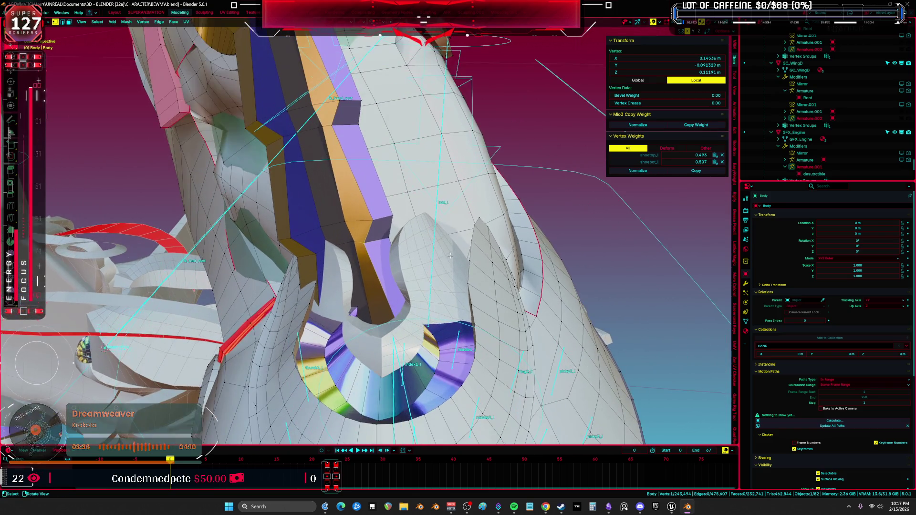
- Select Body.003 with the Root armature active and switch to Weight Paint mode
key(ctrl+Tab)
click(415, 273)
click(409, 265)
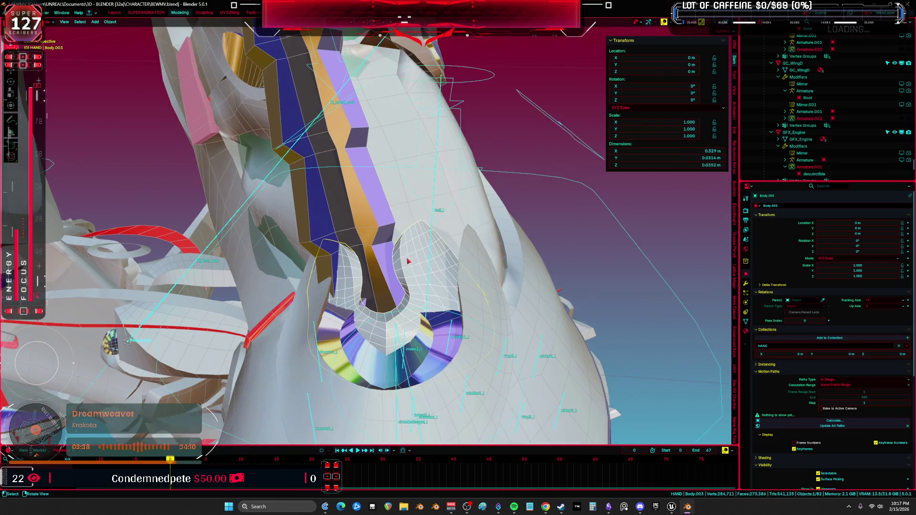
shift+click(415, 263)
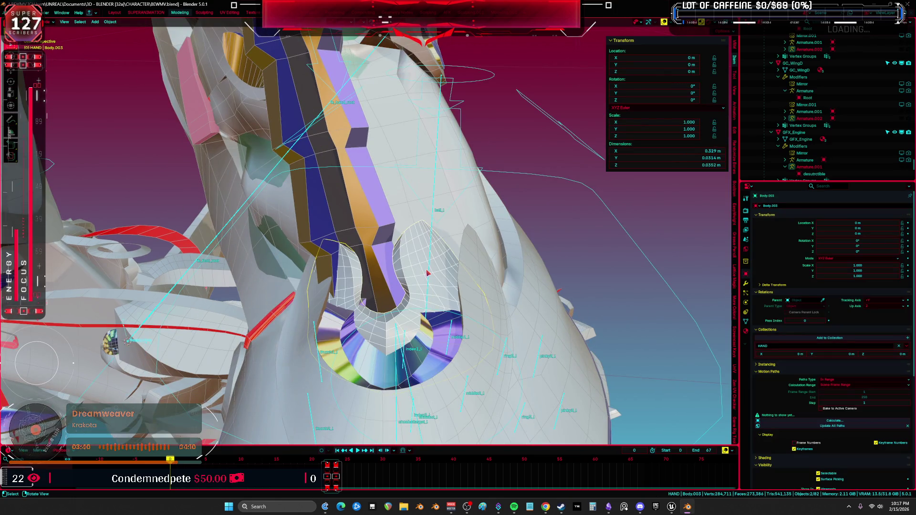
click(429, 274)
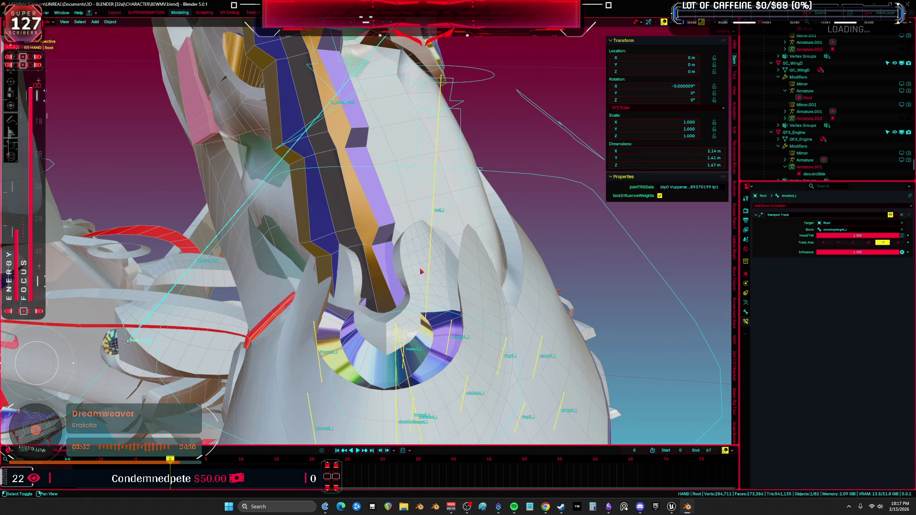
key(ctrl+Tab)
click(382, 251)
mouse_move(325, 143)
middle_down()
mouse_move(343, 124)
mouse_move(438, 189)
middle_up()
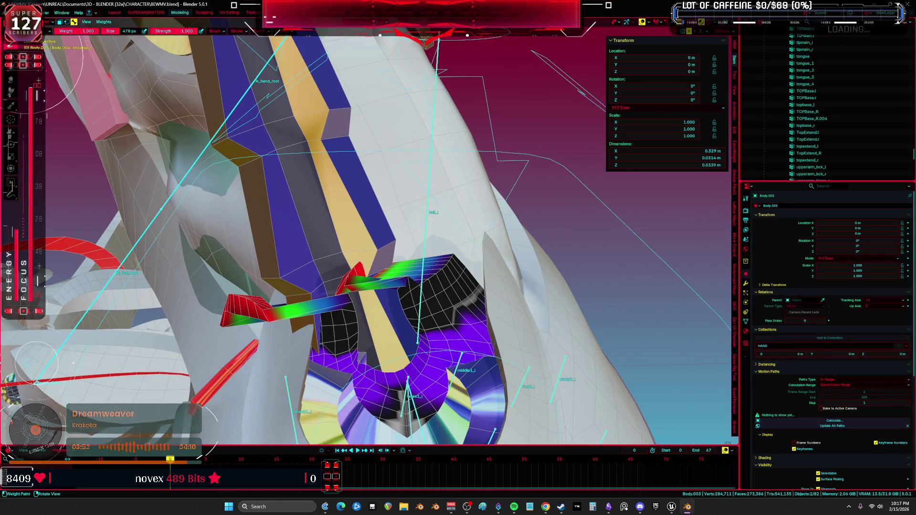
- Repaint Body.003's pad to turn its red weights green and blue, then return to Object Mode
scroll(261, 228, down, 3)
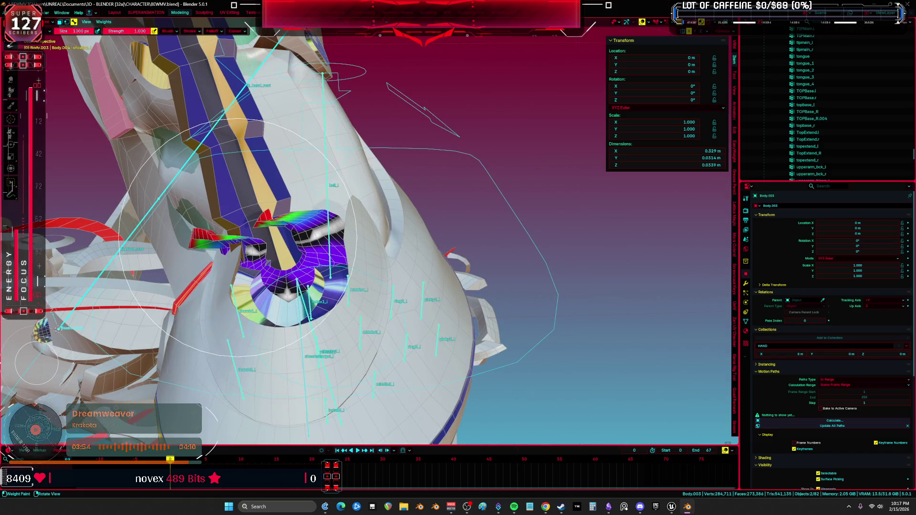
drag(238, 238, 205, 257)
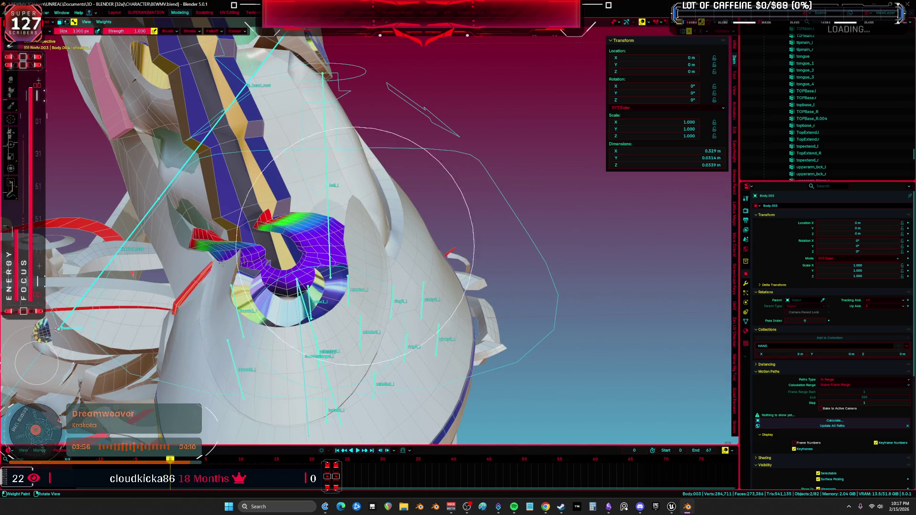
ctrl+shift+middle_drag(324, 239, 334, 225)
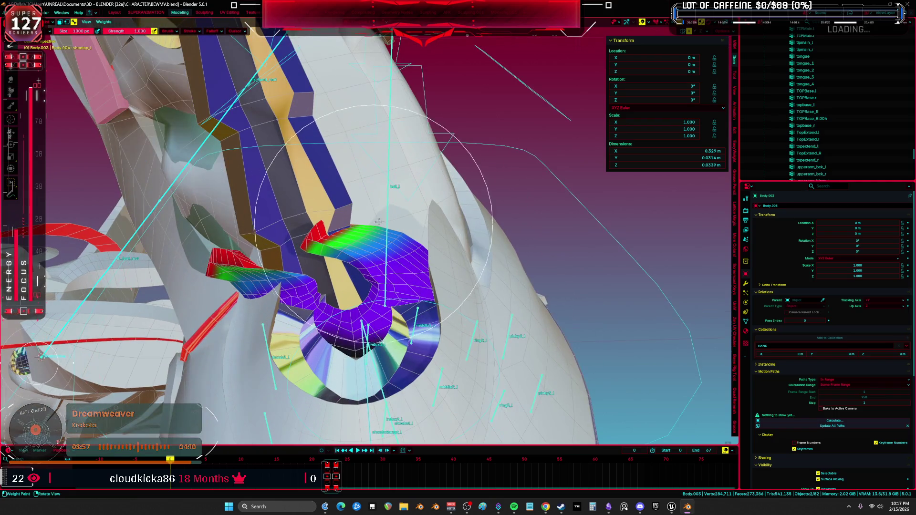
mouse_move(371, 363)
mouse_down()
mouse_move(329, 345)
mouse_move(417, 245)
mouse_up()
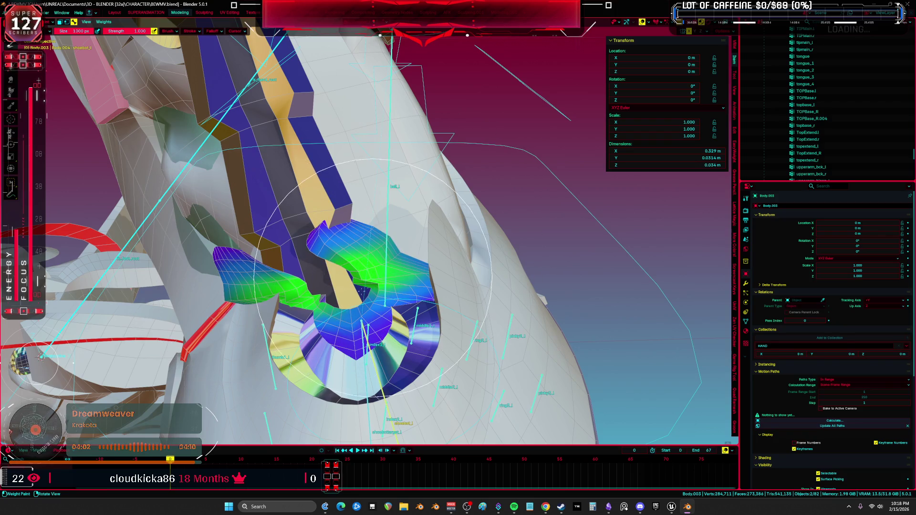
mouse_move(351, 257)
middle_down()
mouse_move(390, 316)
mouse_move(429, 229)
middle_up()
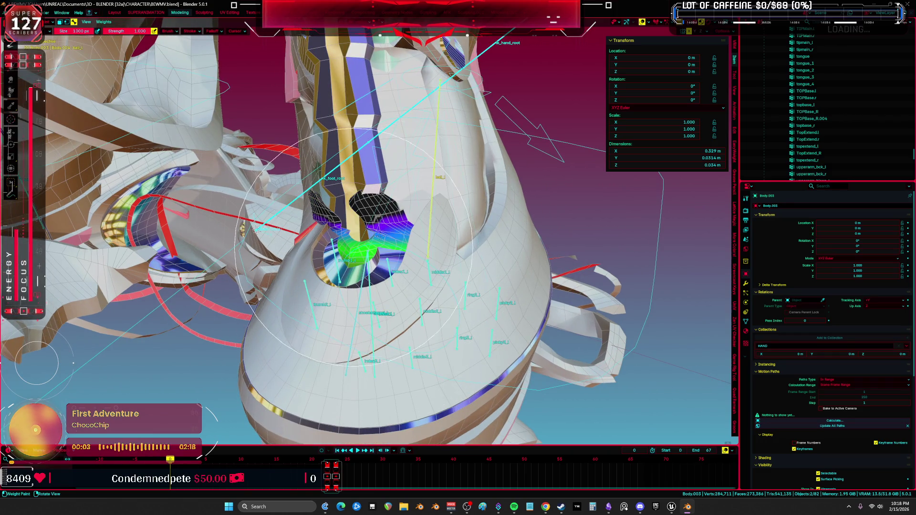
middle_drag(336, 204, 233, 215)
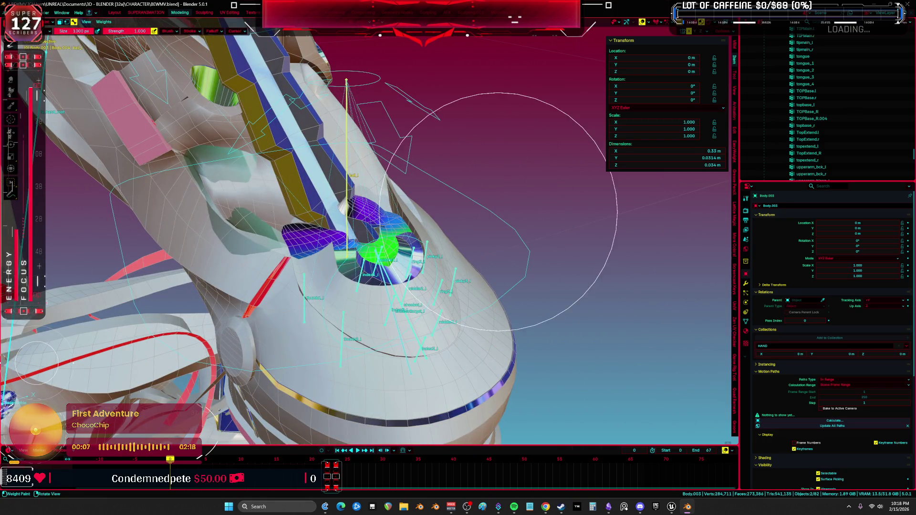
mouse_move(501, 231)
middle_down()
mouse_move(492, 194)
mouse_move(404, 228)
mouse_move(524, 229)
middle_up()
key(ctrl+Tab)
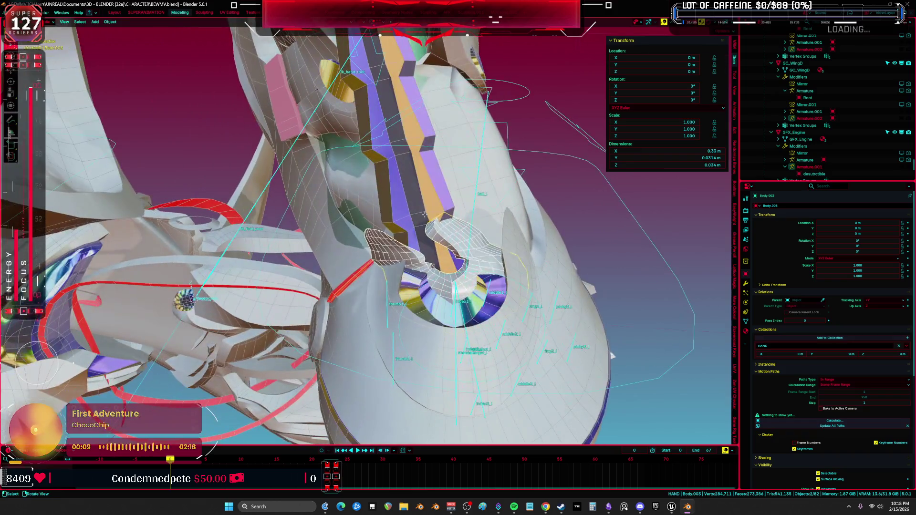
- Reset the rig's pose with Clear User Transforms
key(Tab)
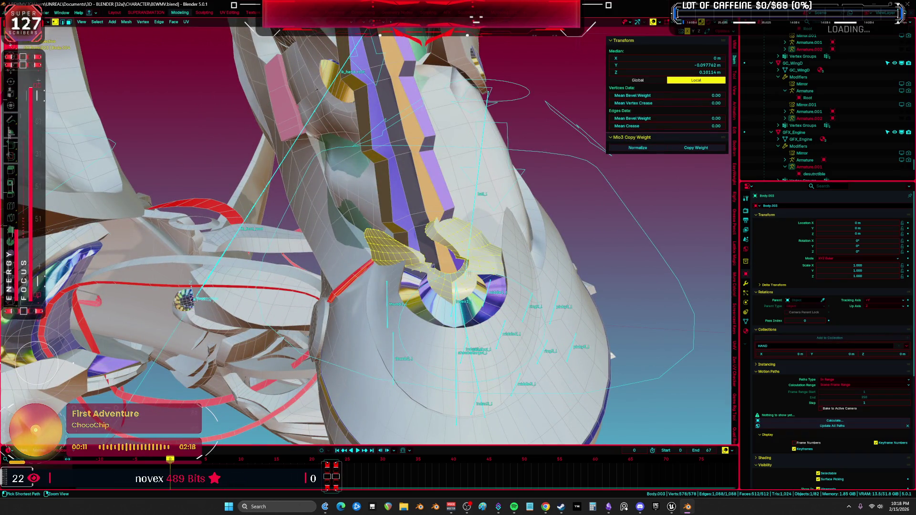
key(Tab)
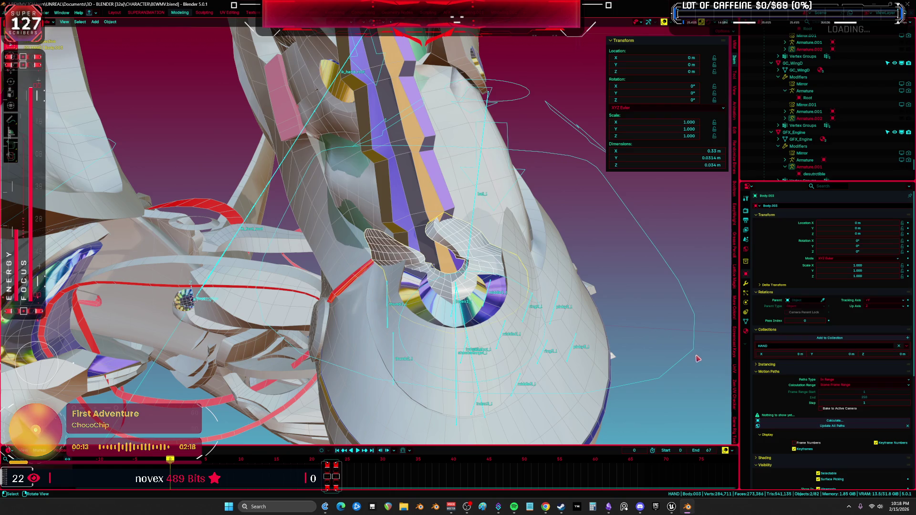
click(486, 315)
right_click(486, 314)
click(491, 303)
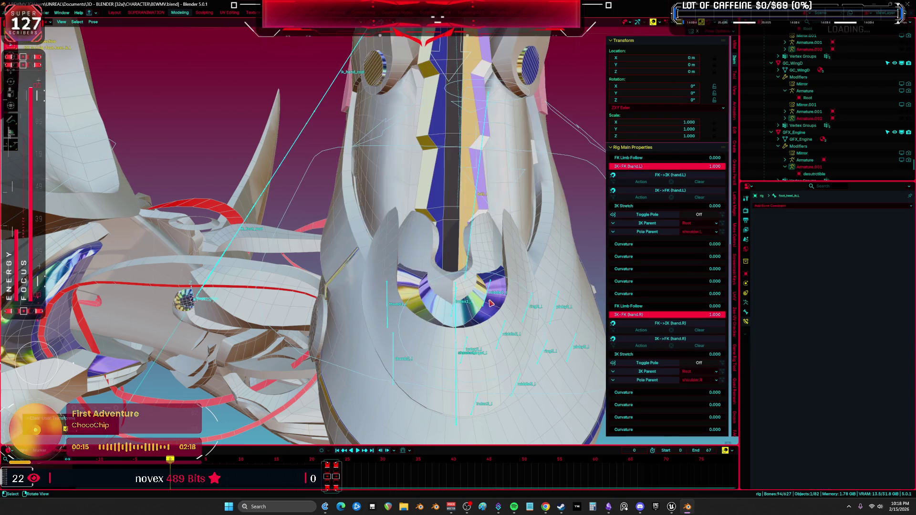
key(ctrl+z)
key(ctrl+z)
key(ctrl+z)
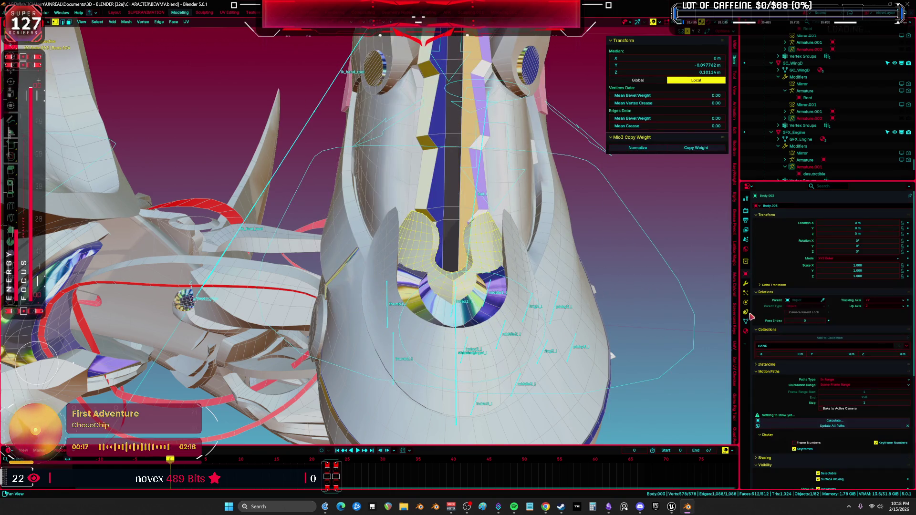
- Add a Data Transfer modifier to Body.003 to take its data from Body
click(746, 322)
click(746, 284)
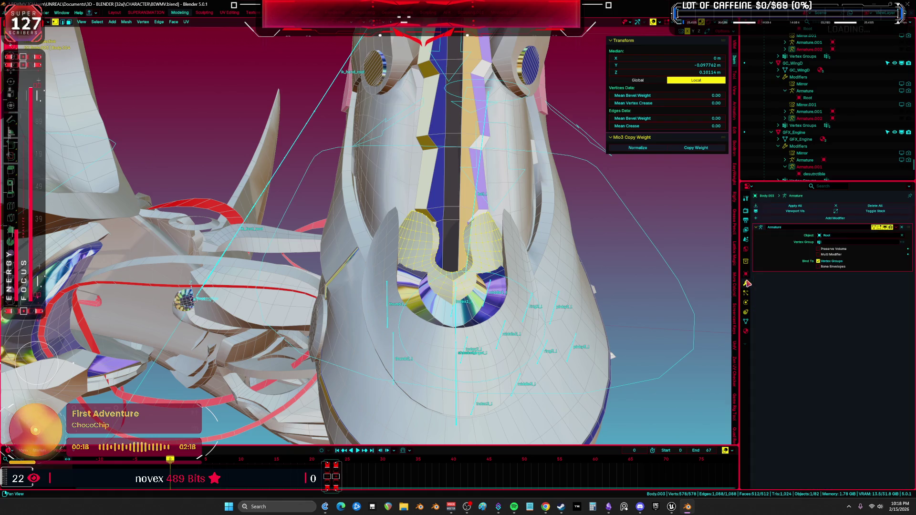
click(767, 219)
click(799, 235)
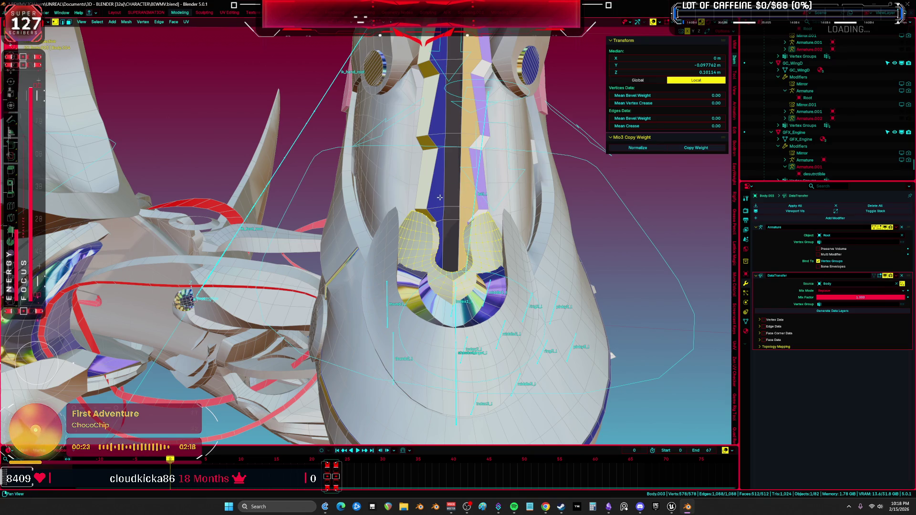
- Inspect the Body and Body.003 meshes in Edit Mode
key(Tab)
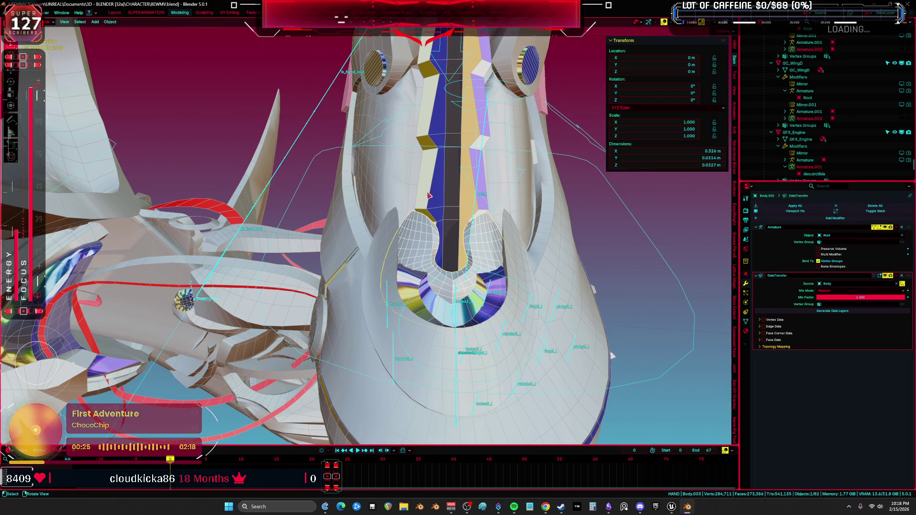
click(431, 205)
key(Tab)
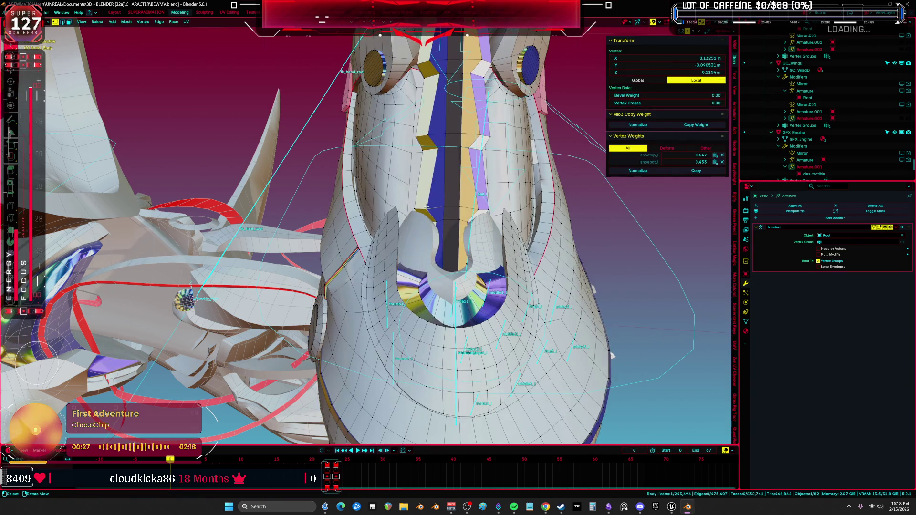
key(Tab)
alt+click(426, 206)
click(401, 212)
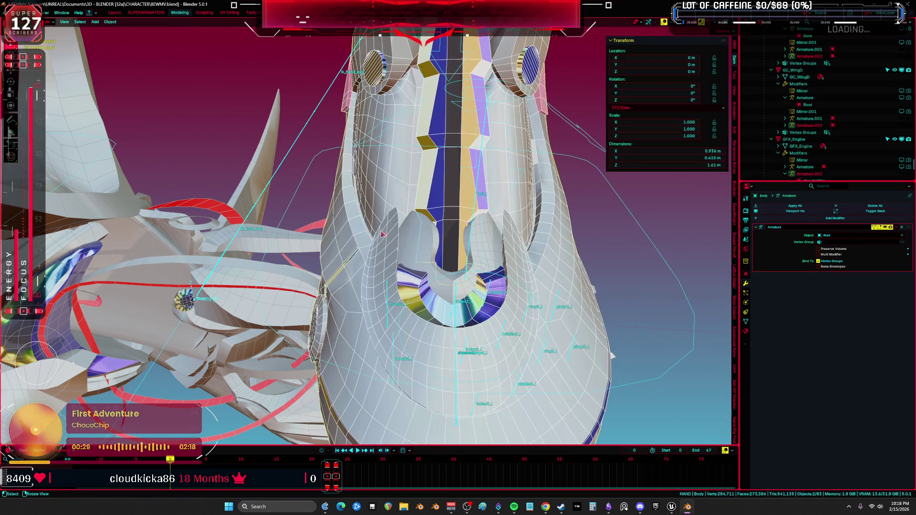
click(477, 246)
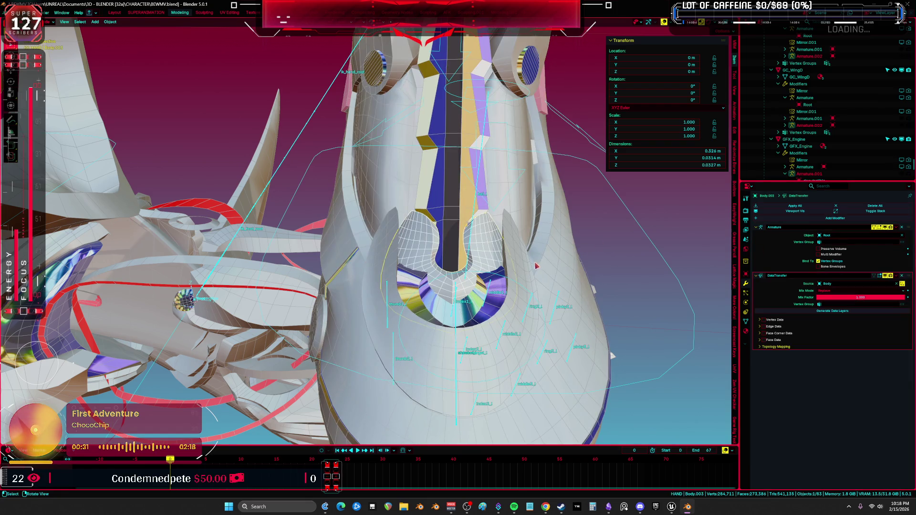
key(Tab)
scroll(533, 259, down, 5)
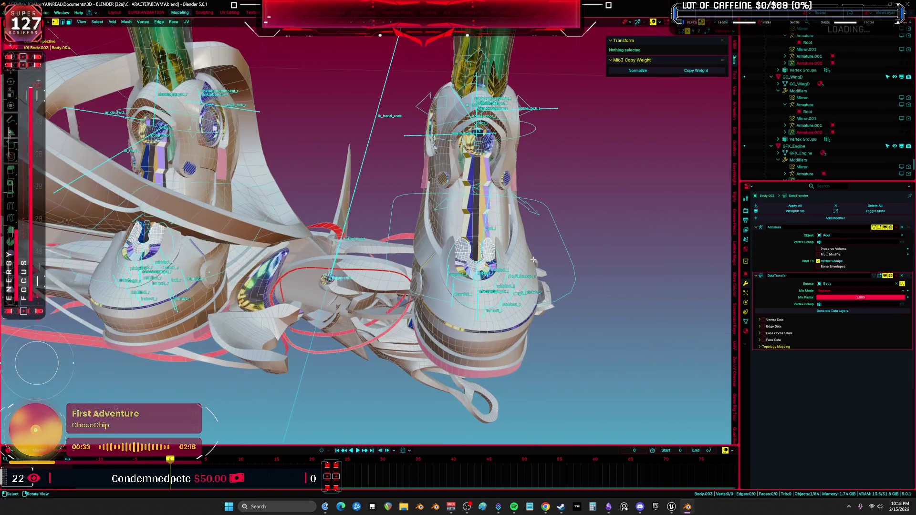
key(Tab)
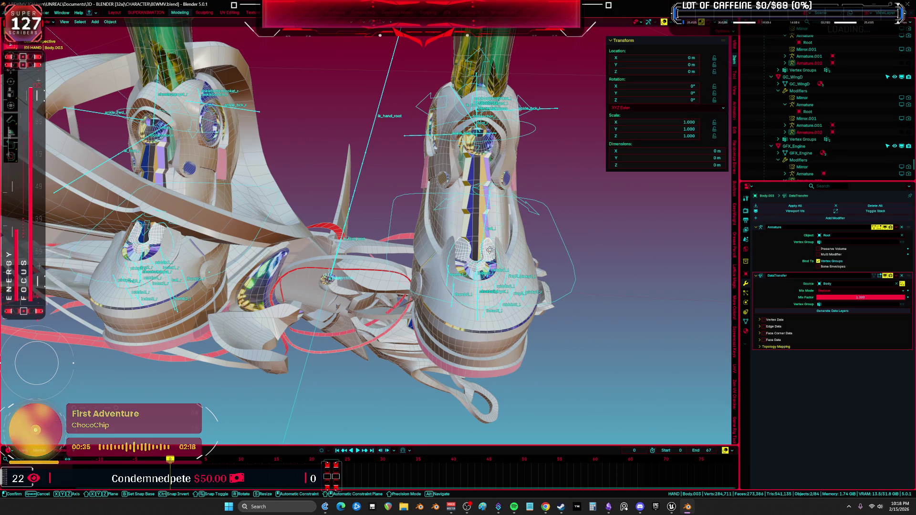
- Check the linked spine piece on Body.004 and the boot's front strip in Edit Mode
click(469, 229)
key(Tab)
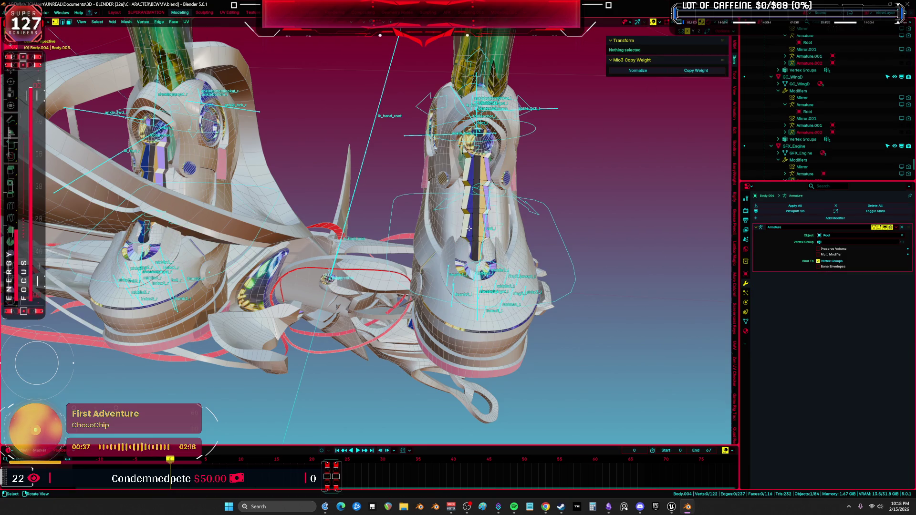
key(l)
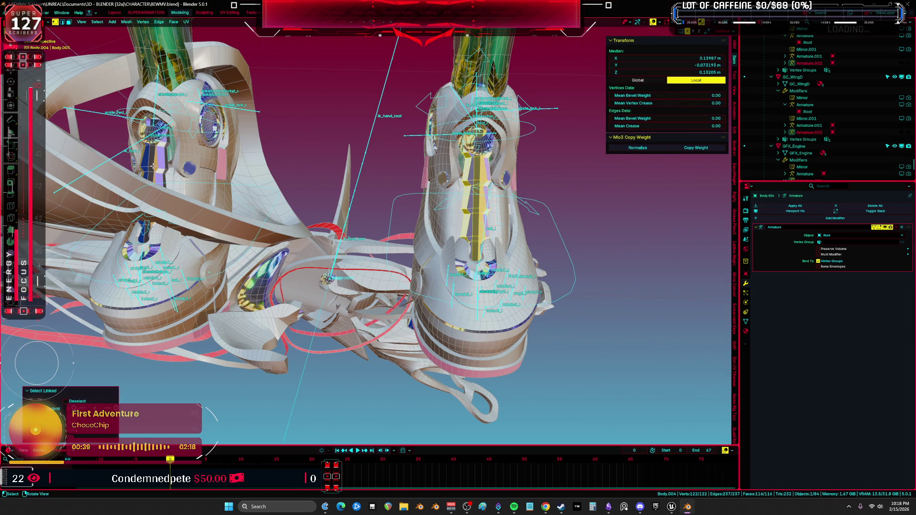
key(Tab)
click(188, 157)
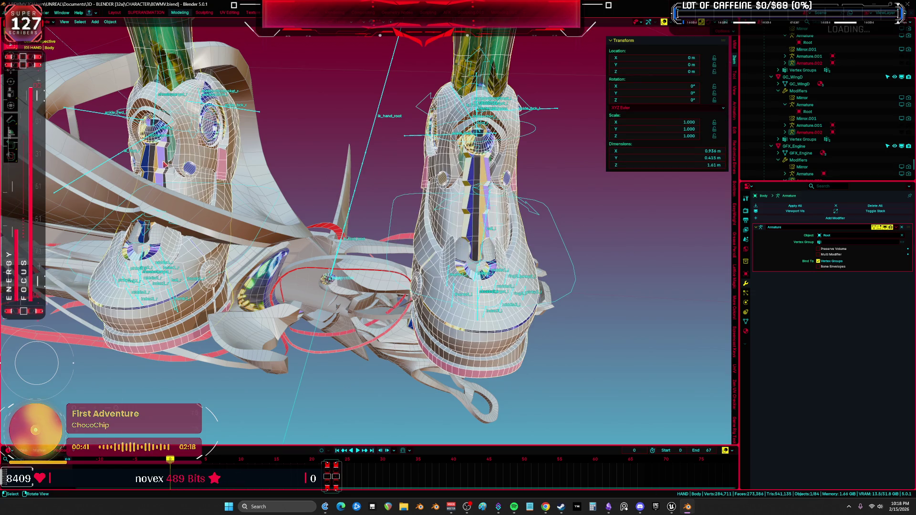
key(Tab)
key(l)
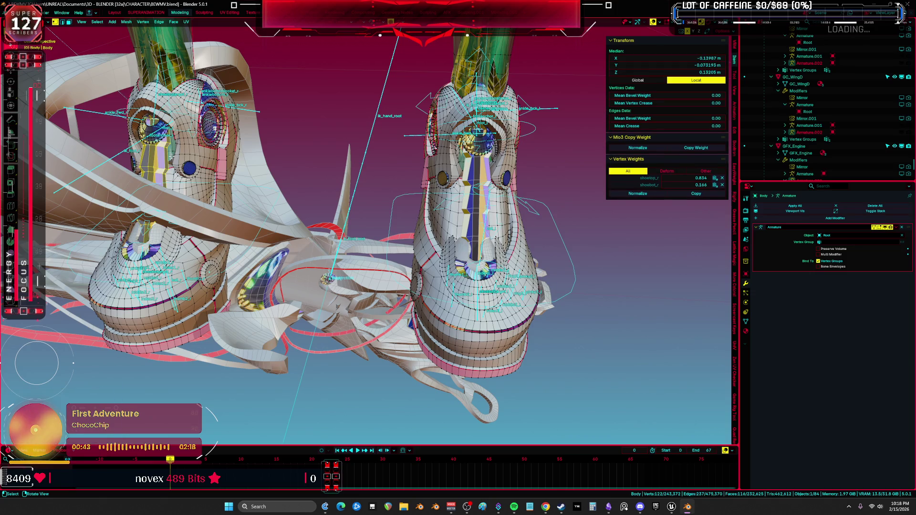
key(Tab)
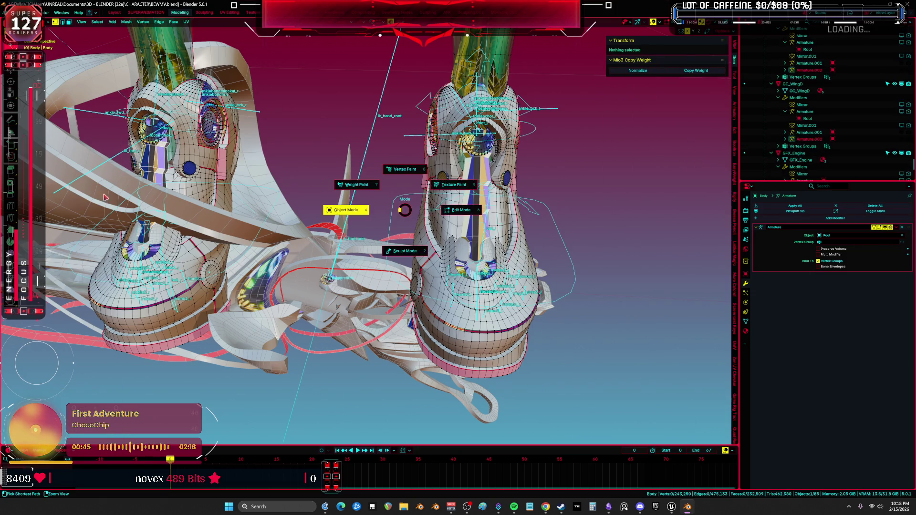